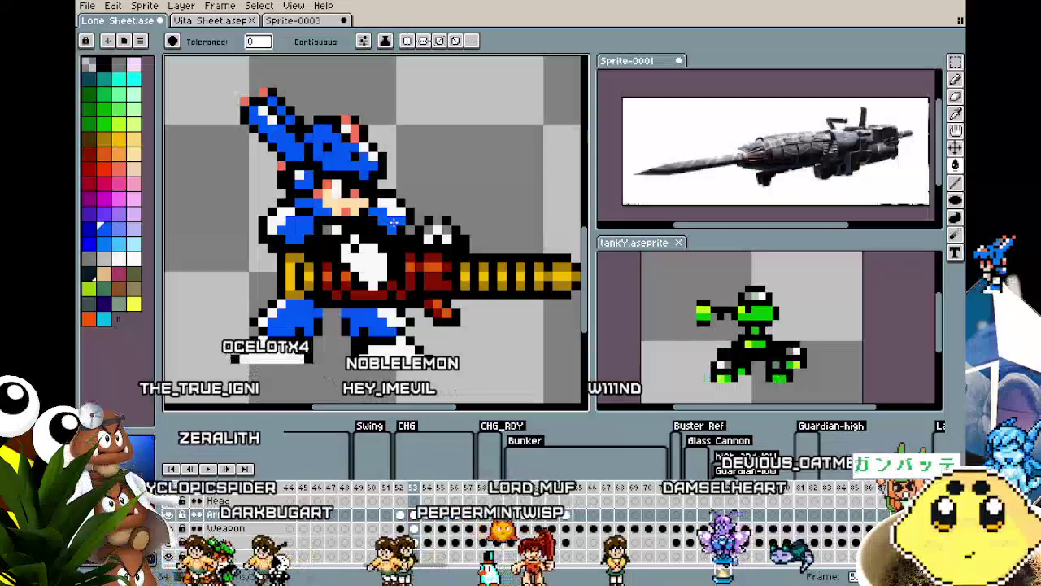
Try filling the sprite area with pink, then undo it.
{"action": "scroll", "coordinate": [374, 395], "scroll_direction": "down", "scroll_amount": 1}
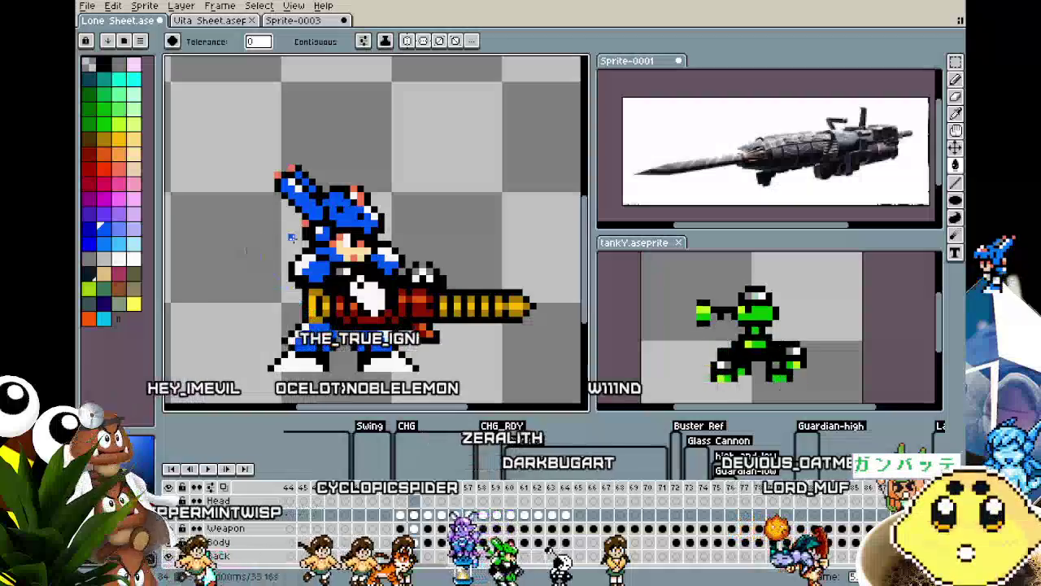
{"action": "scroll", "coordinate": [310, 260], "scroll_direction": "up", "scroll_amount": 1}
{"action": "left_click", "coordinate": [120, 187]}
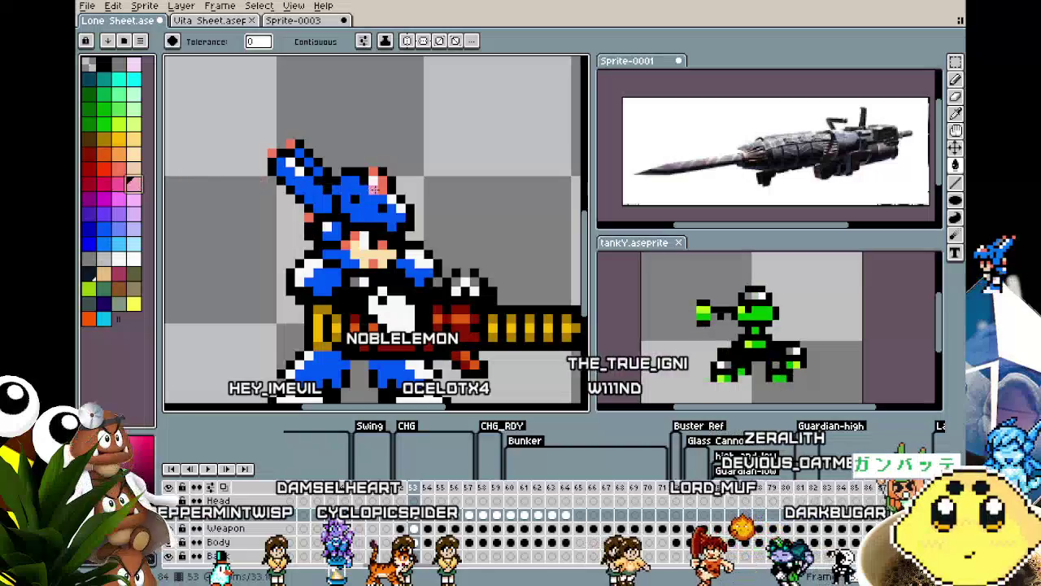
{"action": "left_click", "coordinate": [382, 188]}
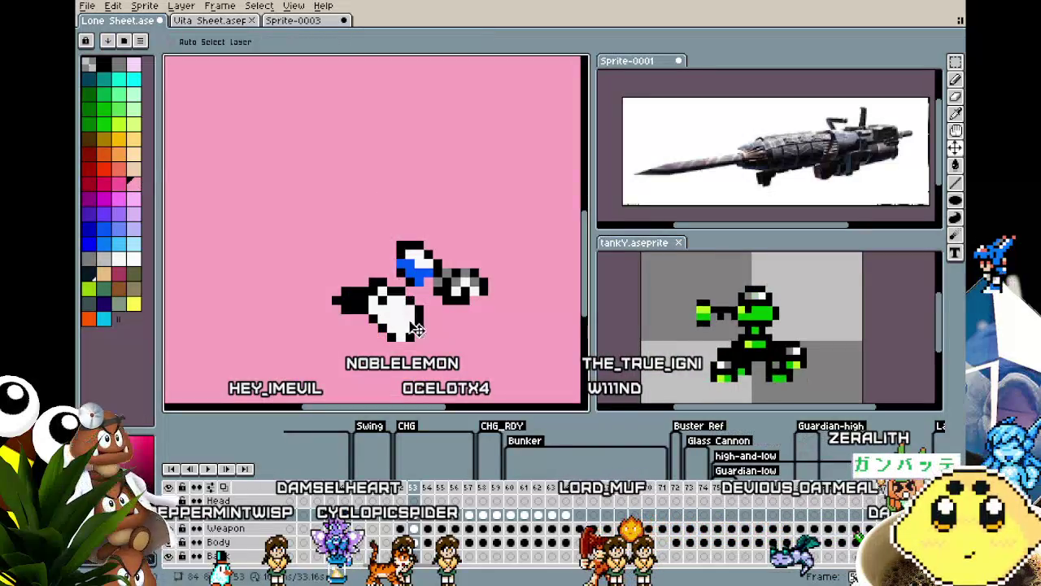
{"action": "key", "text": "ctrl+z"}
Make the Body layer active with the Paint Bucket tool ready.
{"action": "left_click", "coordinate": [422, 542]}
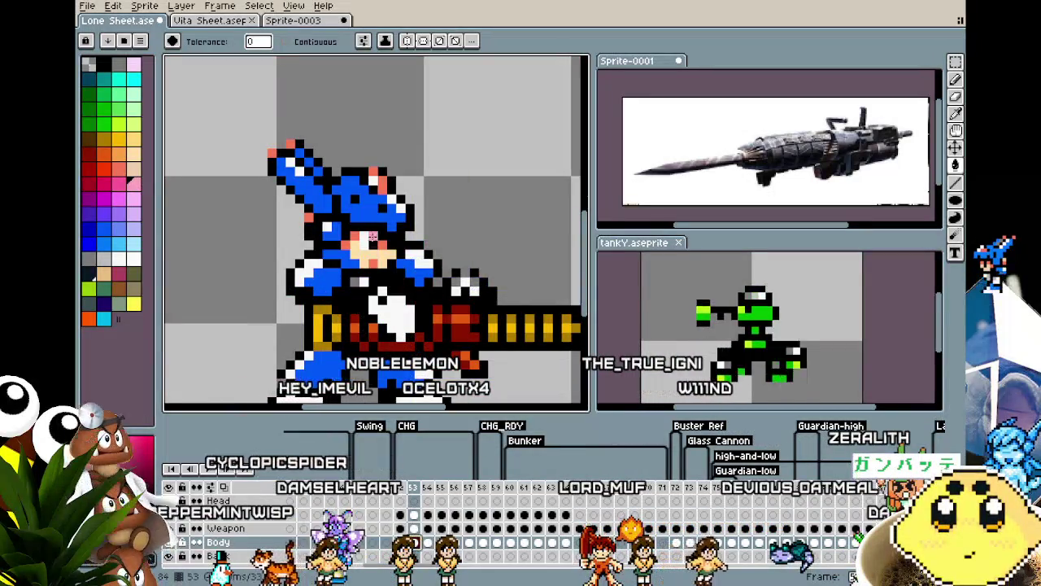
{"action": "scroll", "coordinate": [375, 306], "scroll_direction": "down", "scroll_amount": 2}
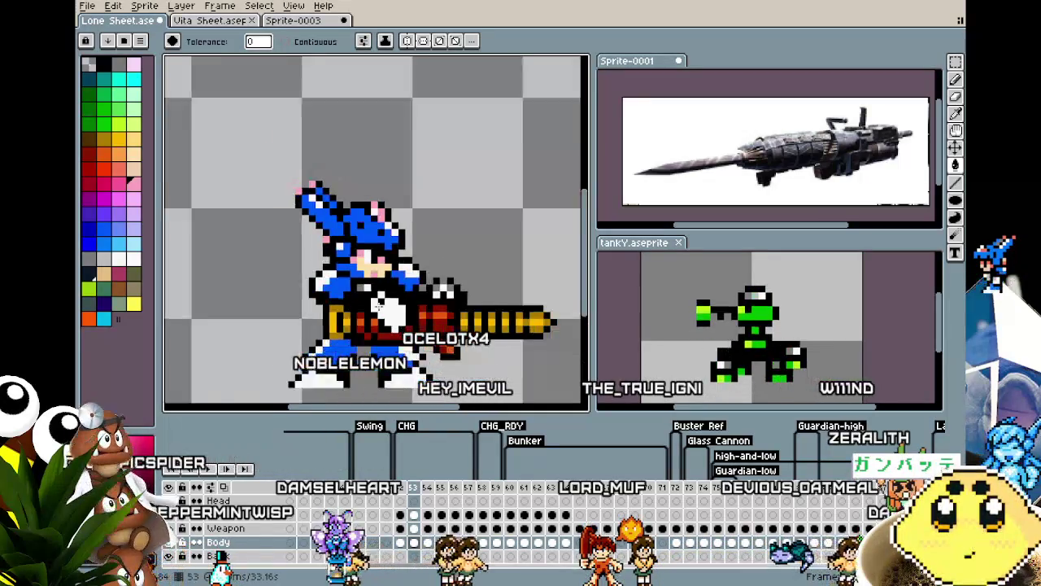
{"action": "key", "text": "v"}
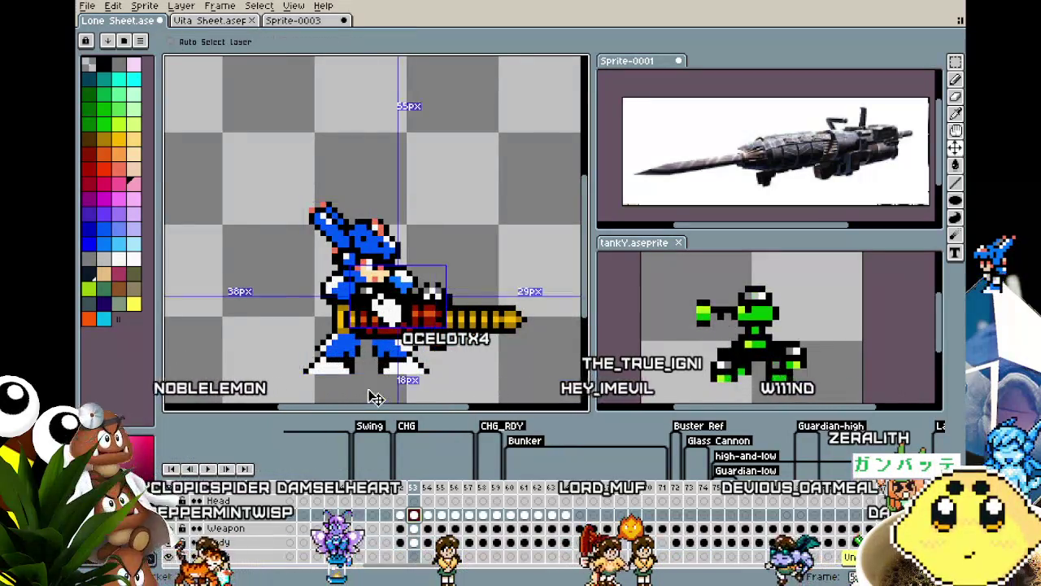
{"action": "key", "text": "g"}
{"action": "scroll", "coordinate": [369, 389], "scroll_direction": "up", "scroll_amount": 1}
{"action": "scroll", "coordinate": [341, 379], "scroll_direction": "up", "scroll_amount": 1}
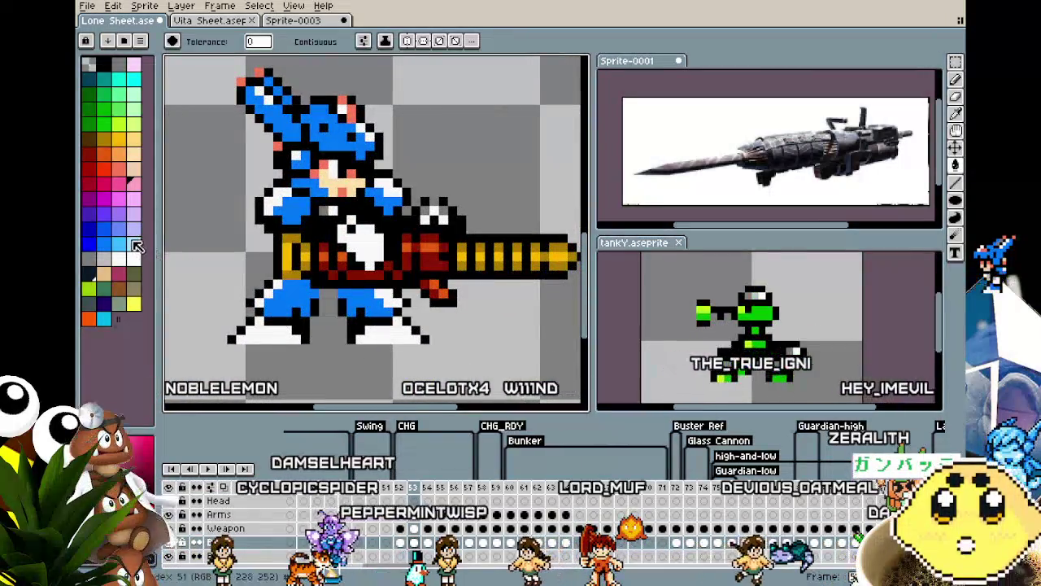
After undoing a periwinkle test, fill the dark blue armour with light cyan.
{"action": "left_click", "coordinate": [122, 214]}
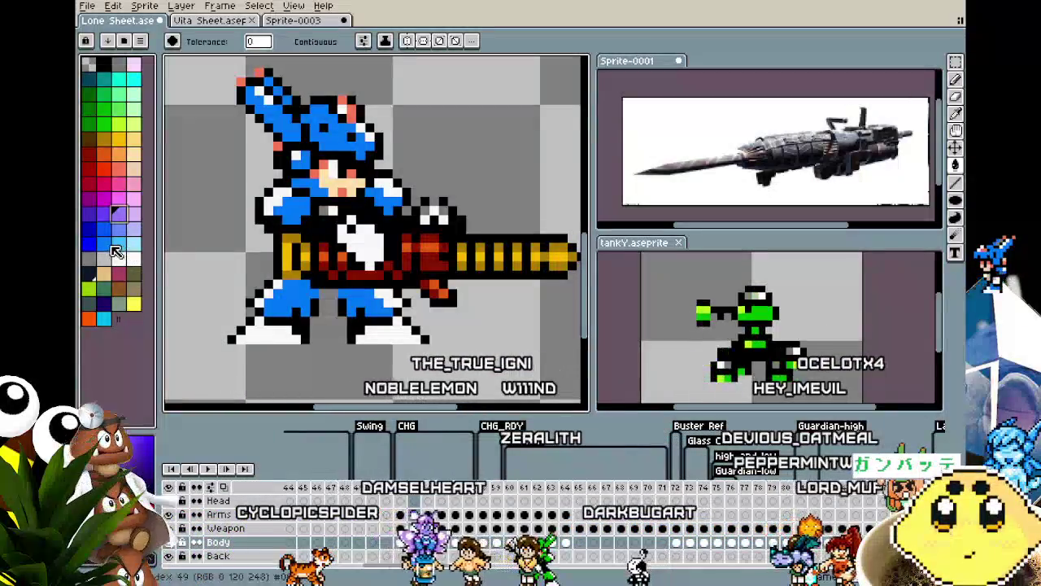
{"action": "left_click", "coordinate": [121, 230]}
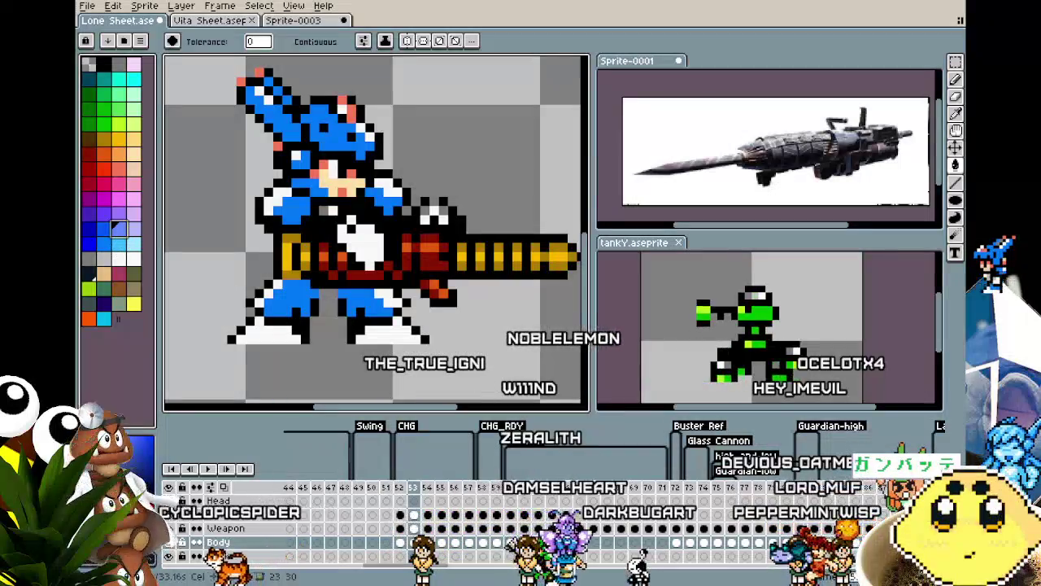
{"action": "left_click", "coordinate": [400, 542]}
{"action": "left_click", "coordinate": [413, 543]}
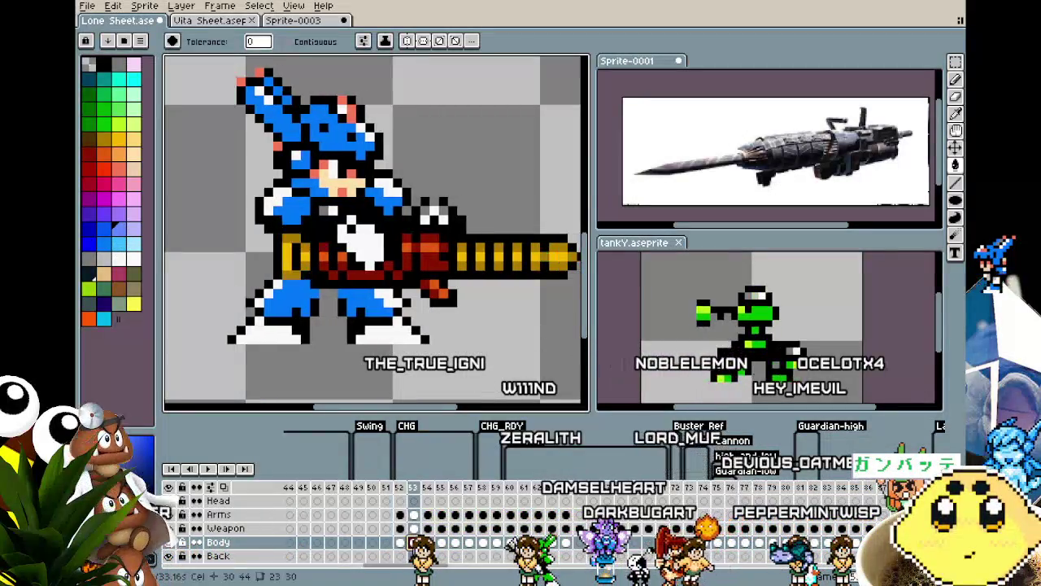
{"action": "left_click", "coordinate": [298, 299]}
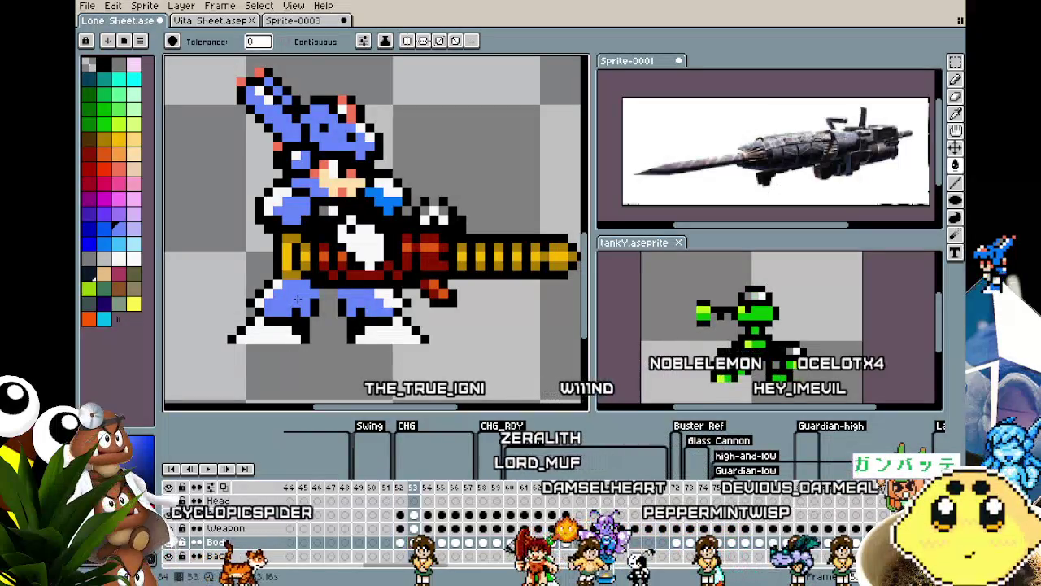
{"action": "key", "text": "ctrl+z"}
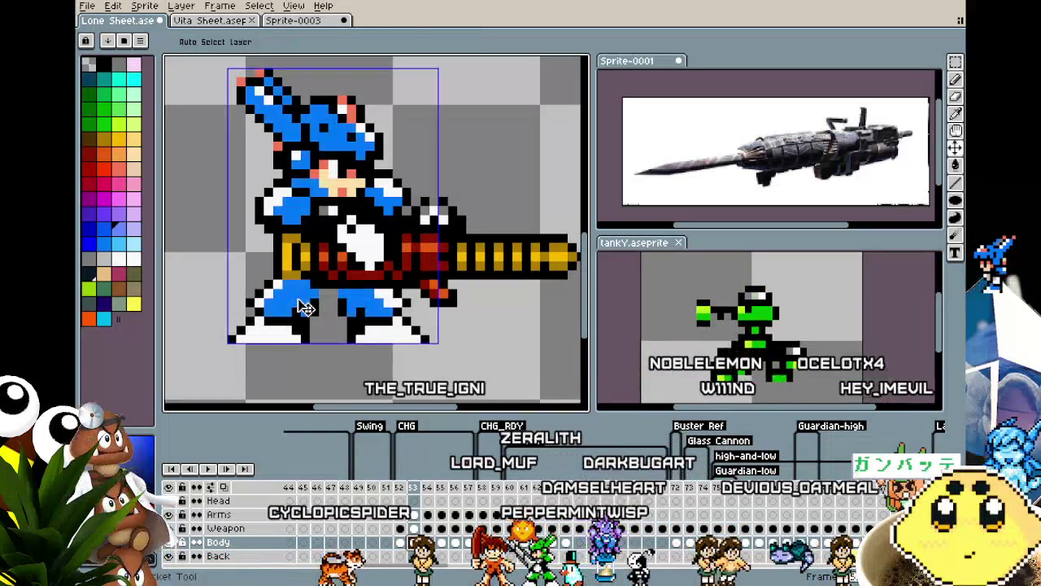
{"action": "key", "text": "Return"}
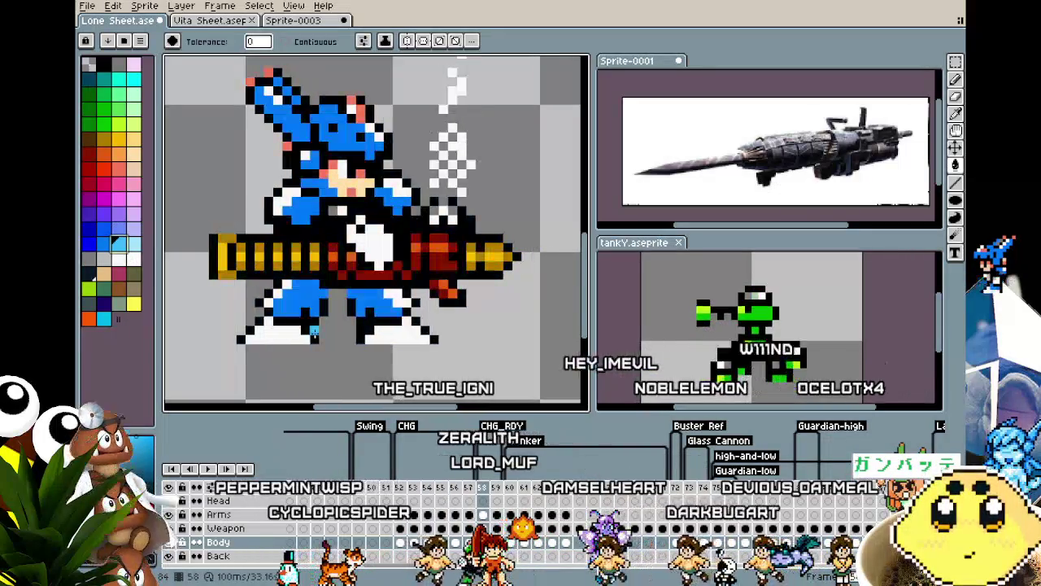
{"action": "left_click", "coordinate": [286, 291]}
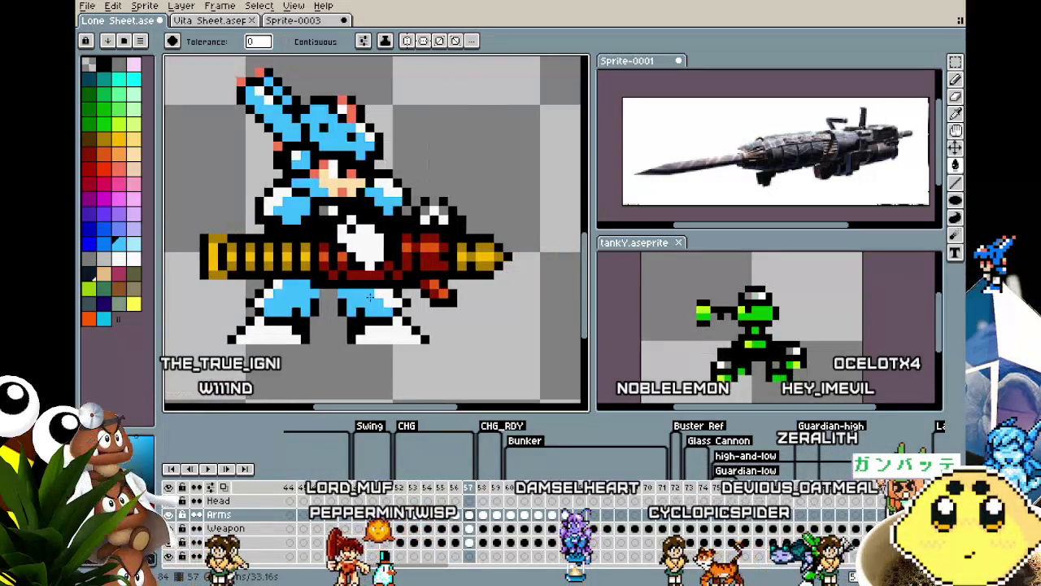
Sample a dark sprite colour and repaint a few red pixels on the lower layer.
{"action": "scroll", "coordinate": [358, 167], "scroll_direction": "up", "scroll_amount": 2}
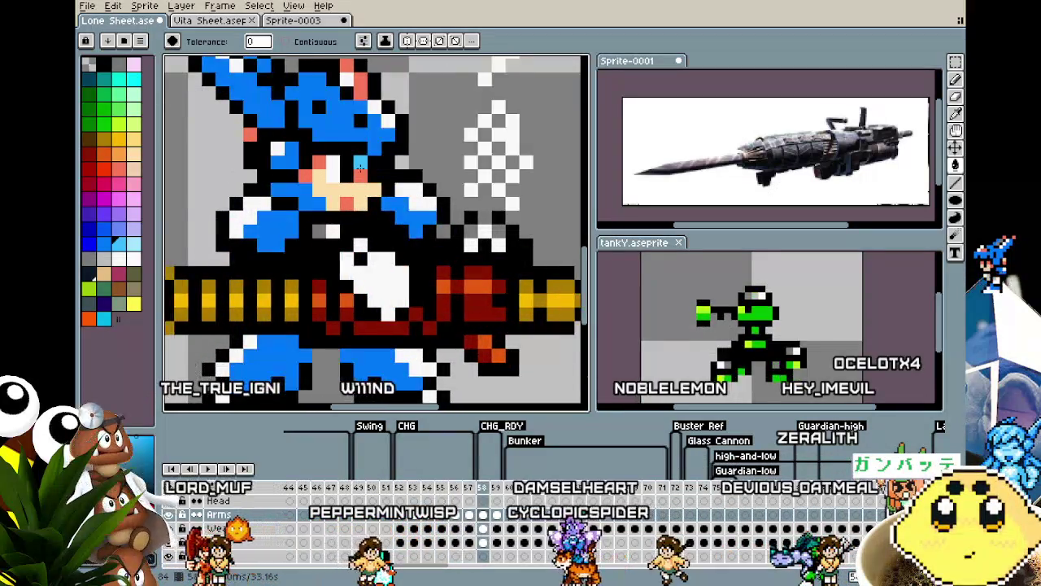
{"action": "left_click", "coordinate": [400, 221], "text": "alt"}
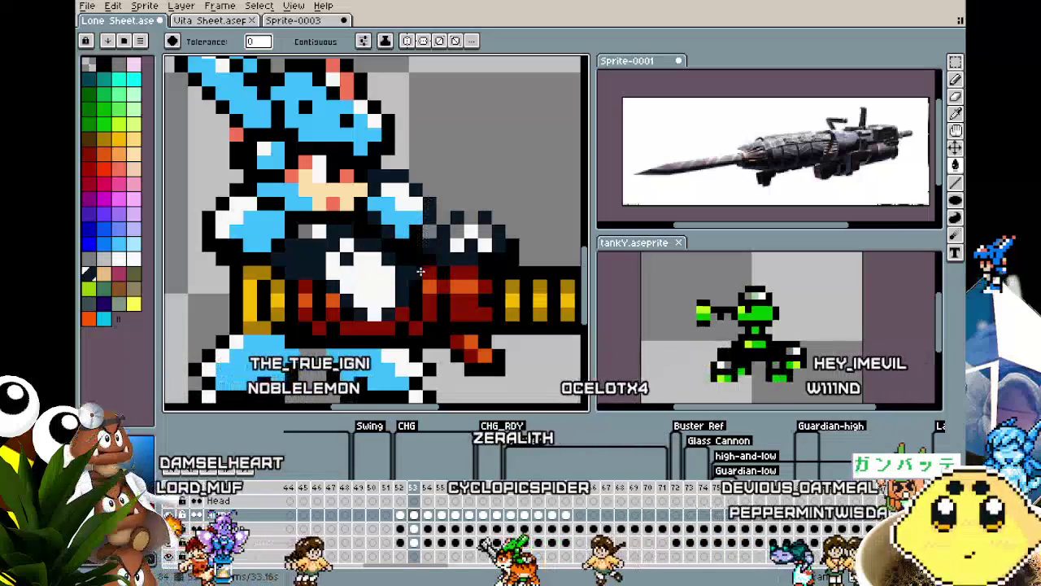
{"action": "left_click", "coordinate": [422, 545]}
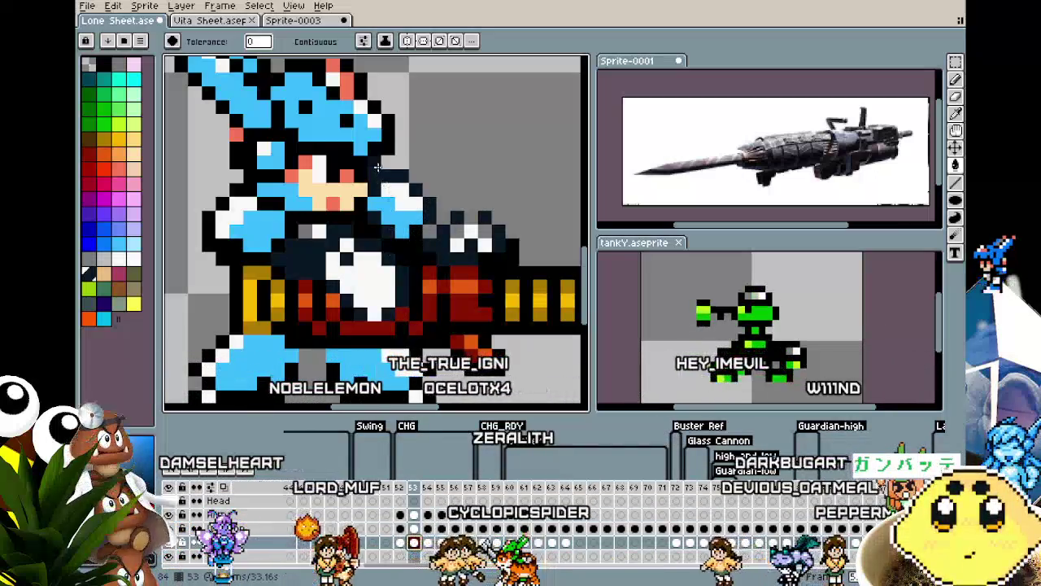
{"action": "scroll", "coordinate": [376, 167], "scroll_direction": "down", "scroll_amount": 2}
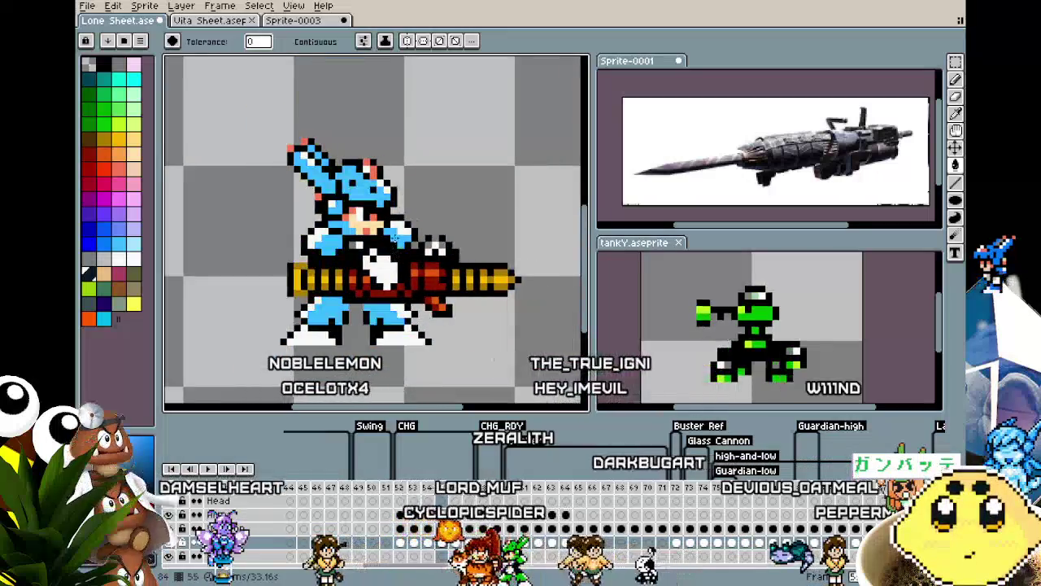
{"action": "scroll", "coordinate": [394, 236], "scroll_direction": "up", "scroll_amount": 3}
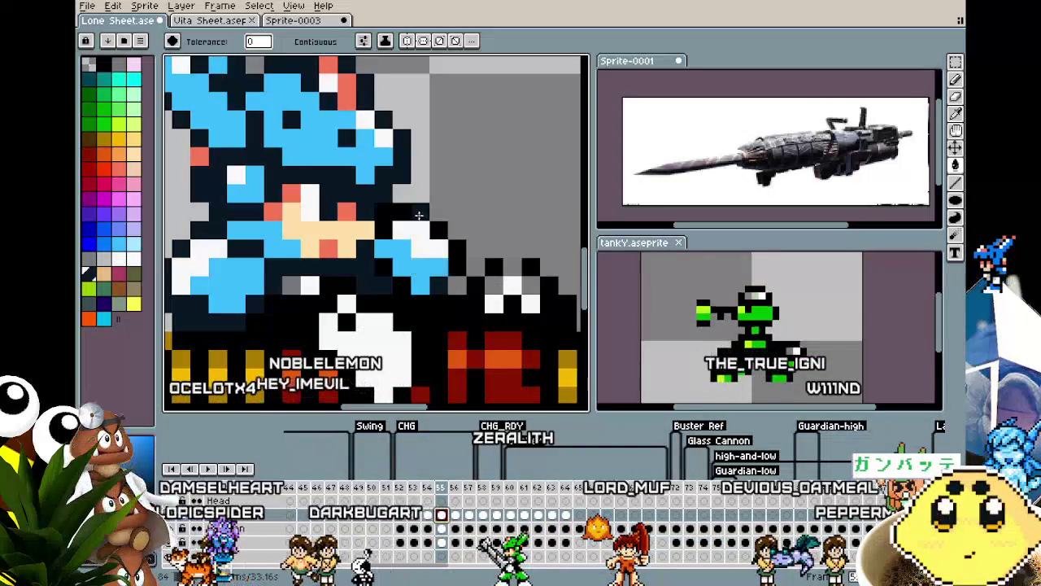
{"action": "scroll", "coordinate": [404, 284], "scroll_direction": "down", "scroll_amount": 2}
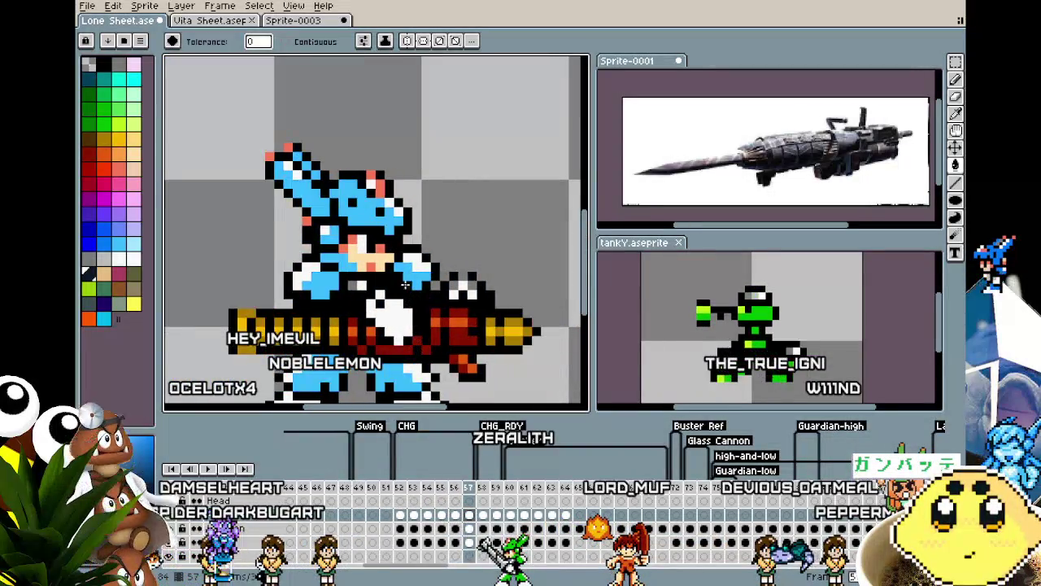
{"action": "left_click", "coordinate": [468, 539]}
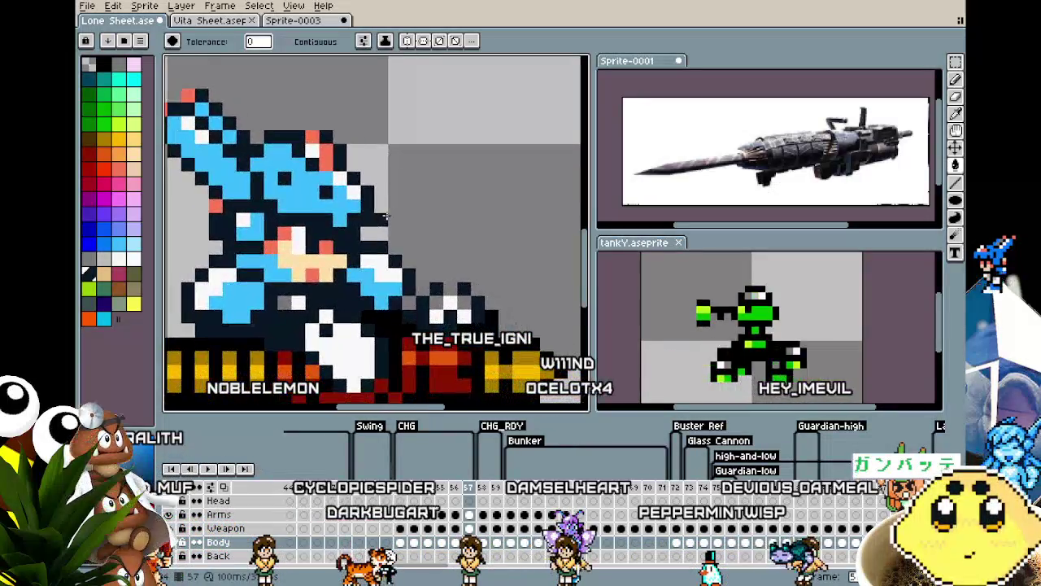
{"action": "scroll", "coordinate": [468, 329], "scroll_direction": "down", "scroll_amount": 2}
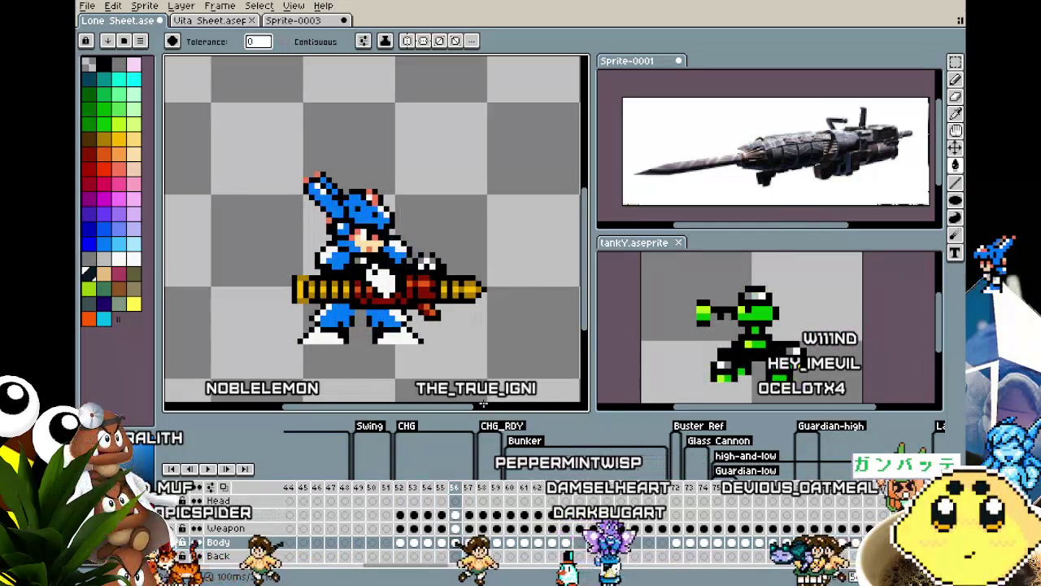
Move through frames 57–59 and zoom in on the smoke rising from the gun.
{"action": "left_click", "coordinate": [474, 488]}
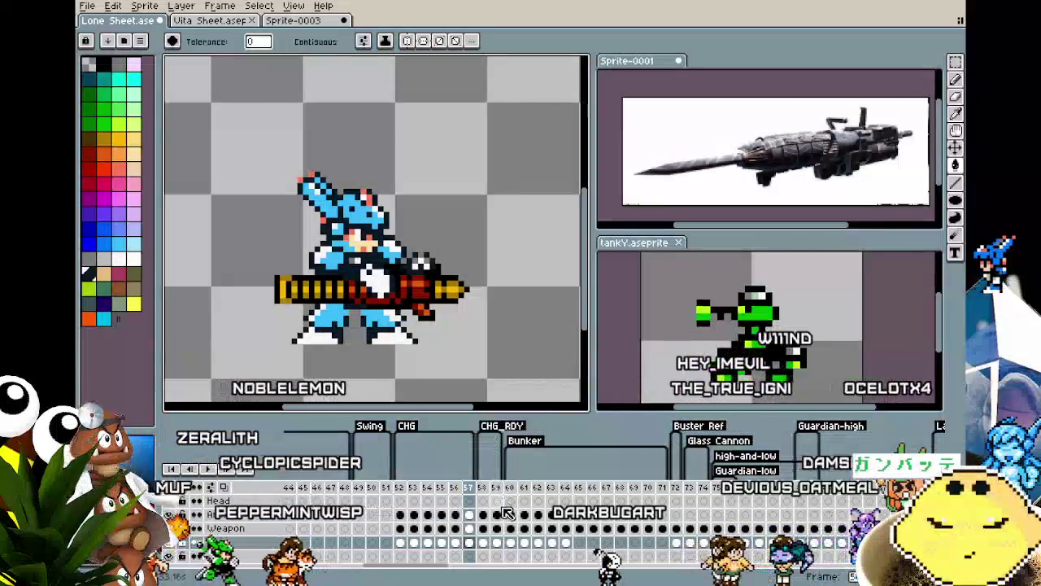
{"action": "left_click", "coordinate": [482, 492]}
{"action": "left_click", "coordinate": [496, 492]}
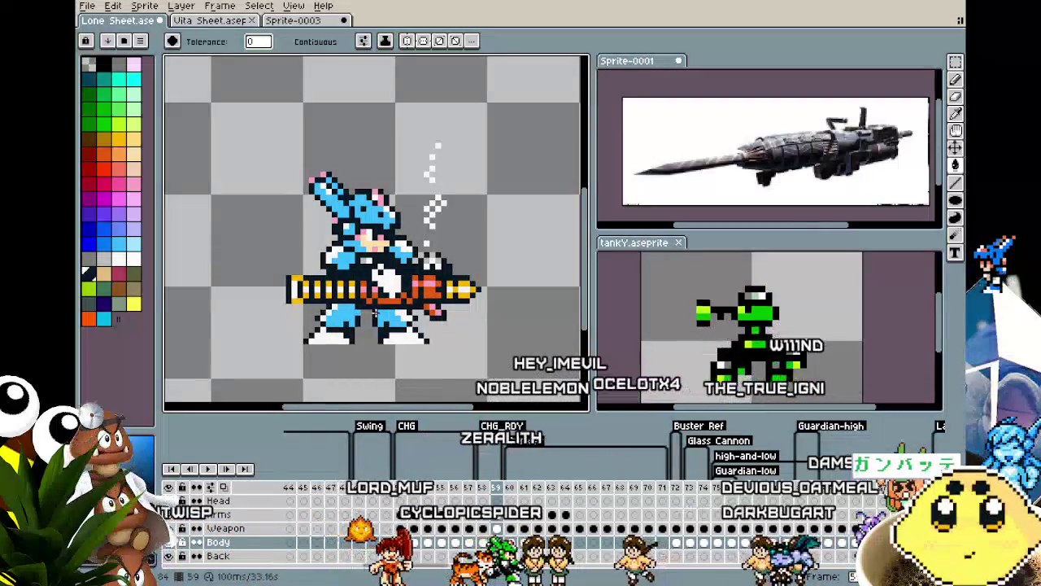
{"action": "key", "text": "Left"}
{"action": "key", "text": "Right"}
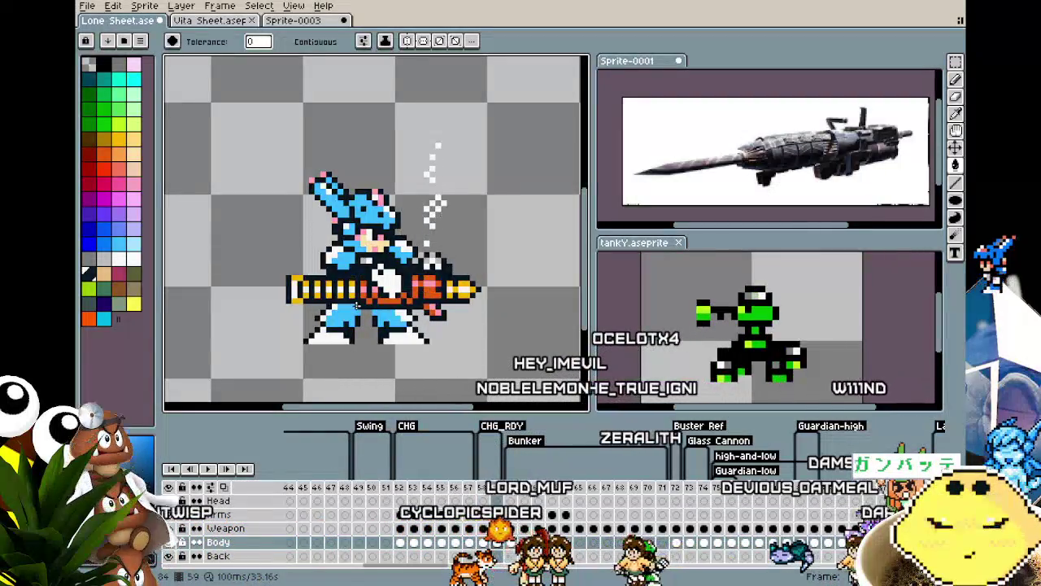
{"action": "scroll", "coordinate": [356, 305], "scroll_direction": "up", "scroll_amount": 1}
{"action": "scroll", "coordinate": [356, 305], "scroll_direction": "up", "scroll_amount": 1}
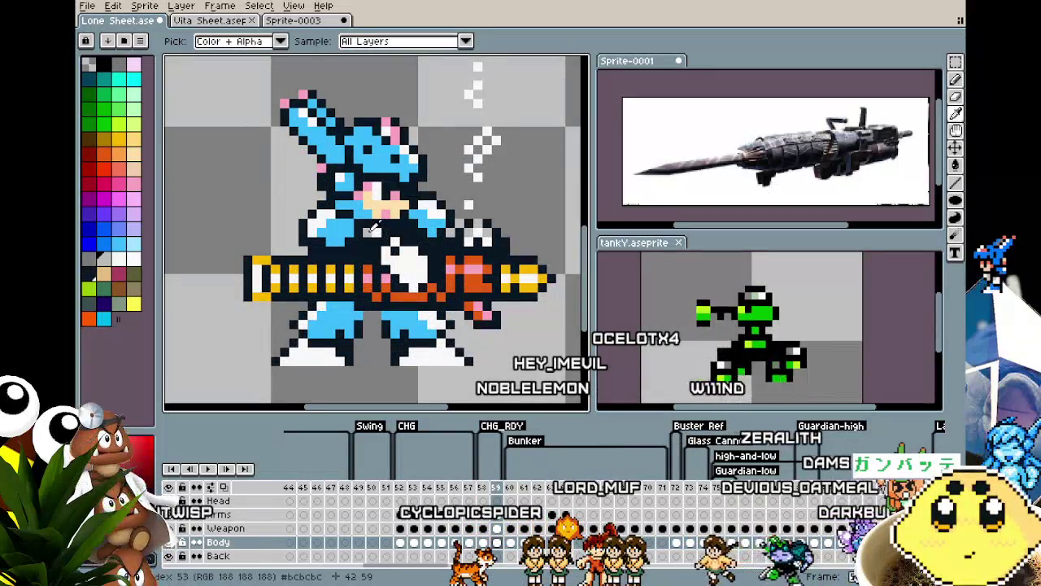
Reselect the Paint Bucket and step forward from frame 52 to frame 55.
{"action": "left_click", "coordinate": [374, 181], "text": "alt"}
{"action": "left_click", "coordinate": [407, 487]}
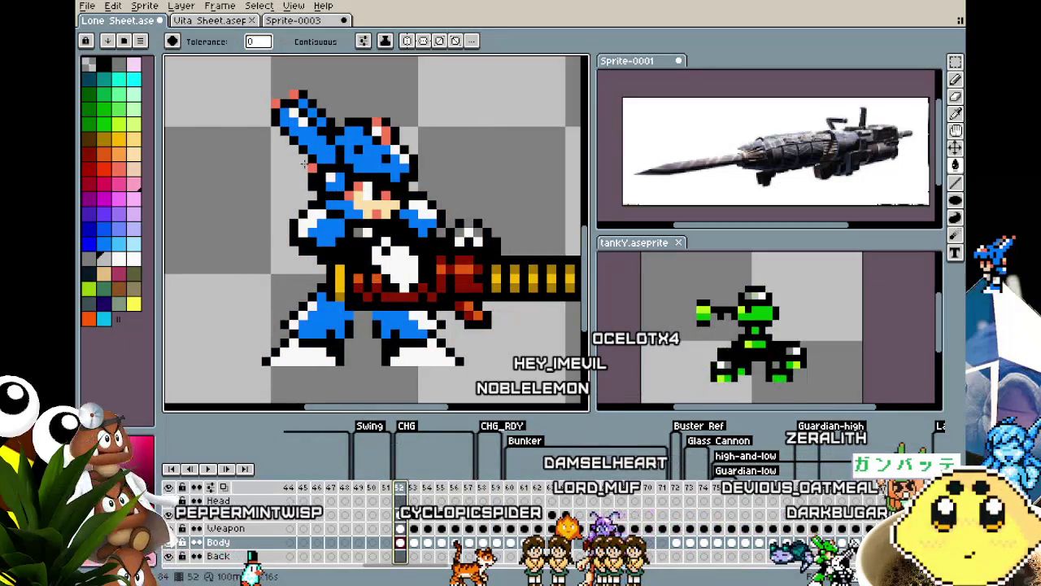
{"action": "key", "text": "Right"}
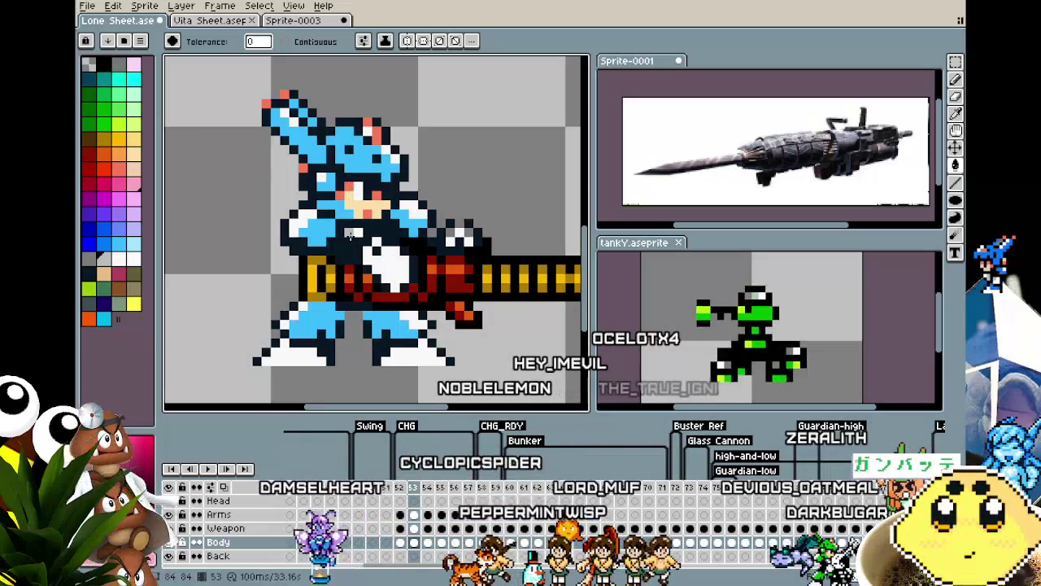
{"action": "key", "text": "Right"}
{"action": "key", "text": "Right"}
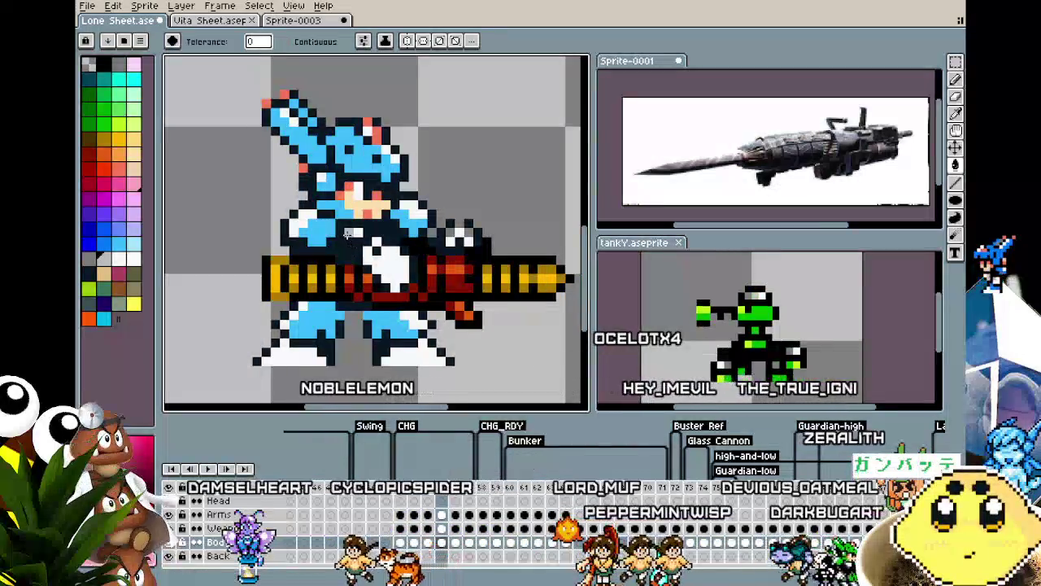
{"action": "key", "text": "Right"}
{"action": "key", "text": "Right"}
{"action": "key", "text": "Right"}
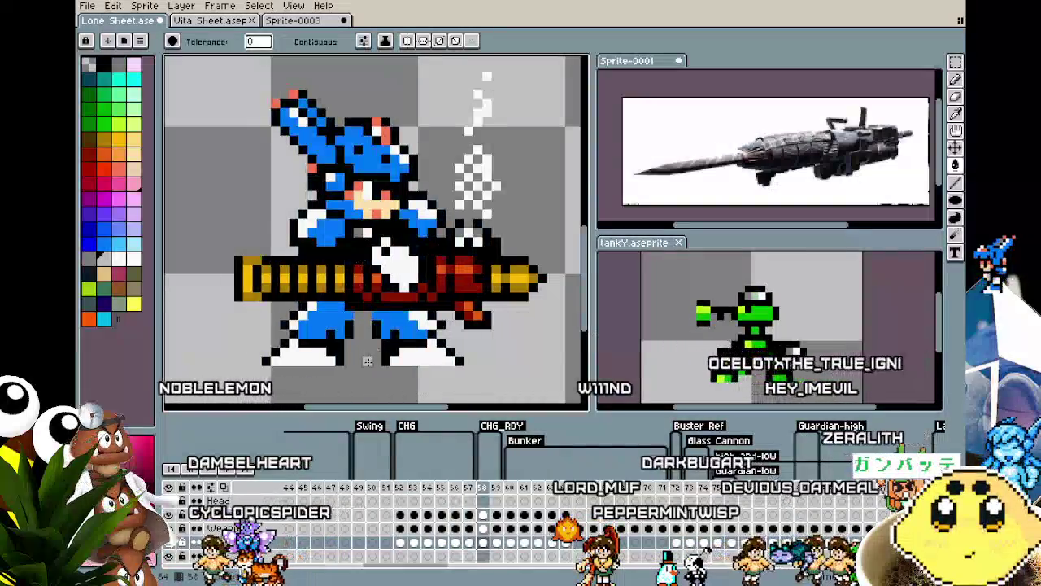
Step back and forth through the charge frames, ending on frame 56.
{"action": "key", "text": "Left"}
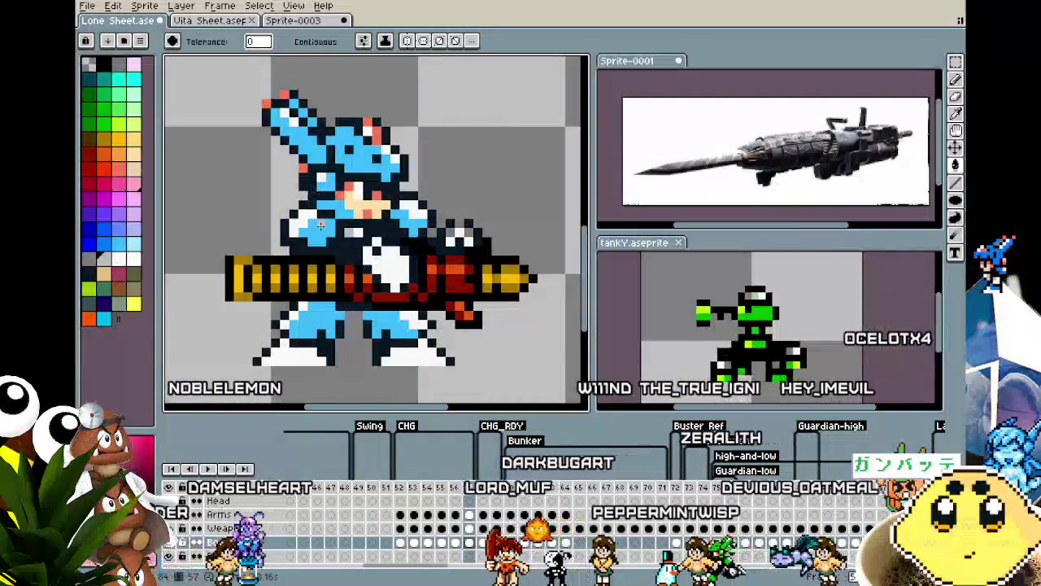
{"action": "key", "text": "Left"}
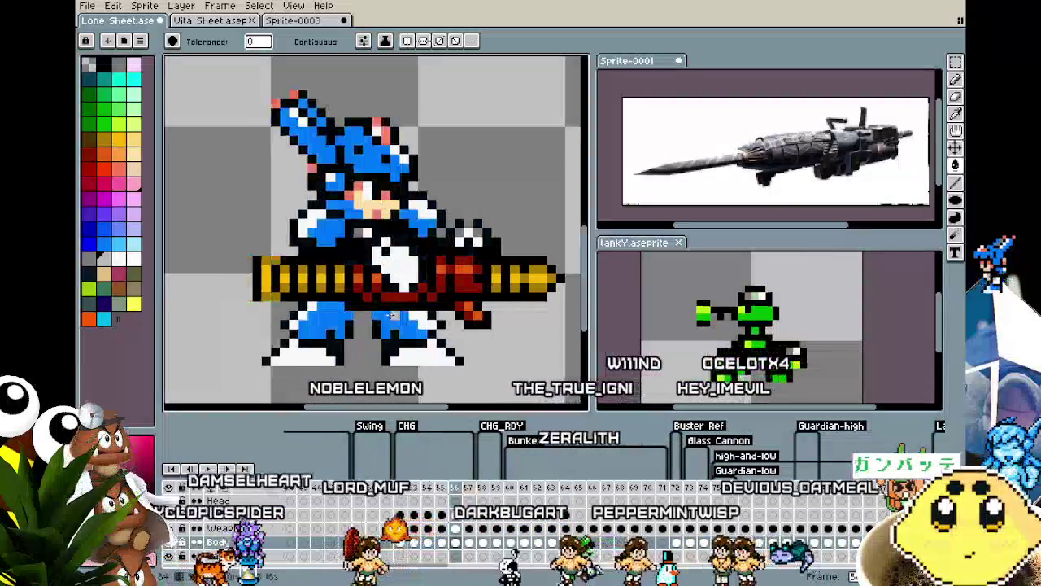
{"action": "key", "text": "Left"}
{"action": "key", "text": "Left"}
{"action": "key", "text": "Left"}
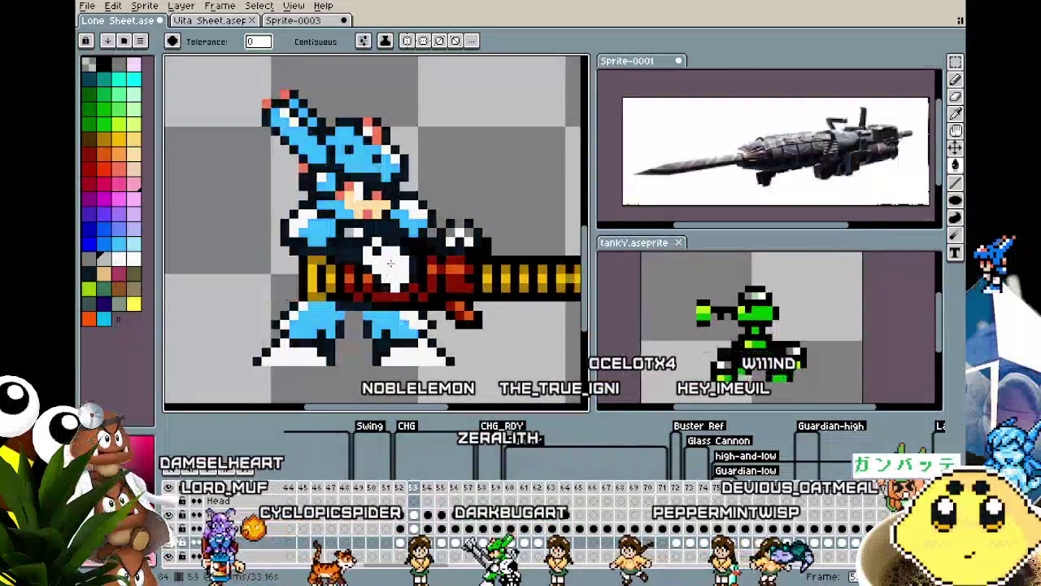
{"action": "key", "text": "Right"}
{"action": "key", "text": "Right"}
{"action": "key", "text": "Left"}
{"action": "key", "text": "Right"}
{"action": "key", "text": "Right"}
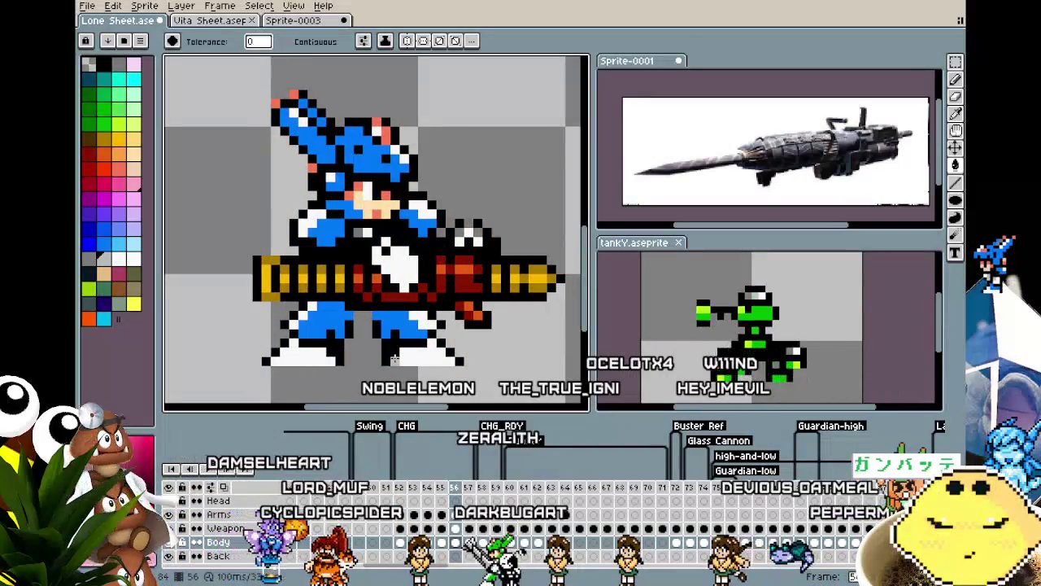
{"action": "key", "text": "Right"}
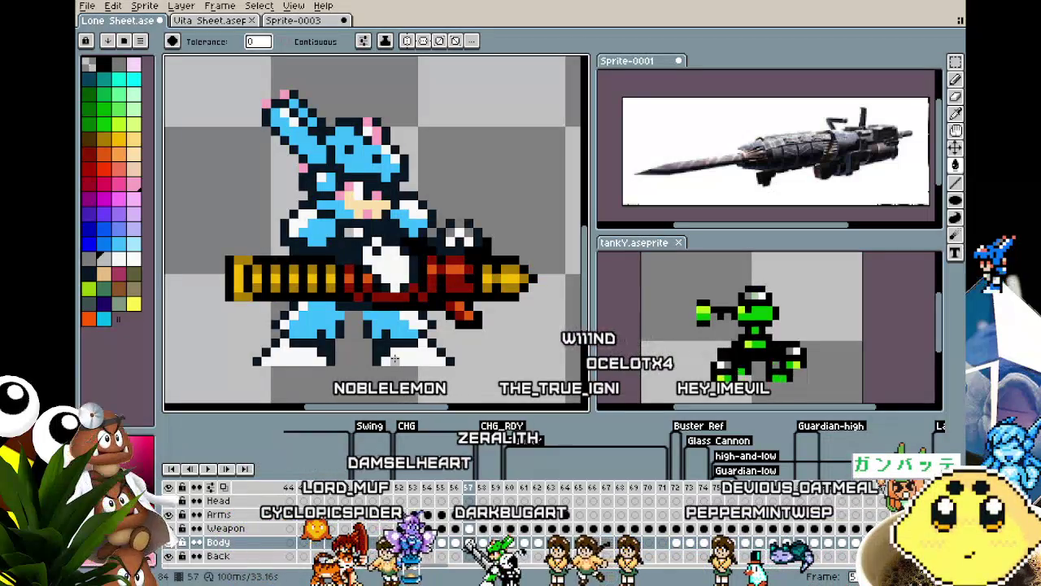
Flick between frames 56 and 57 to compare the gun poses.
{"action": "key", "text": "Left"}
{"action": "key", "text": "Right"}
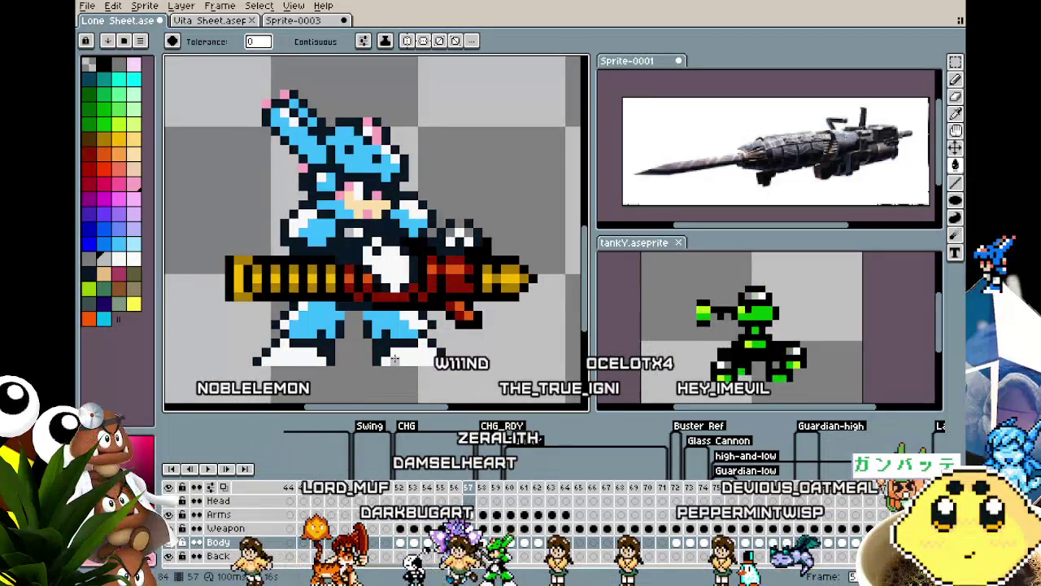
{"action": "key", "text": "Left"}
{"action": "key", "text": "Right"}
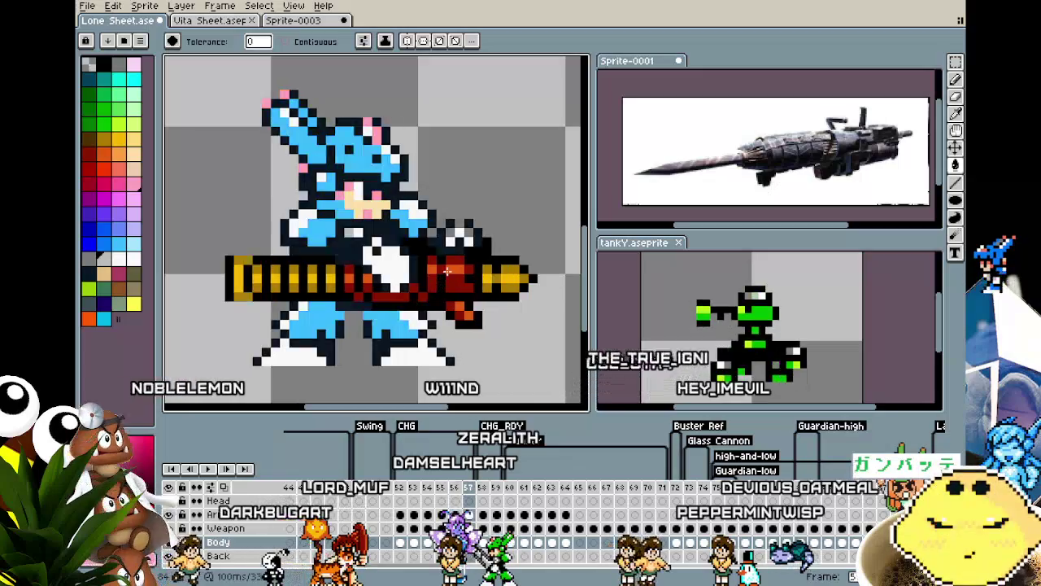
Step back through frames 55 to 53, then move ahead to frame 58.
{"action": "key", "text": "Left"}
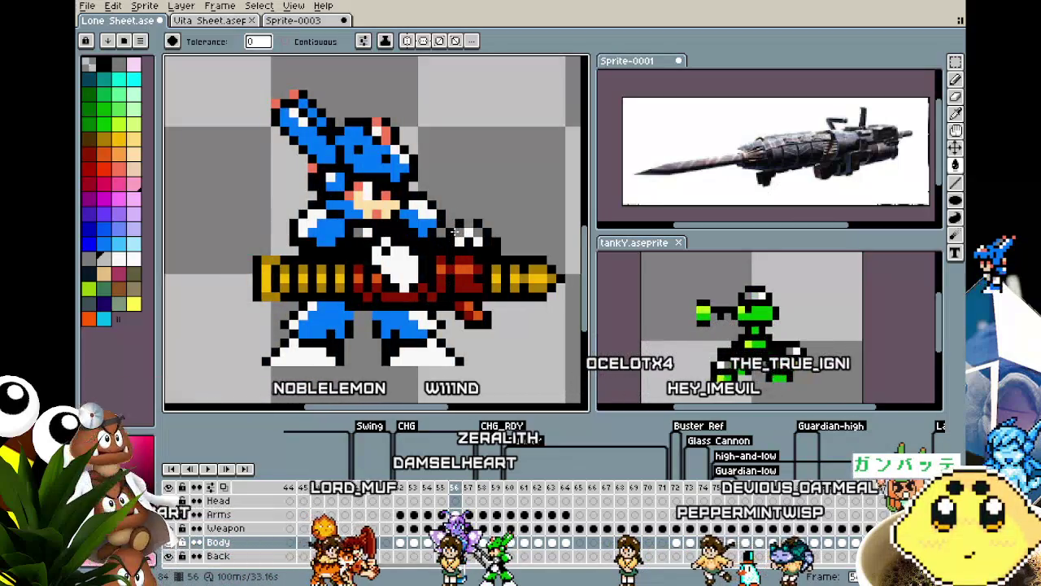
{"action": "key", "text": "Left"}
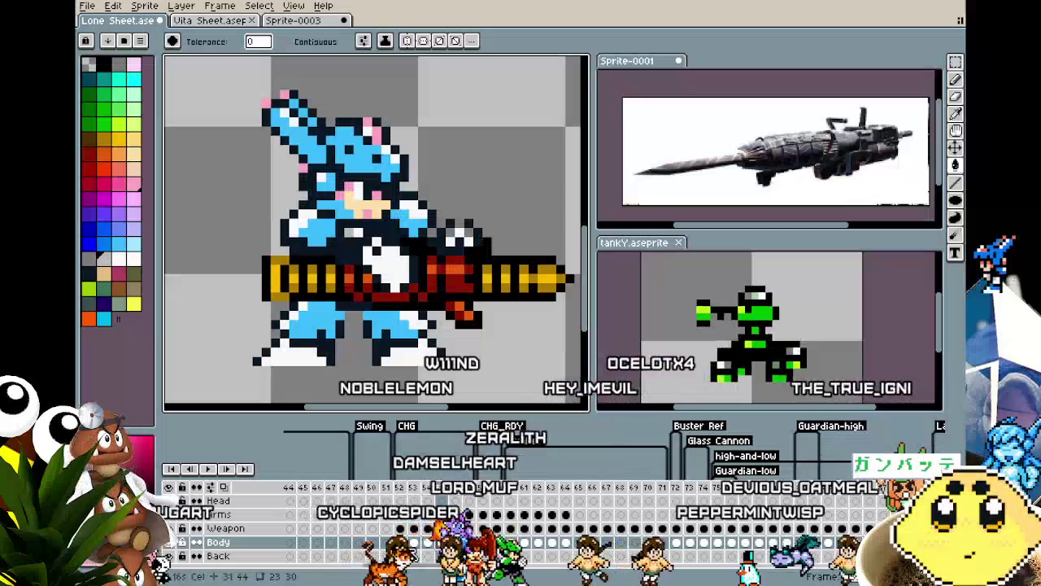
{"action": "key", "text": "Left"}
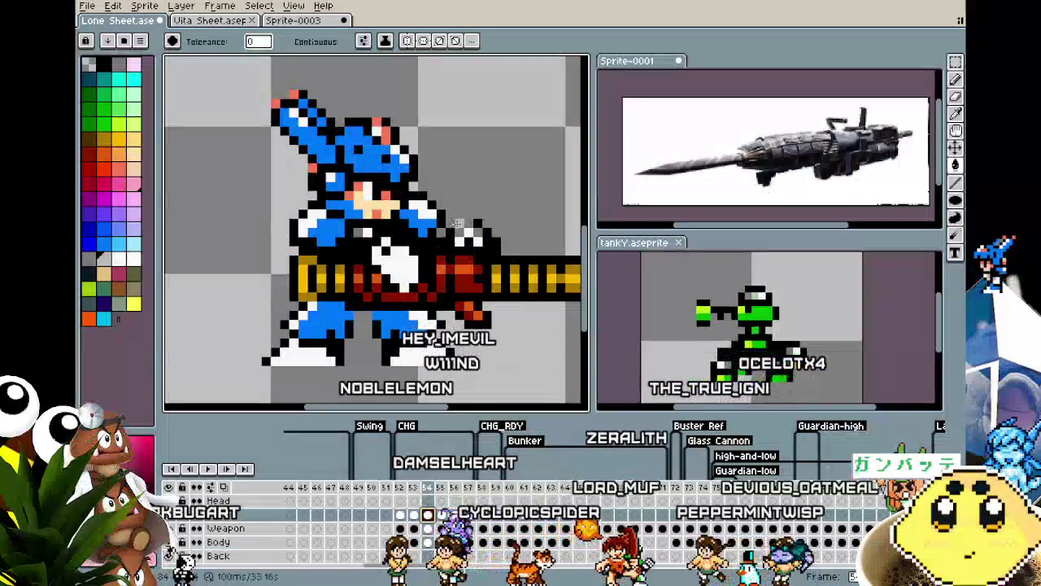
{"action": "key", "text": "Left"}
{"action": "key", "text": "Left"}
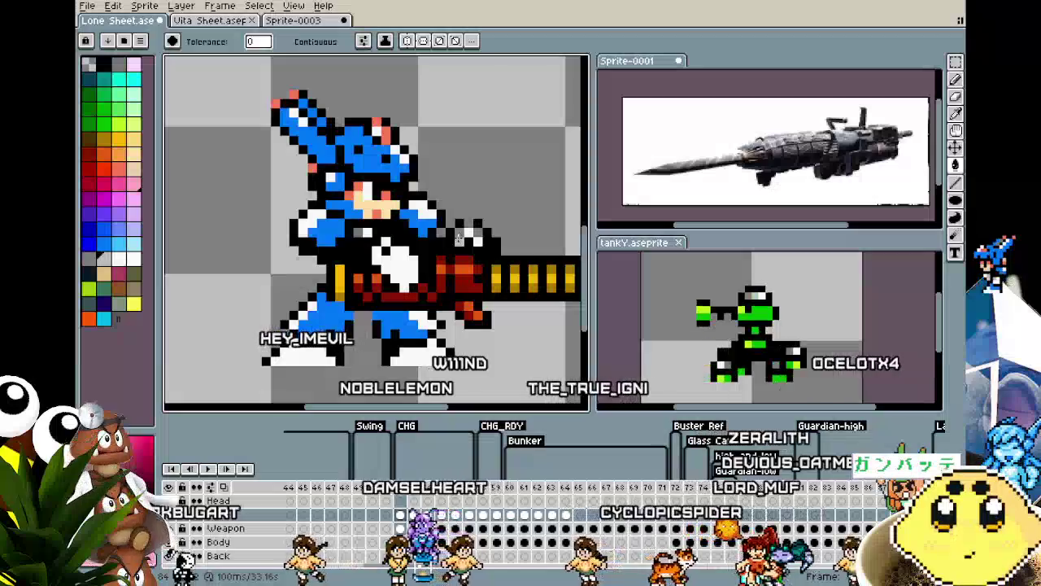
{"action": "key", "text": "Left"}
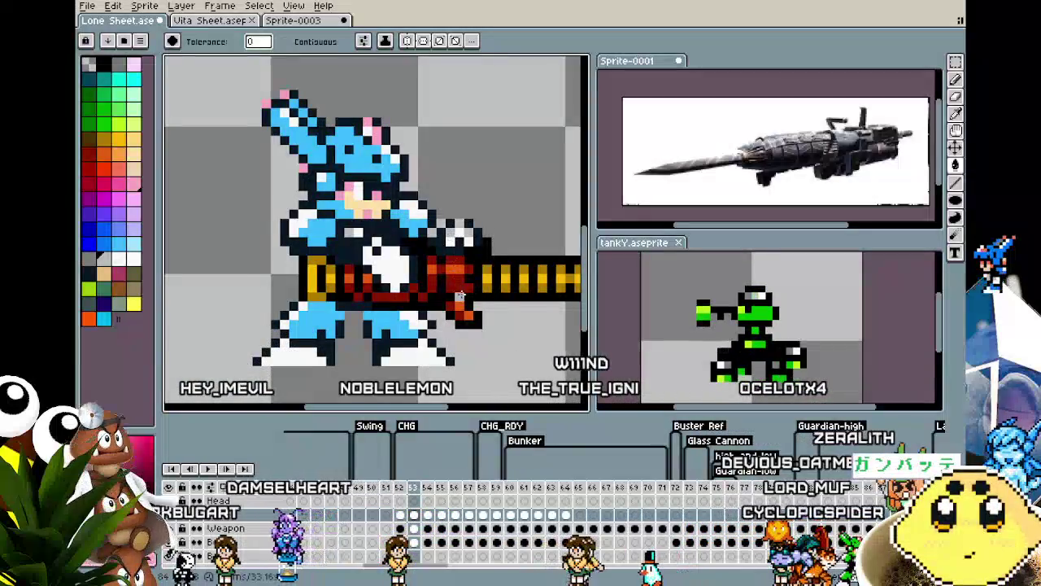
{"action": "key", "text": "Right"}
{"action": "key", "text": "Right"}
{"action": "key", "text": "Right"}
{"action": "key", "text": "Right"}
{"action": "key", "text": "Right"}
{"action": "key", "text": "Right"}
{"action": "key", "text": "Left"}
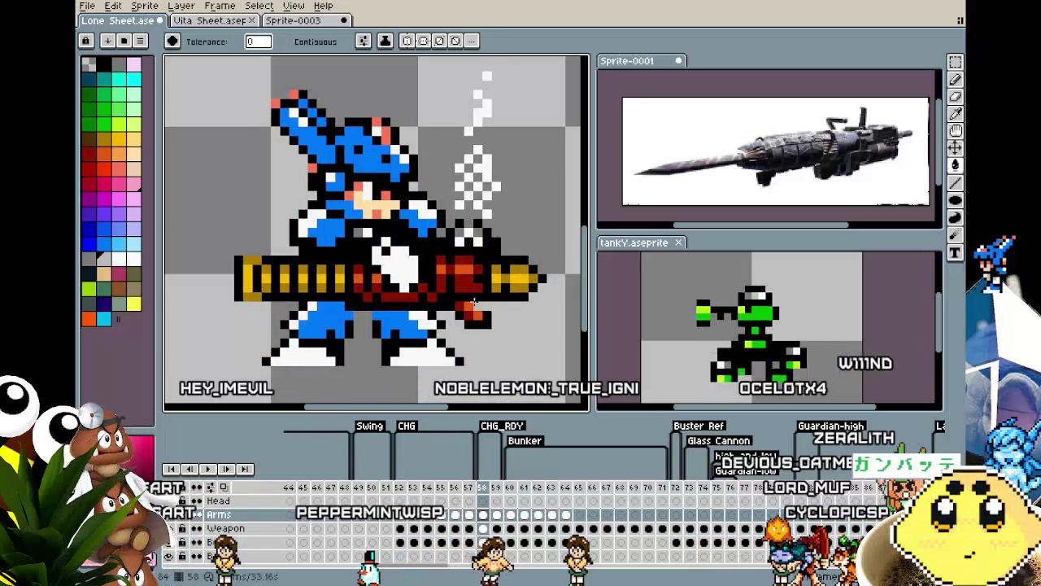
Start playing the firing animation.
{"action": "key", "text": "Return"}
{"action": "scroll", "coordinate": [474, 305], "scroll_direction": "down", "scroll_amount": 1}
{"action": "scroll", "coordinate": [488, 350], "scroll_direction": "down", "scroll_amount": 1}
Zoom out and pan to recentre the small sprite while the animation plays.
{"action": "scroll", "coordinate": [502, 393], "scroll_direction": "down", "scroll_amount": 1}
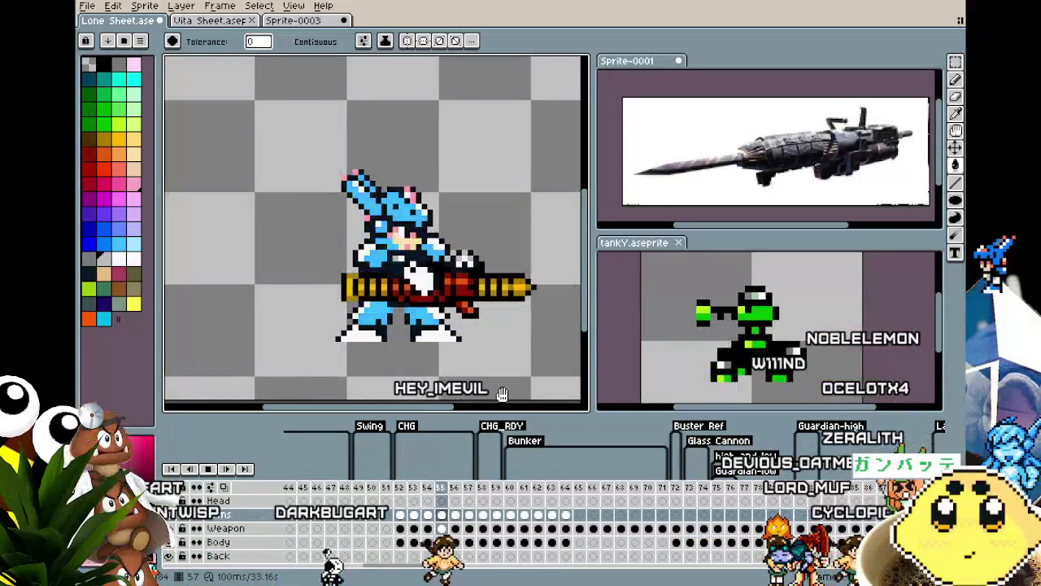
{"action": "left_click_drag", "start_coordinate": [501, 394], "coordinate": [444, 391]}
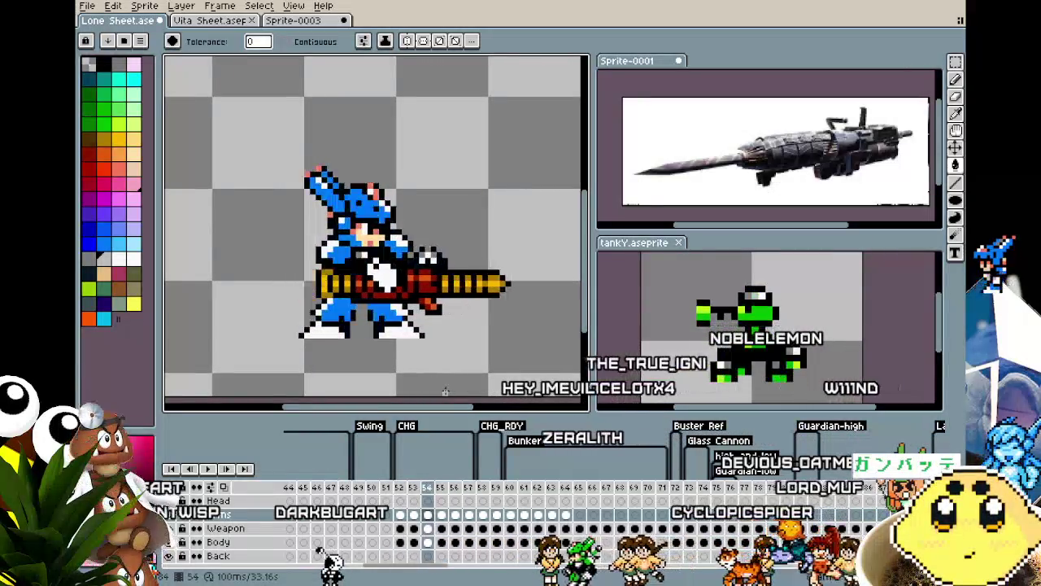
{"action": "left_click_drag", "start_coordinate": [347, 344], "coordinate": [337, 345]}
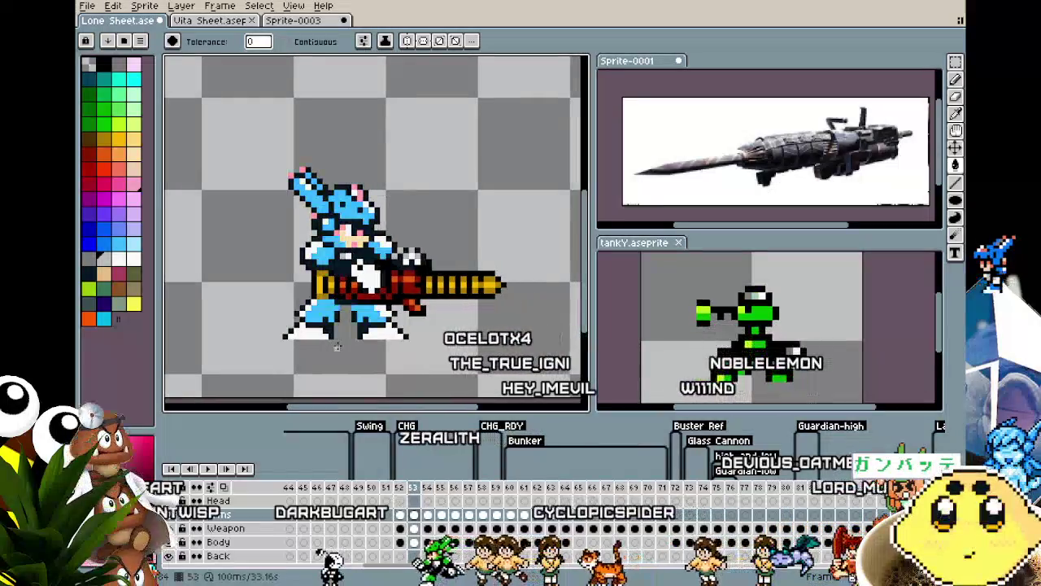
{"action": "key", "text": "m"}
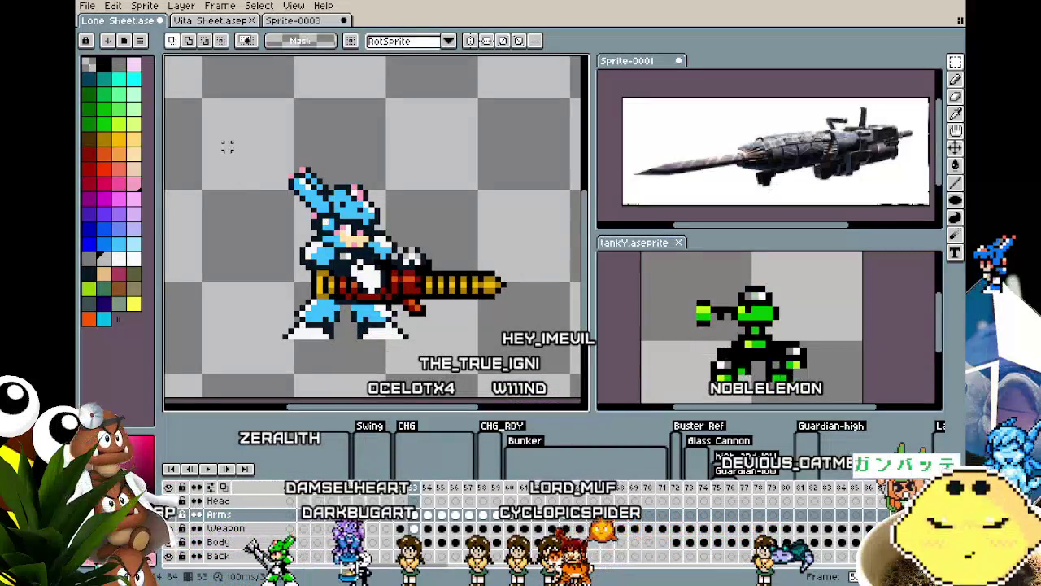
Nudge the Weapon cel on frame 53 one pixel right and commit.
{"action": "left_click_drag", "start_coordinate": [227, 146], "coordinate": [497, 473]}
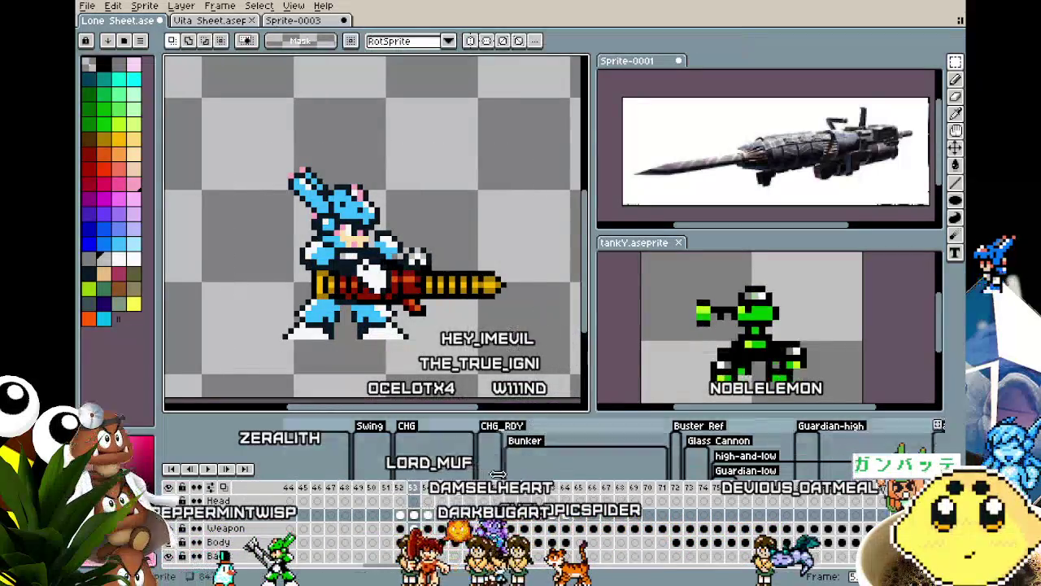
{"action": "left_click", "coordinate": [413, 528]}
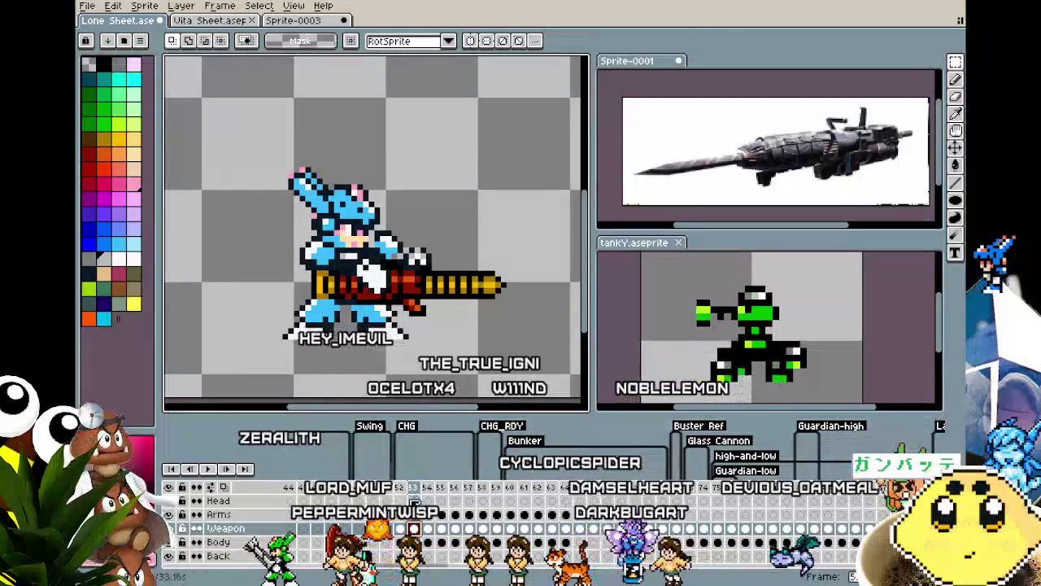
{"action": "left_click_drag", "start_coordinate": [227, 146], "coordinate": [561, 377]}
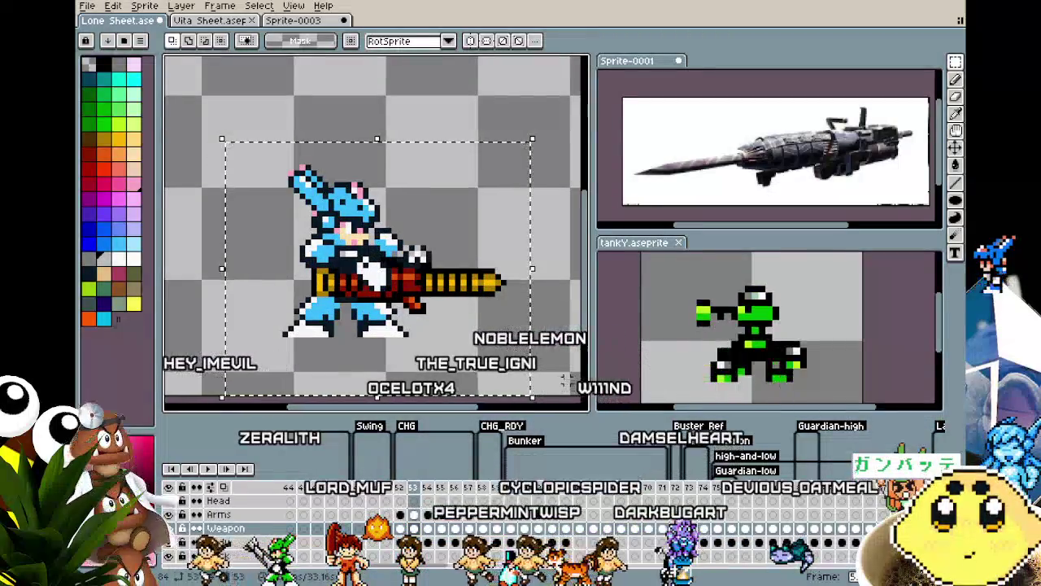
{"action": "key", "text": "Right"}
{"action": "left_click", "coordinate": [550, 376]}
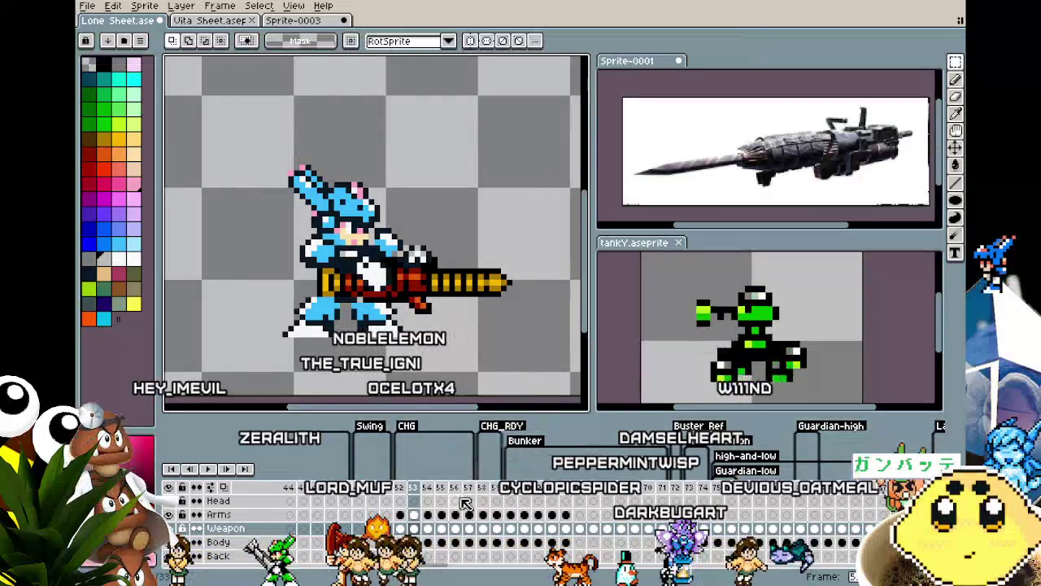
{"action": "left_click_drag", "start_coordinate": [245, 127], "coordinate": [567, 389]}
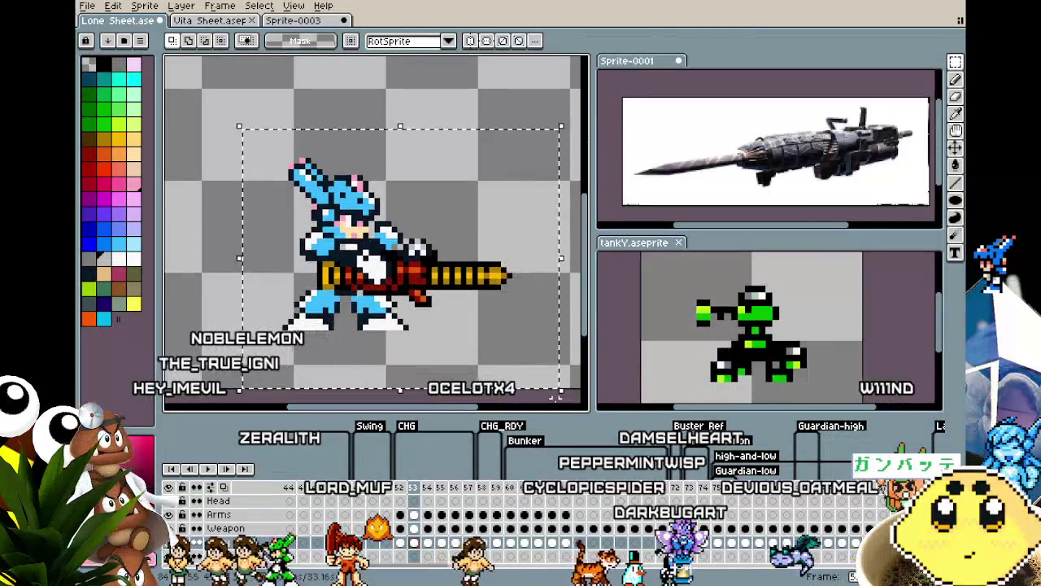
{"action": "key", "text": "Return"}
On frame 55, shift the Weapon and Arms cels right, then play it back.
{"action": "key", "text": "Right"}
{"action": "key", "text": "Right"}
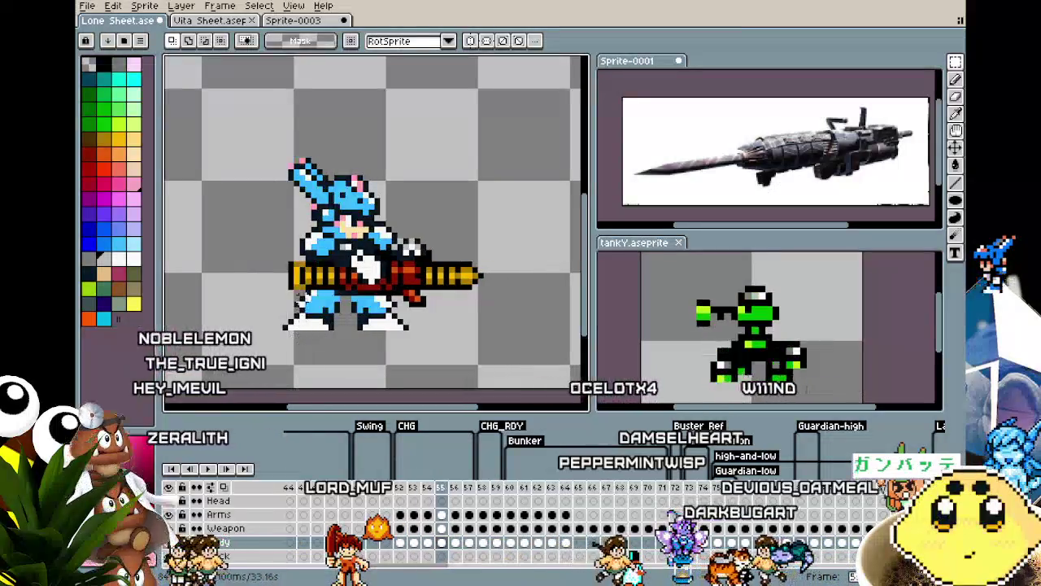
{"action": "left_click_drag", "start_coordinate": [216, 120], "coordinate": [550, 367]}
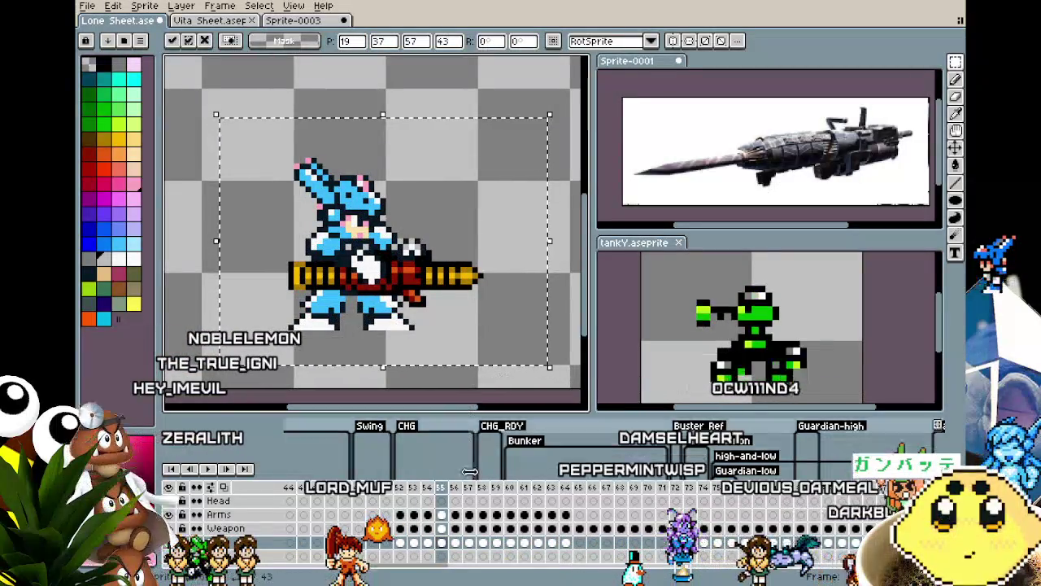
{"action": "left_click", "coordinate": [441, 528]}
{"action": "key", "text": "Right"}
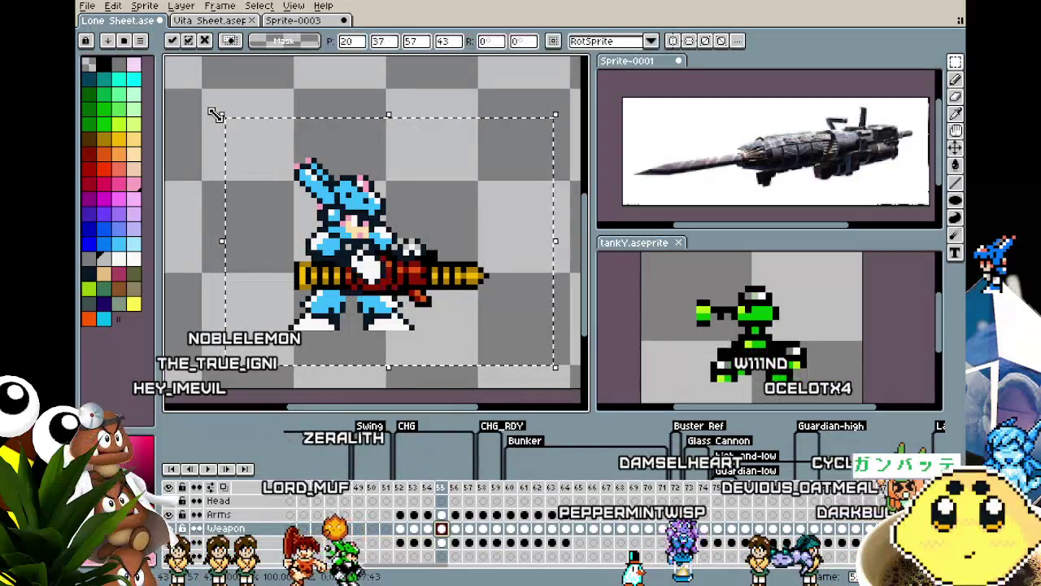
{"action": "left_click", "coordinate": [441, 514]}
{"action": "key", "text": "Right"}
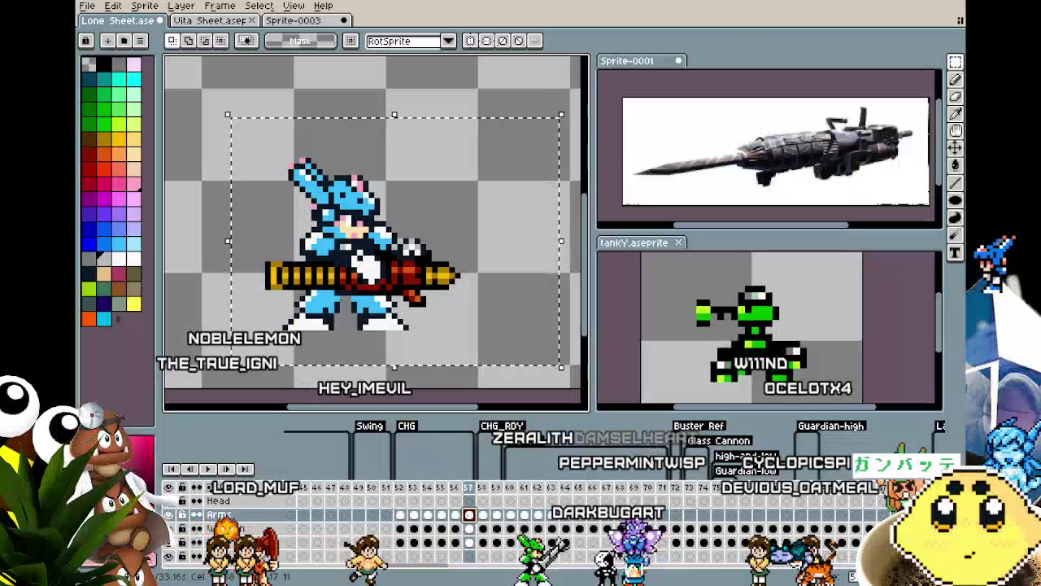
{"action": "key", "text": "Right"}
{"action": "key", "text": "Right"}
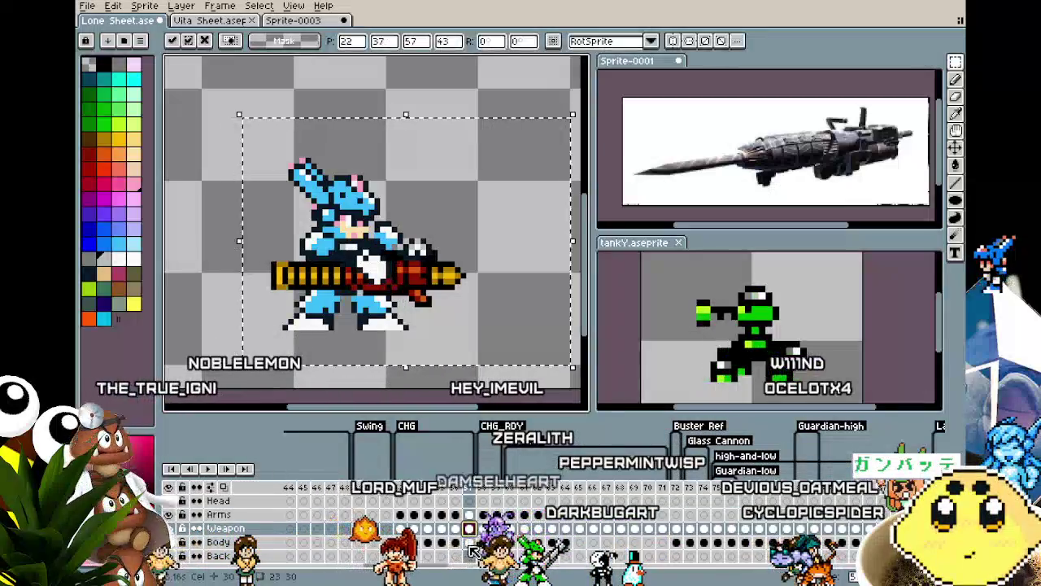
{"action": "key", "text": "Right"}
{"action": "key", "text": "Return"}
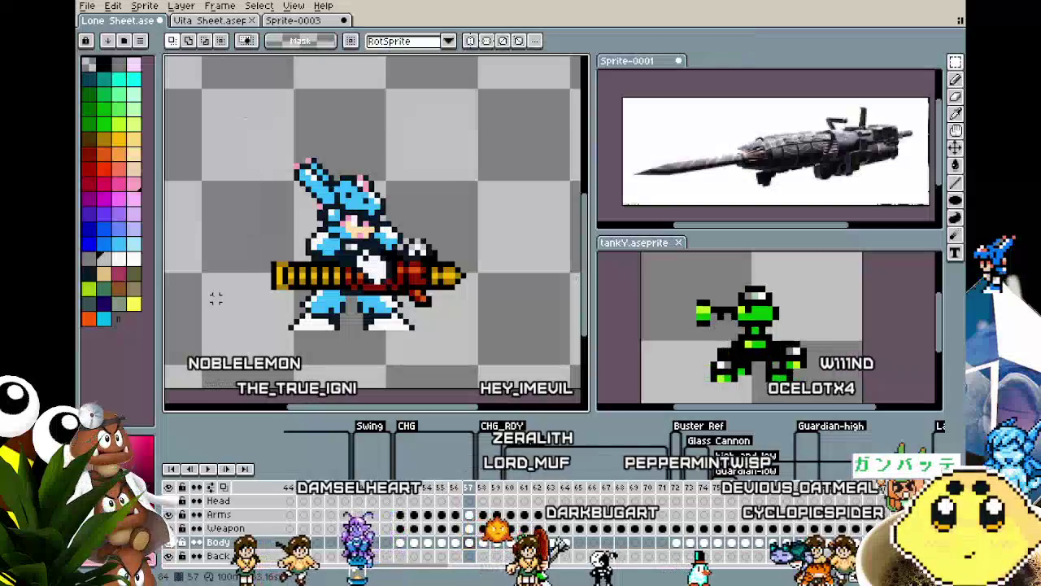
{"action": "key", "text": "Return"}
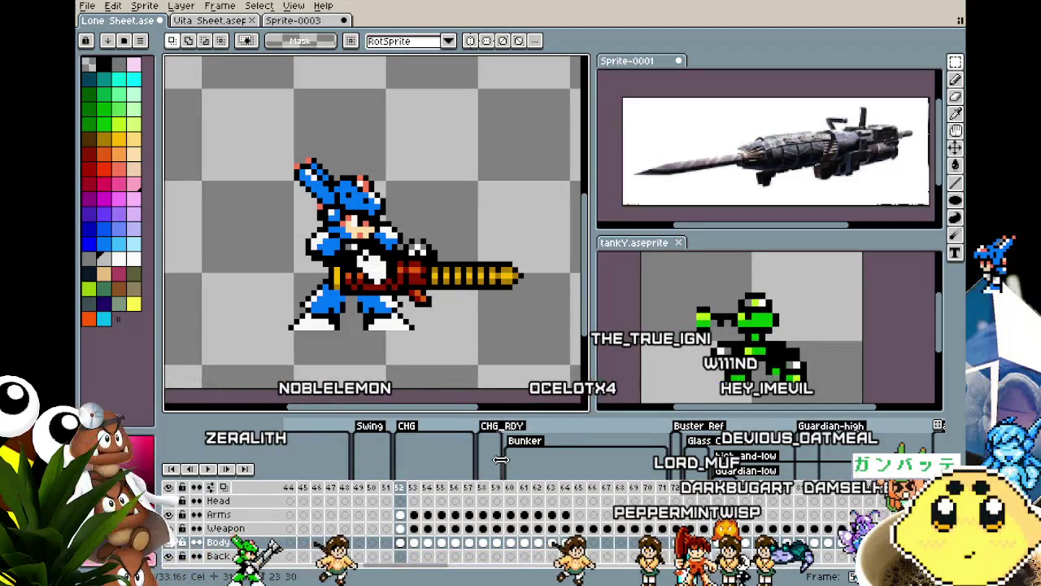
{"action": "key", "text": "m"}
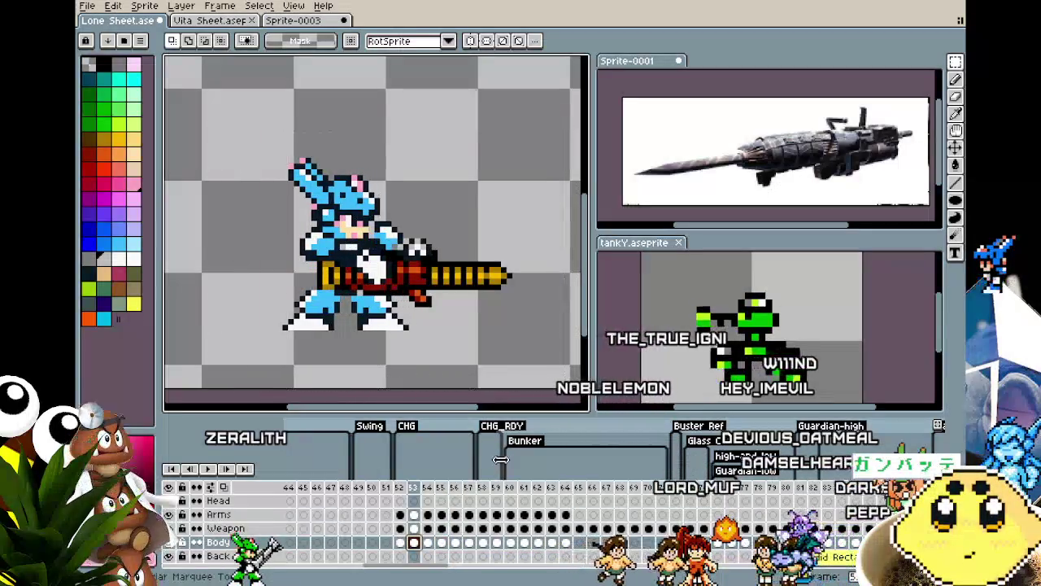
{"action": "key", "text": "Up"}
{"action": "key", "text": "Up"}
{"action": "key", "text": "ctrl+d"}
{"action": "key", "text": "Right"}
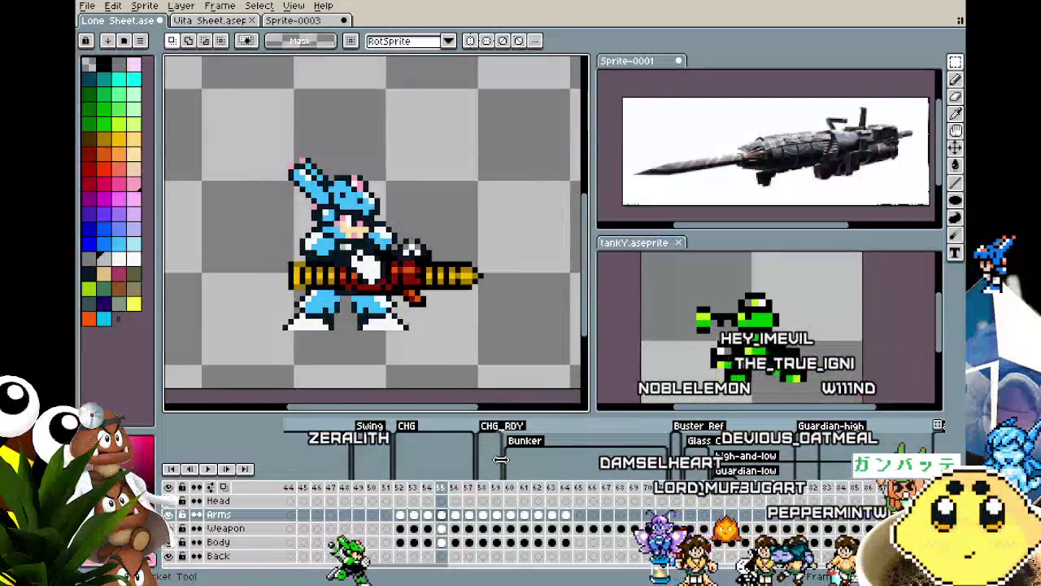
{"action": "key", "text": "Right"}
{"action": "key", "text": "Right"}
{"action": "key", "text": "Right"}
{"action": "key", "text": "Down"}
{"action": "key", "text": "Down"}
{"action": "key", "text": "Right"}
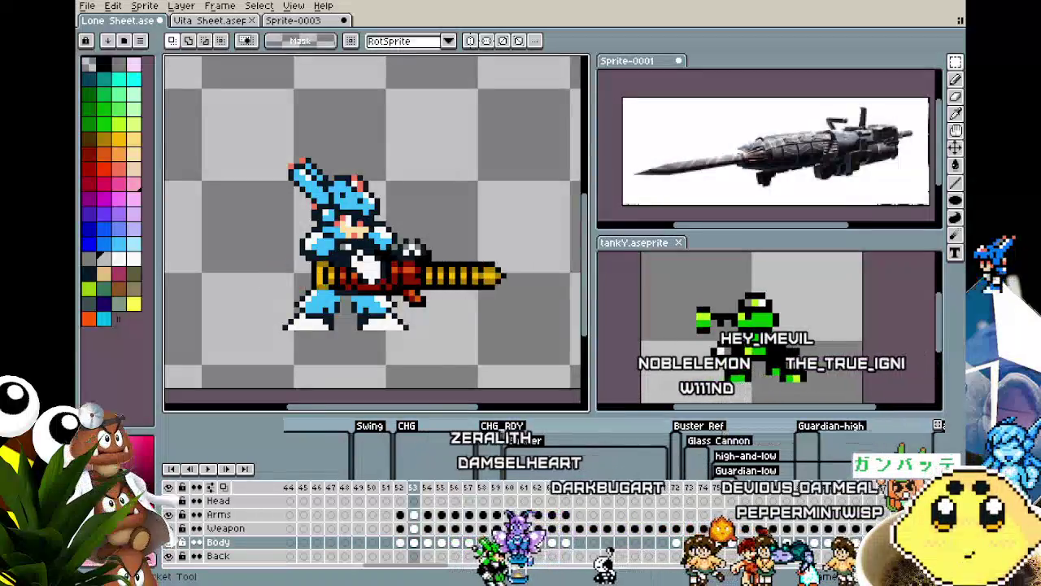
{"action": "key", "text": "Left"}
{"action": "key", "text": "Right"}
{"action": "key", "text": "Left"}
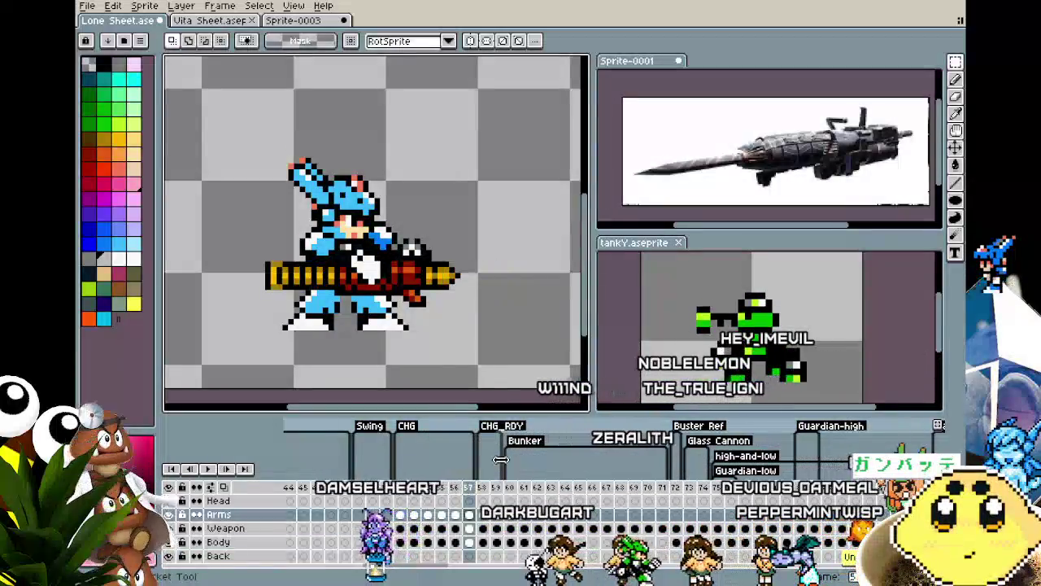
{"action": "key", "text": "Right"}
{"action": "key", "text": "Left"}
{"action": "key", "text": "Left"}
{"action": "key", "text": "Right"}
{"action": "key", "text": "Right"}
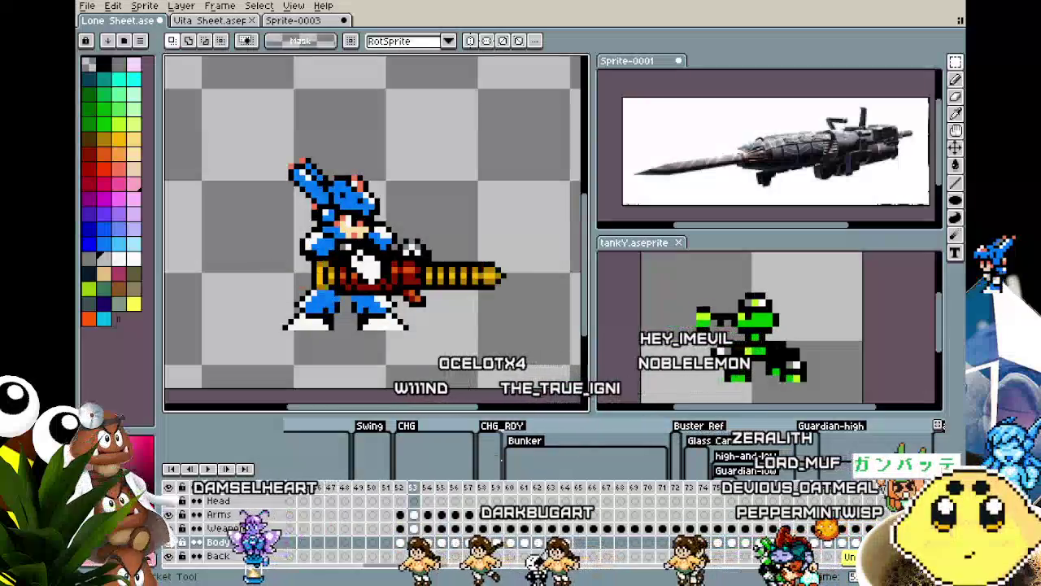
{"action": "key", "text": "m"}
{"action": "key", "text": "ctrl+shift+d"}
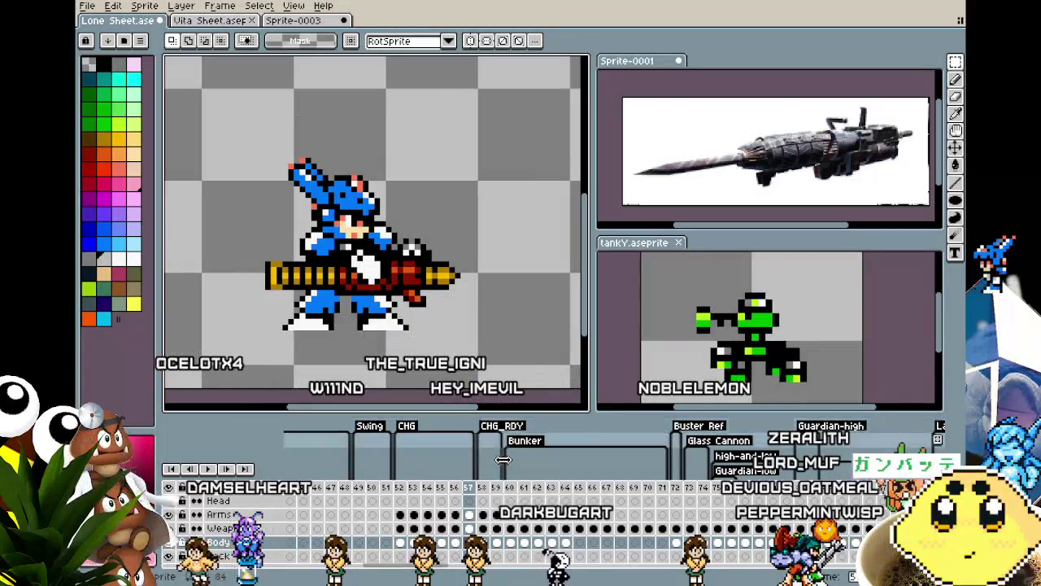
{"action": "key", "text": "Left"}
{"action": "key", "text": "Left"}
{"action": "key", "text": "Left"}
{"action": "key", "text": "Left"}
{"action": "key", "text": "Left"}
{"action": "key", "text": "Left"}
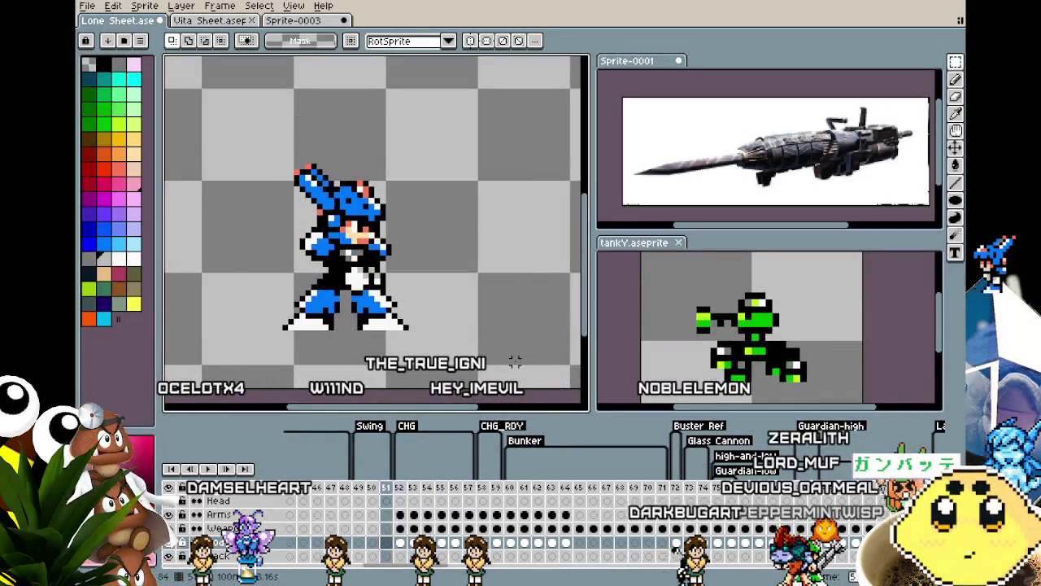
{"action": "key", "text": "Right"}
{"action": "key", "text": "Right"}
{"action": "key", "text": "Right"}
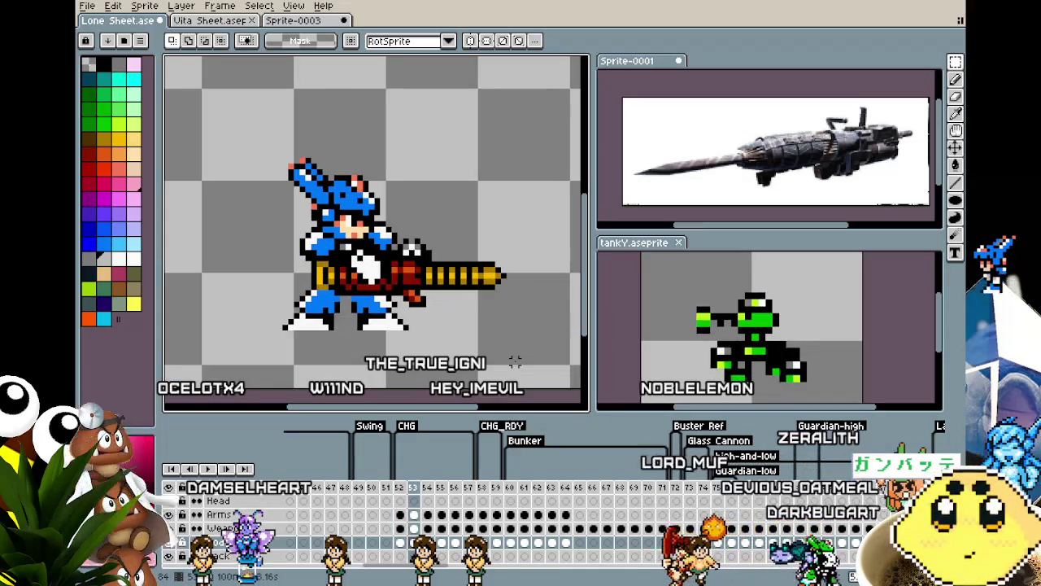
{"action": "key", "text": "Left"}
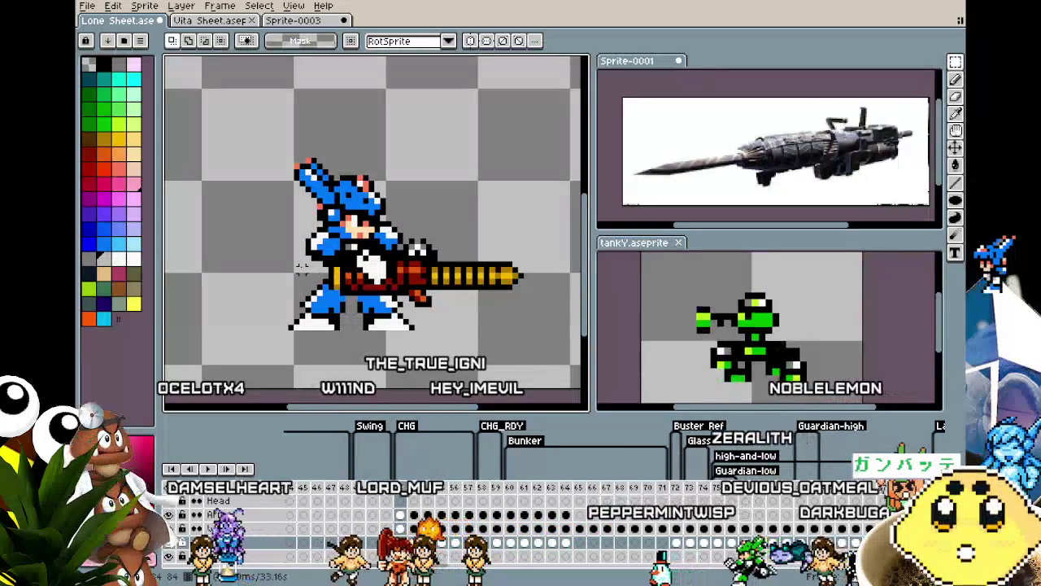
{"action": "key", "text": "Right"}
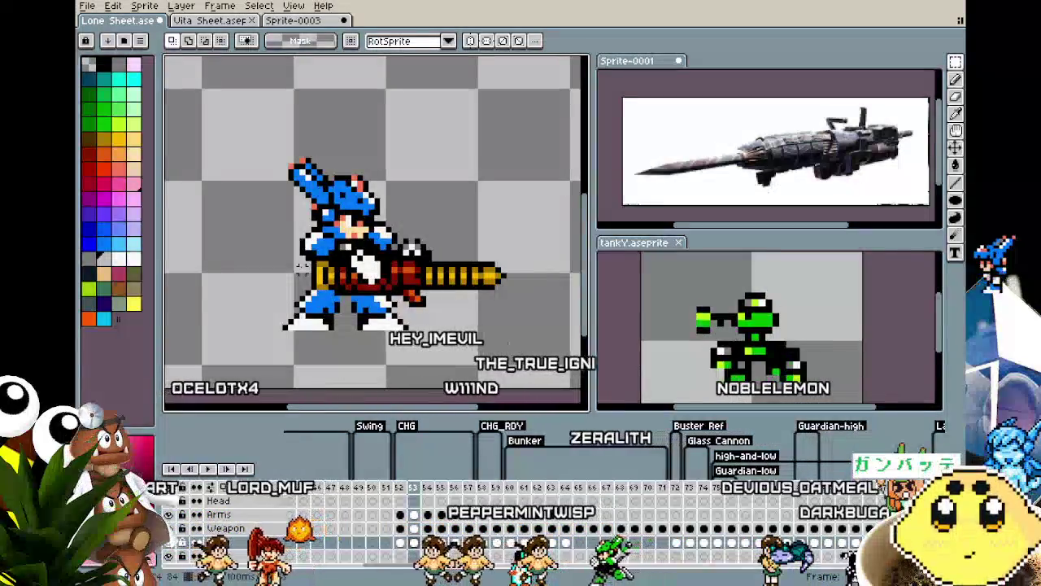
{"action": "key", "text": "Left"}
{"action": "key", "text": "Right"}
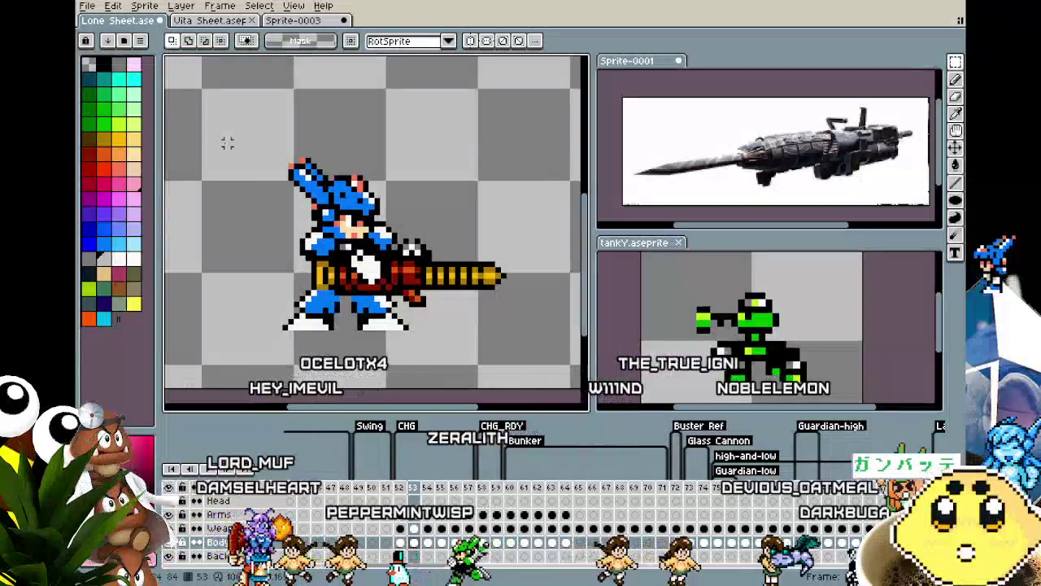
Select the sprite on frame 53's Weapon cel and test a transform without changes.
{"action": "left_click_drag", "start_coordinate": [220, 141], "coordinate": [538, 374]}
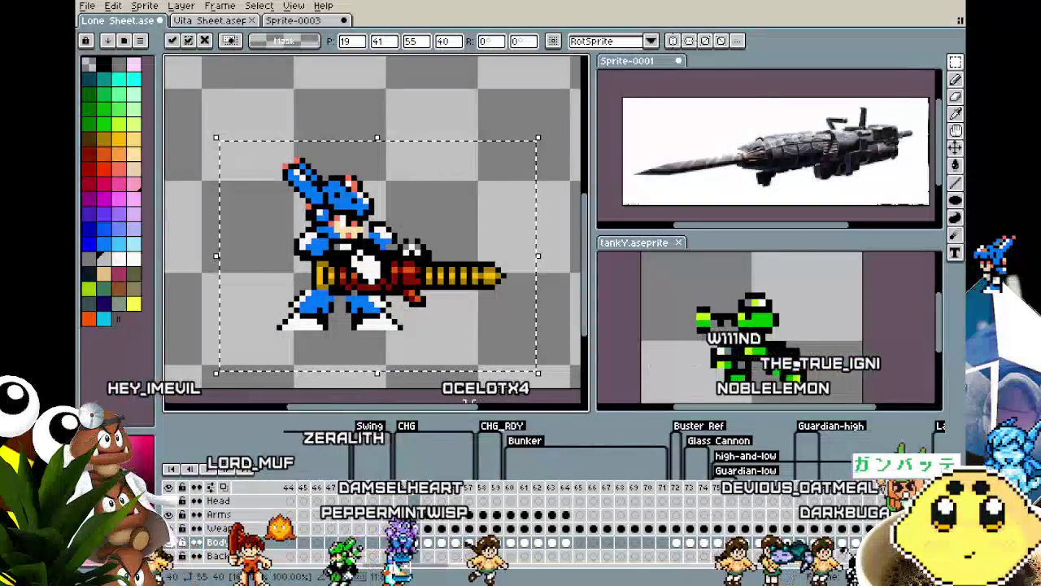
{"action": "key", "text": "ctrl+d"}
{"action": "key", "text": "Left"}
{"action": "key", "text": "Right"}
{"action": "left_click", "coordinate": [415, 528]}
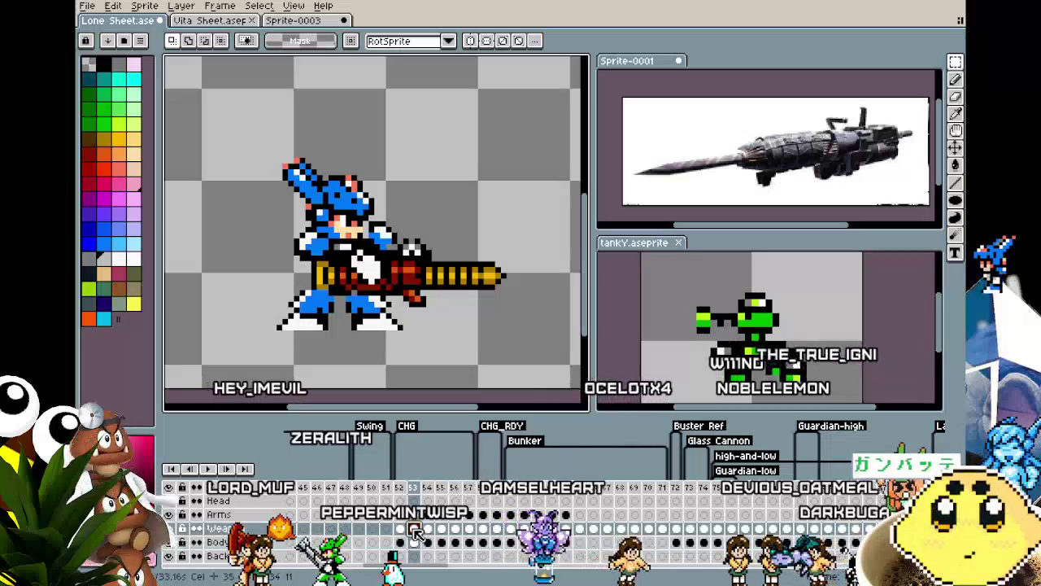
{"action": "key", "text": "ctrl+t"}
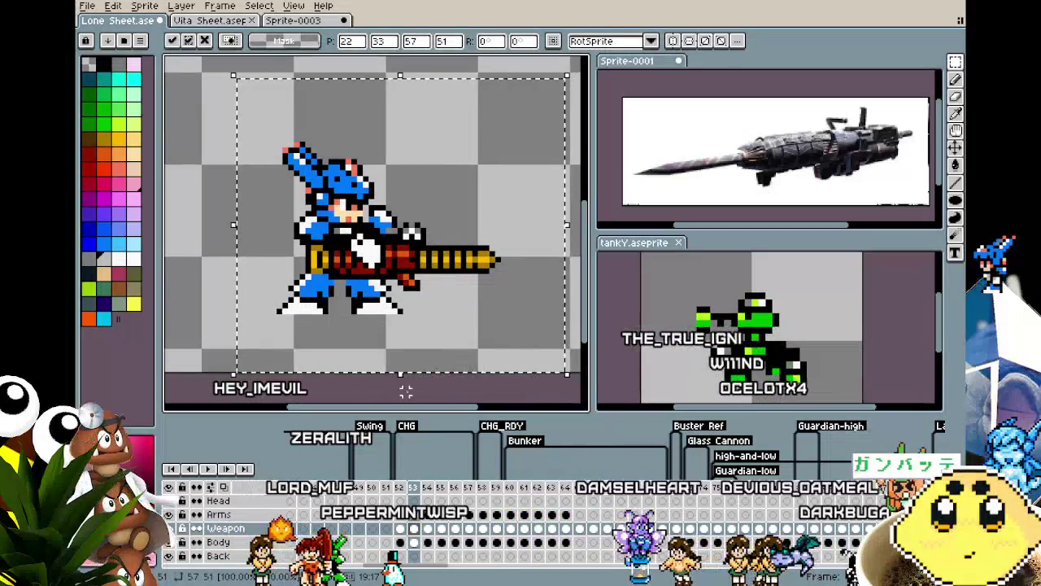
{"action": "key", "text": "Return"}
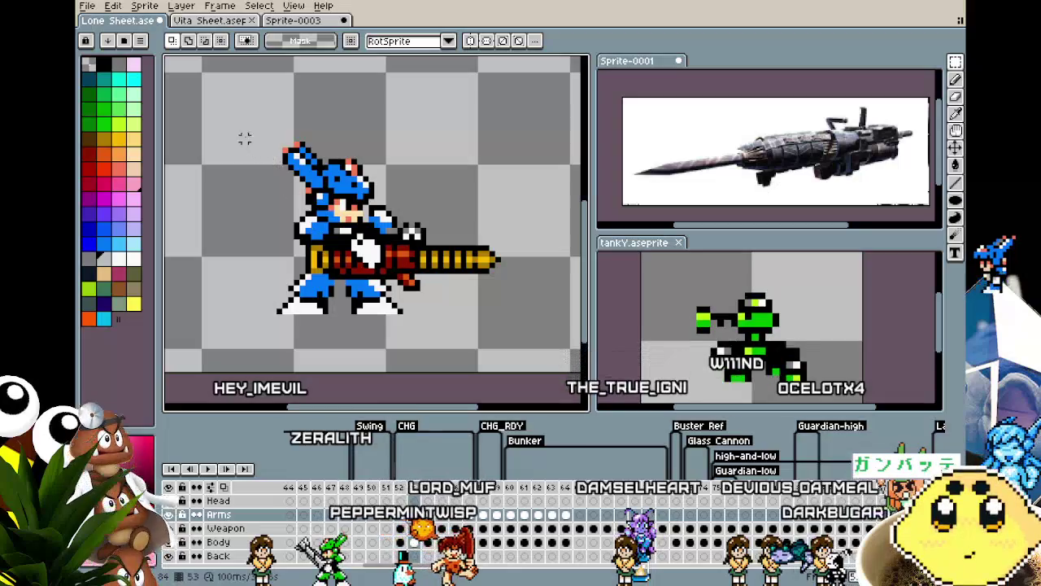
{"action": "left_click_drag", "start_coordinate": [221, 104], "coordinate": [550, 374]}
{"action": "key", "text": "Return"}
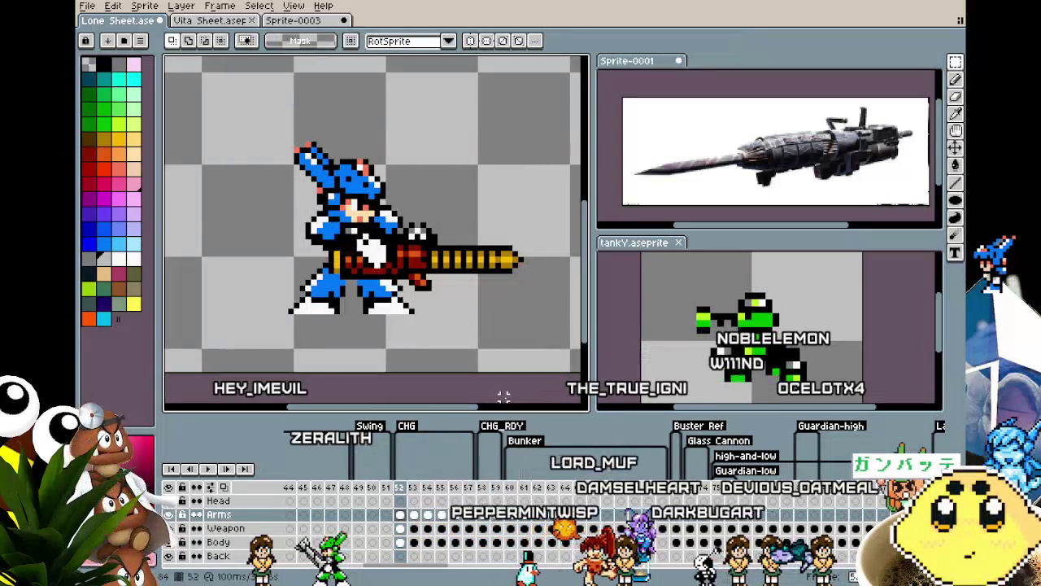
Nudge frame 53's arm and gun one pixel right, compare neighbouring frames, then deselect.
{"action": "key", "text": "Right"}
{"action": "key", "text": "Right"}
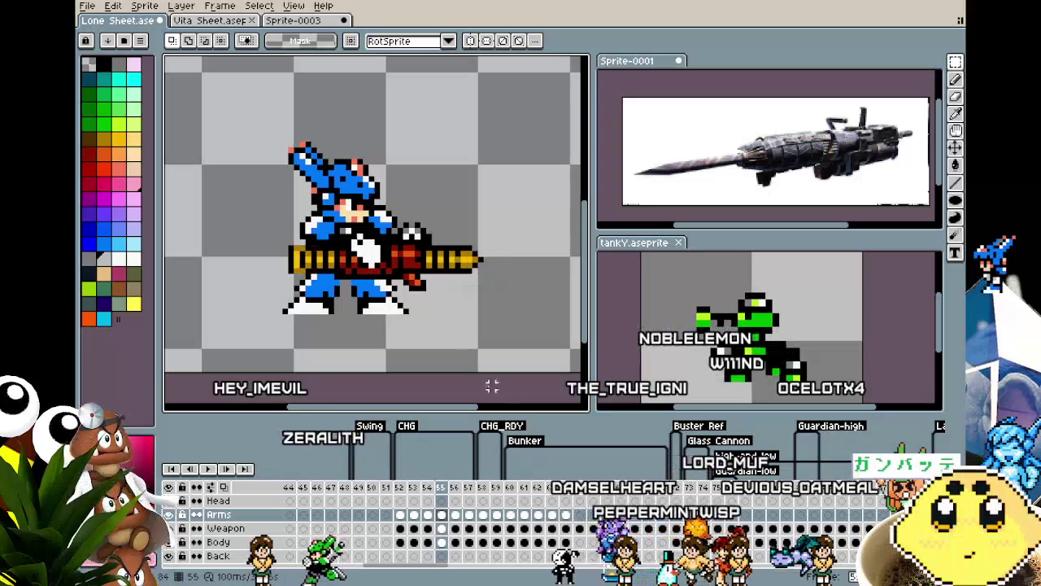
{"action": "key", "text": "Left"}
{"action": "key", "text": "Left"}
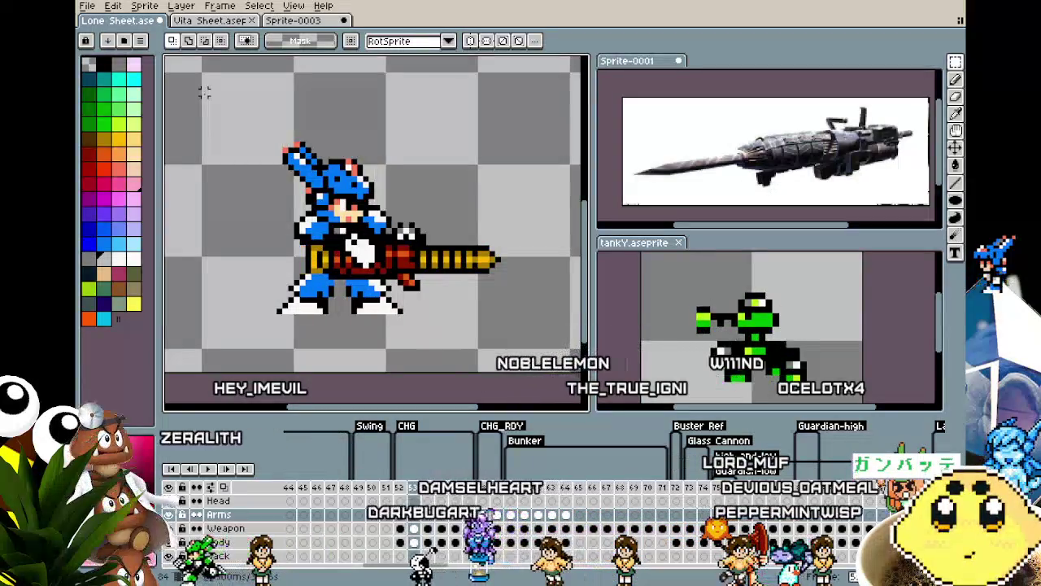
{"action": "key", "text": "Left"}
{"action": "key", "text": "Right"}
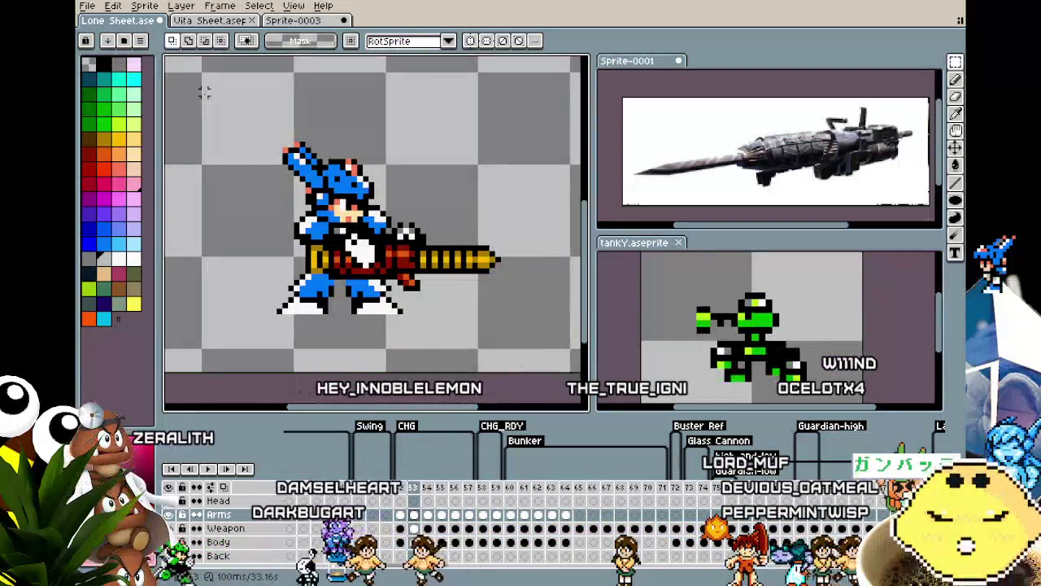
{"action": "key", "text": "Right"}
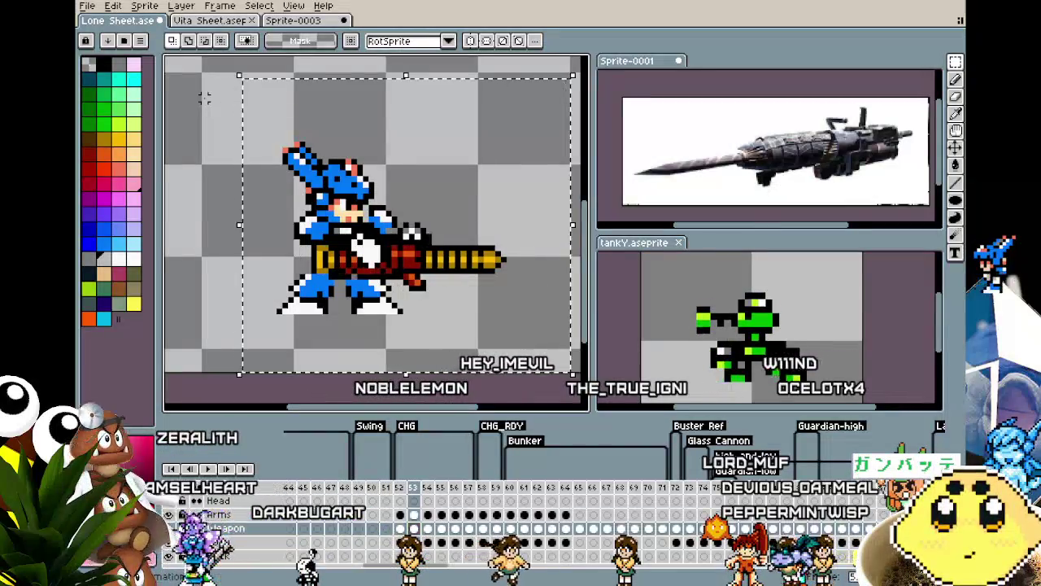
{"action": "key", "text": "Right"}
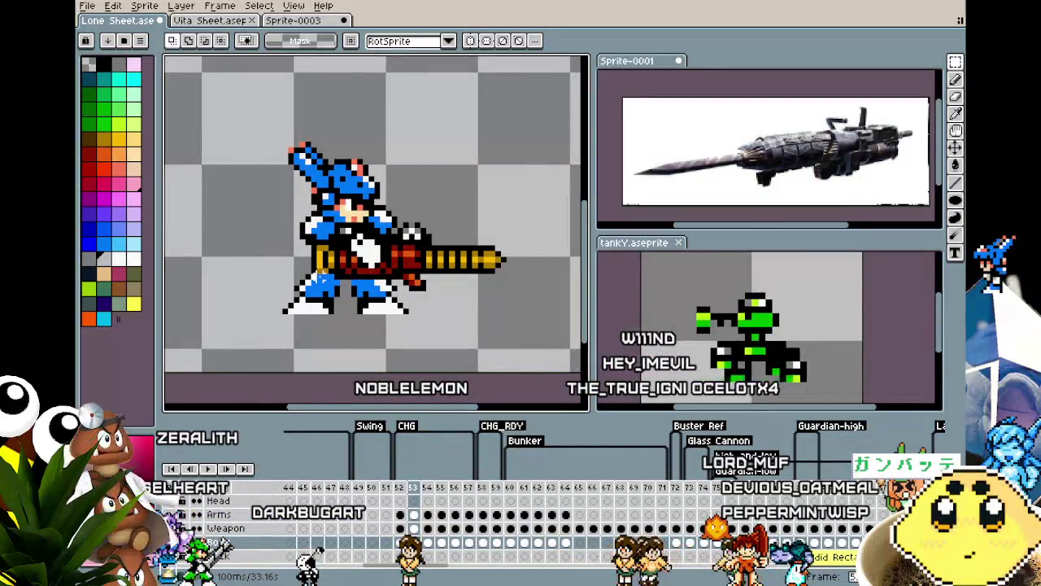
{"action": "key", "text": "Left"}
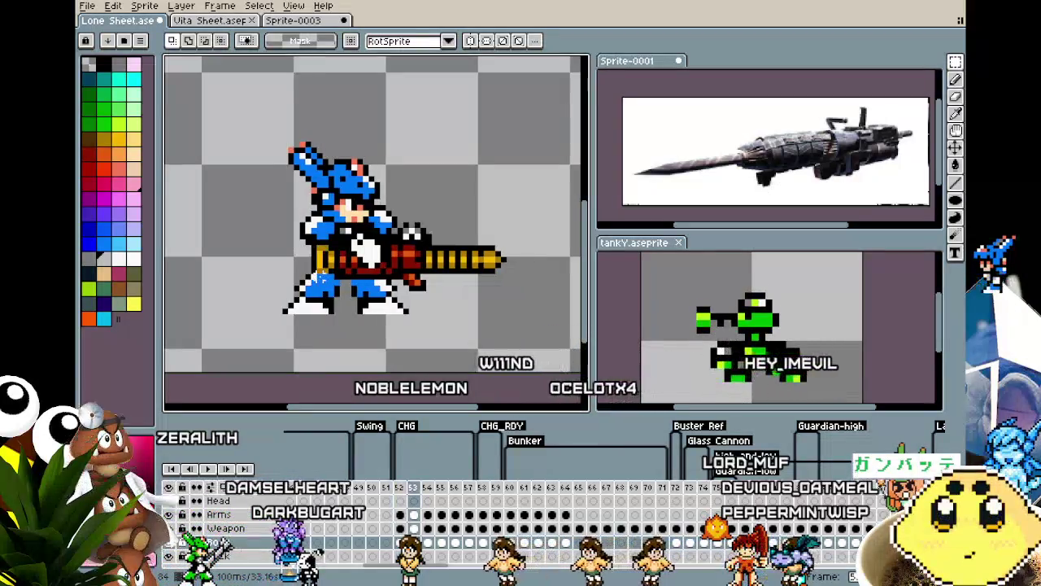
{"action": "left_click", "coordinate": [484, 488]}
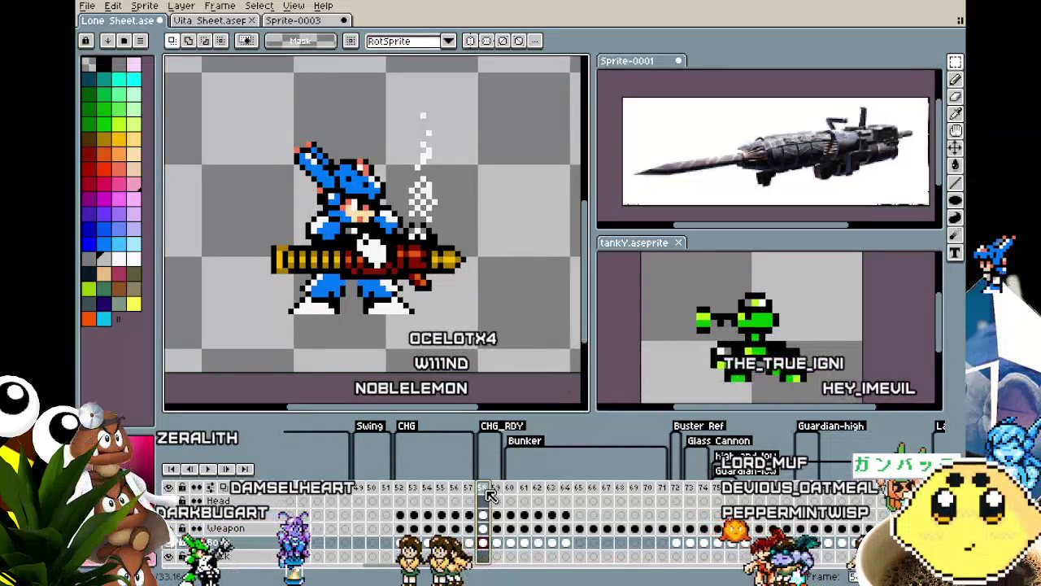
{"action": "left_click", "coordinate": [413, 488]}
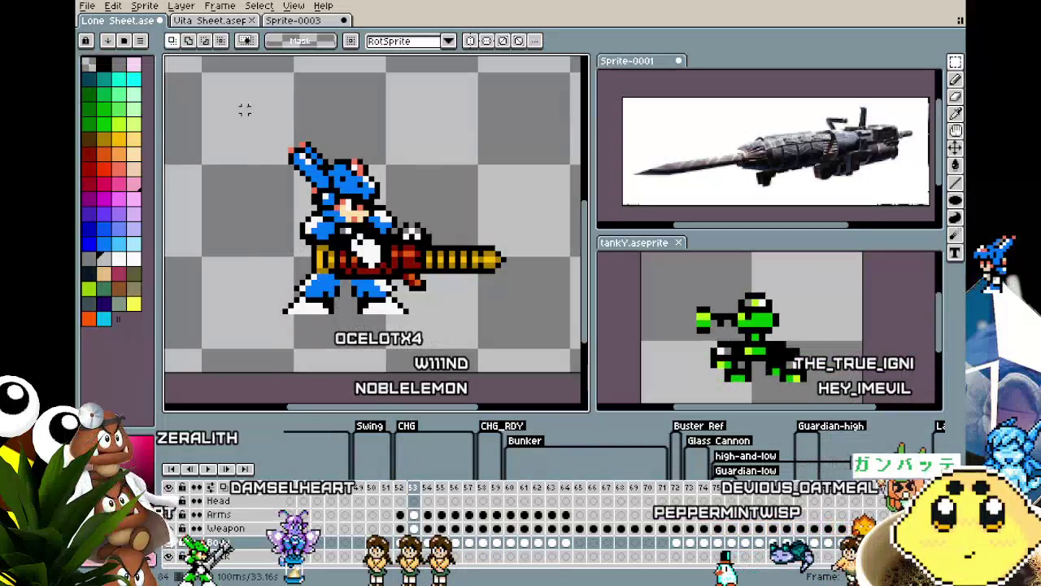
{"action": "left_click_drag", "start_coordinate": [245, 109], "coordinate": [580, 373]}
{"action": "left_click", "coordinate": [350, 391]}
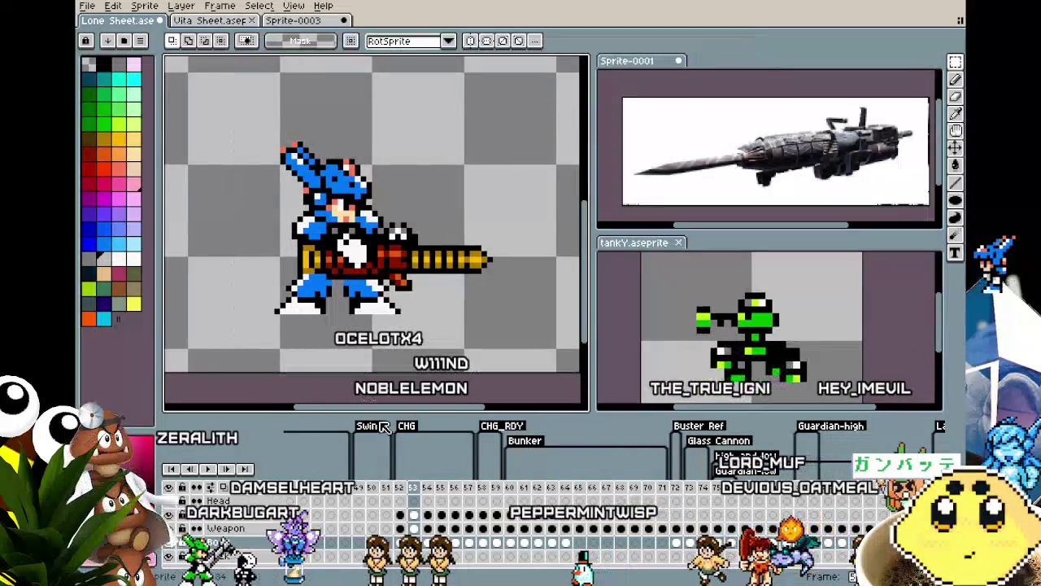
Nudge the gun one pixel right and shift the sprite left on frame 54.
{"action": "left_click_drag", "start_coordinate": [225, 109], "coordinate": [372, 186]}
{"action": "key", "text": "Right"}
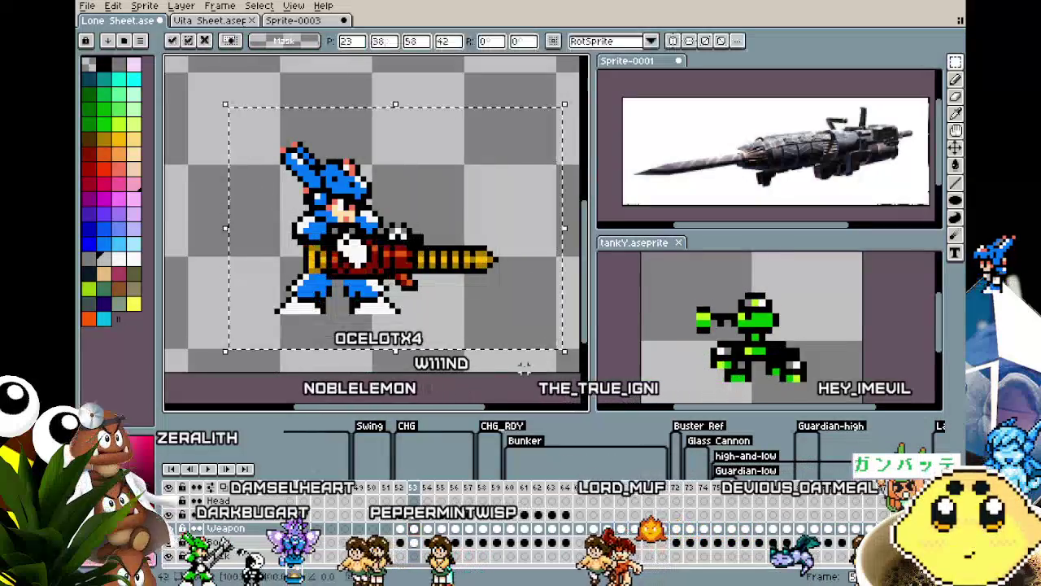
{"action": "key", "text": "Return"}
{"action": "left_click_drag", "start_coordinate": [234, 110], "coordinate": [530, 345]}
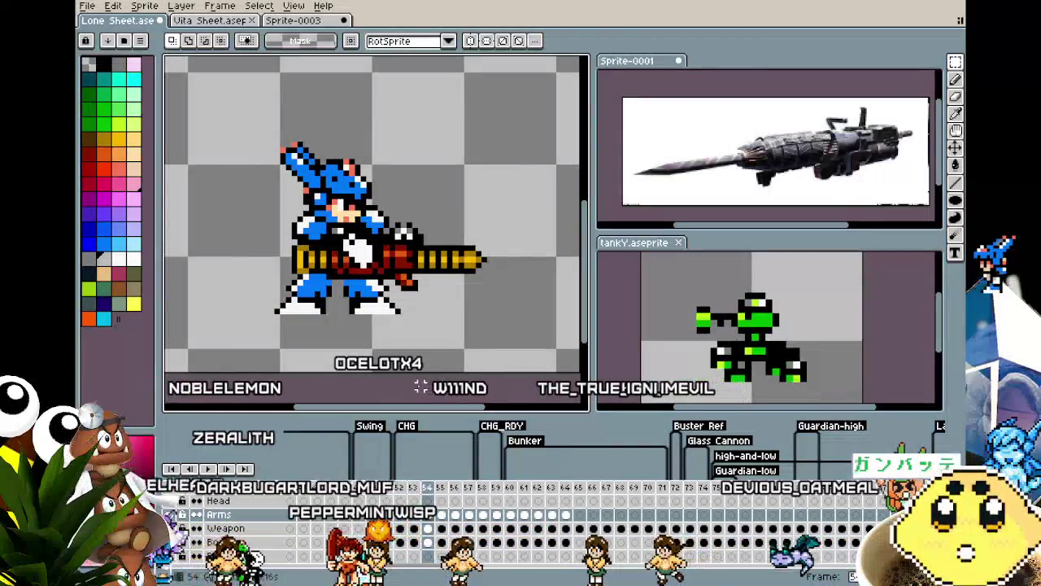
{"action": "key", "text": "Left"}
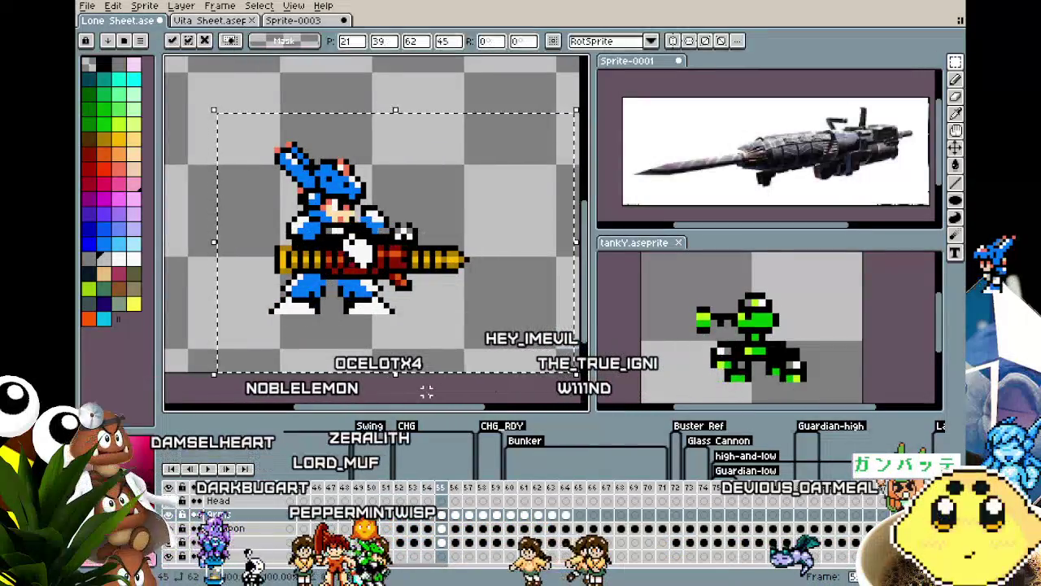
{"action": "left_click", "coordinate": [460, 511]}
{"action": "left_click", "coordinate": [447, 529]}
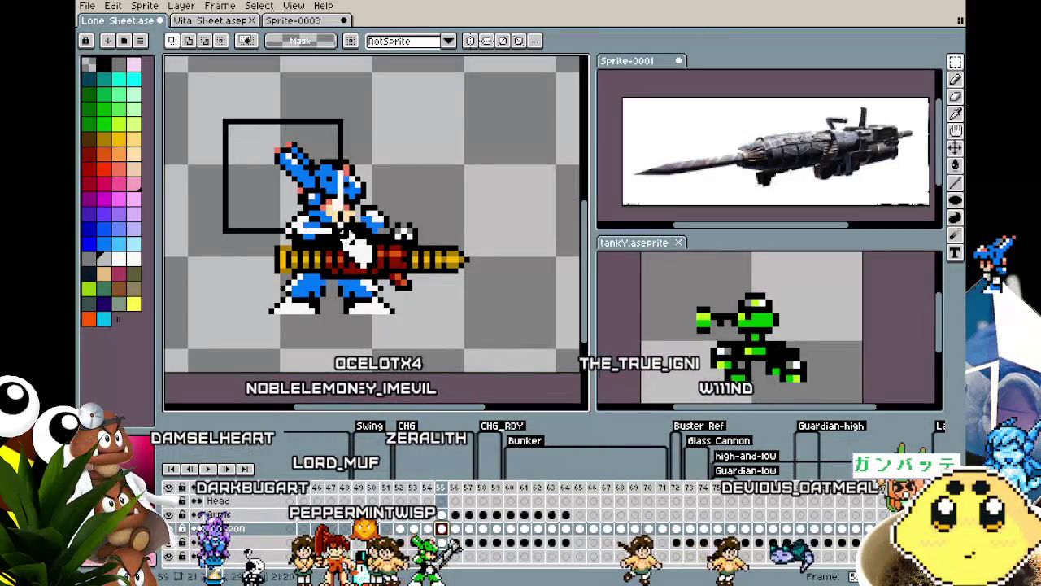
{"action": "left_click_drag", "start_coordinate": [342, 232], "coordinate": [501, 374]}
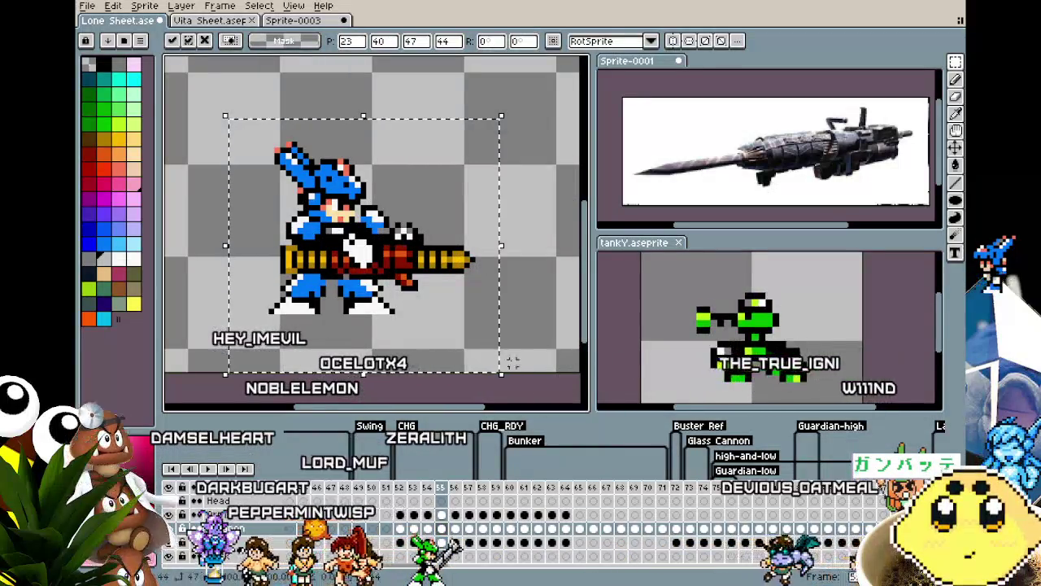
{"action": "key", "text": "ctrl+d"}
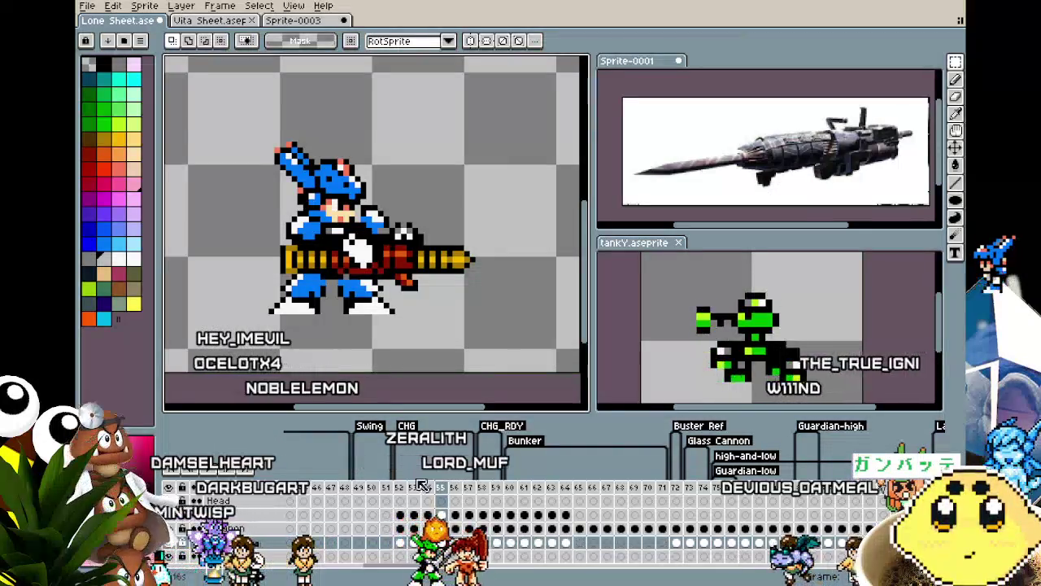
Realign the poses on frames 55–57, moving frame 57's gun one pixel right.
{"action": "left_click_drag", "start_coordinate": [202, 120], "coordinate": [537, 379]}
{"action": "key", "text": "ctrl+d"}
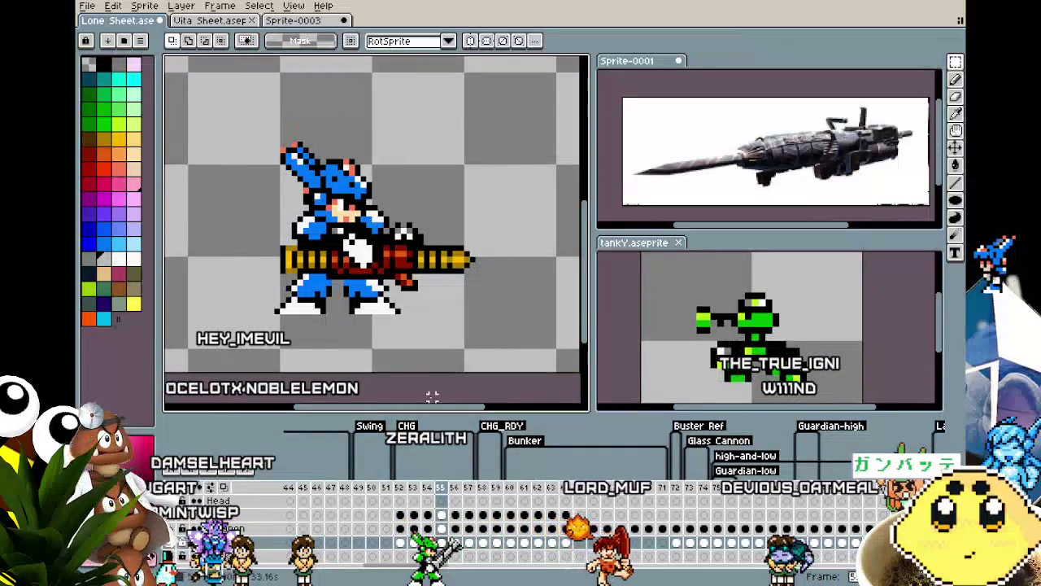
{"action": "key", "text": "Right"}
{"action": "key", "text": "Right"}
{"action": "mouse_move", "coordinate": [212, 121]}
{"action": "left_mouse_down"}
{"action": "mouse_move", "coordinate": [489, 376]}
{"action": "mouse_move", "coordinate": [545, 379]}
{"action": "left_mouse_up"}
{"action": "key", "text": "Right"}
{"action": "key", "text": "ctrl+d"}
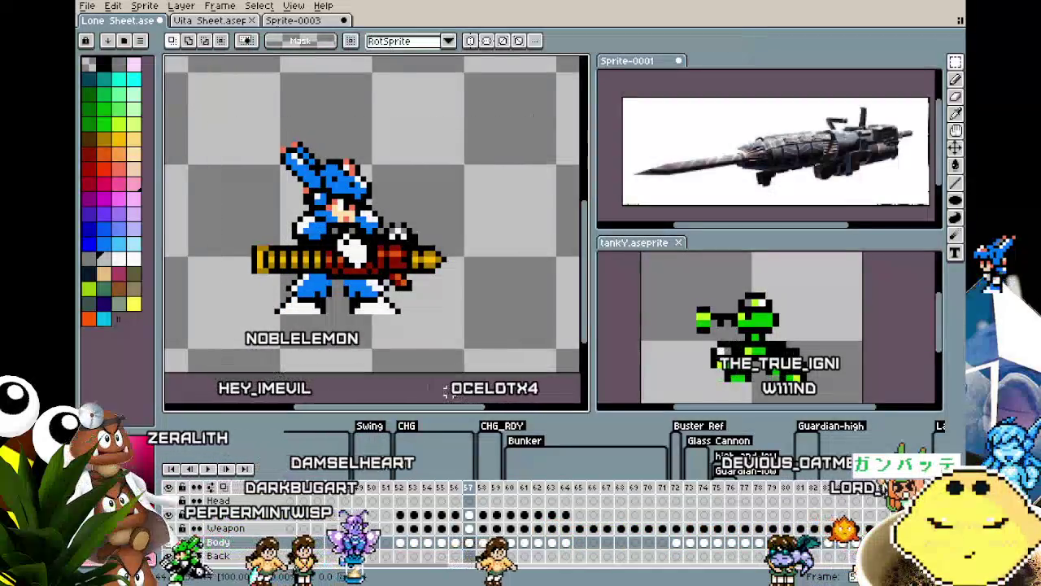
{"action": "left_click", "coordinate": [488, 529]}
{"action": "left_click_drag", "start_coordinate": [209, 123], "coordinate": [565, 372]}
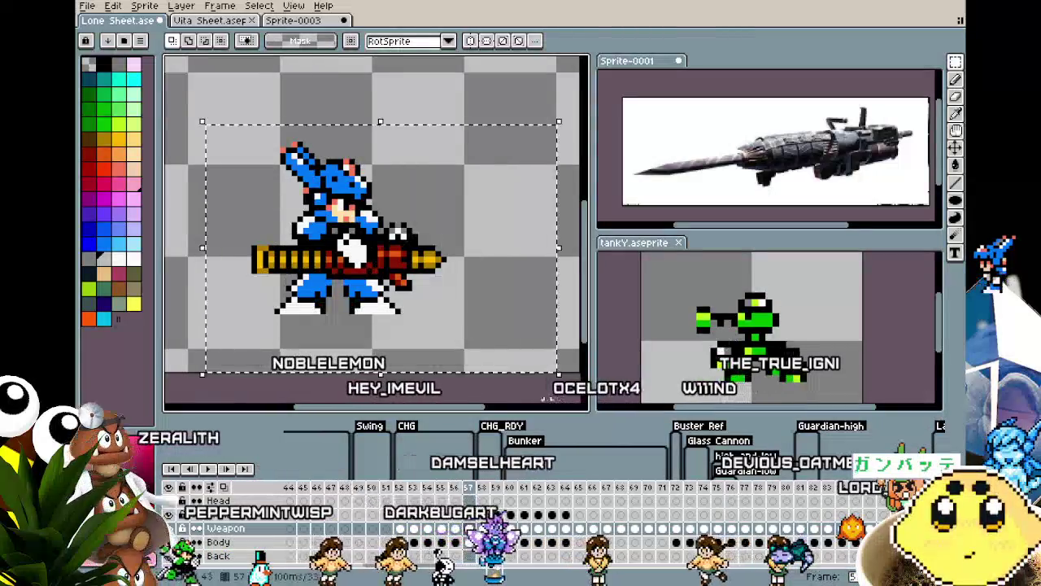
{"action": "key", "text": "Right"}
{"action": "key", "text": "ctrl+d"}
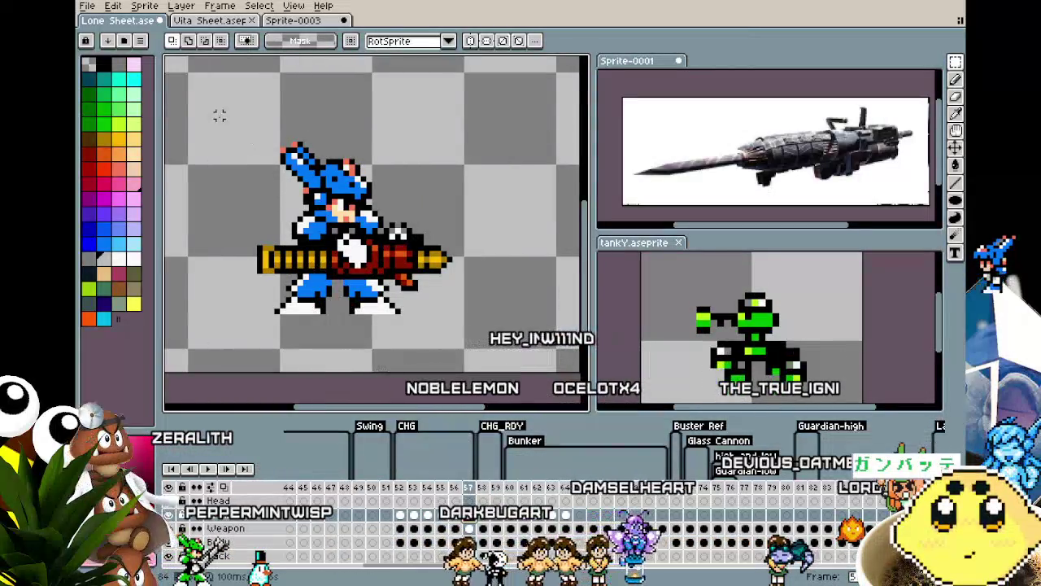
Shift the gun's rear slightly right and deselect.
{"action": "left_click_drag", "start_coordinate": [214, 109], "coordinate": [535, 374]}
{"action": "key", "text": "Right"}
{"action": "key", "text": "ctrl+d"}
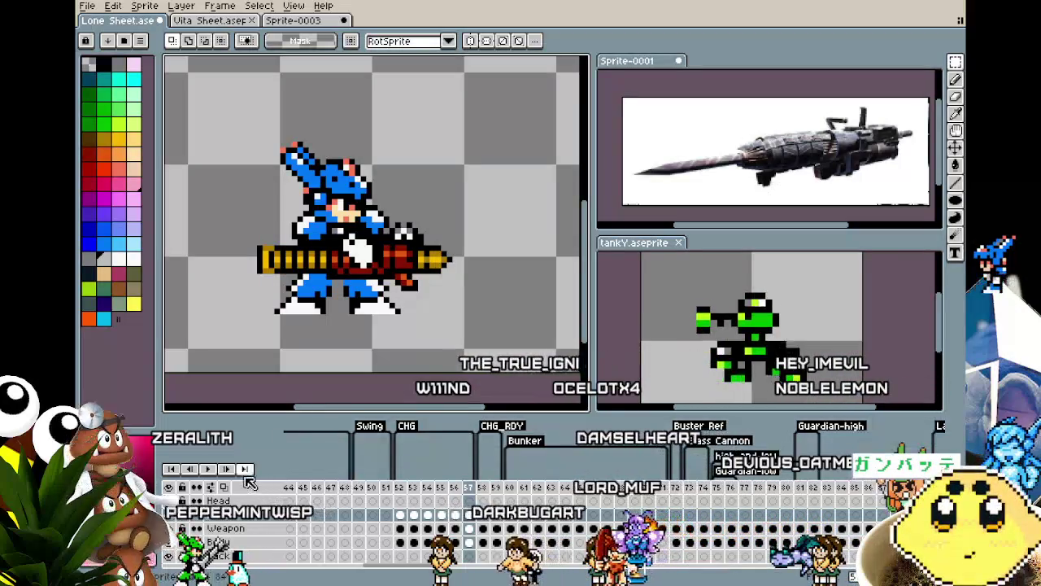
Set playback to 0.5x speed, toggle Rewind on Stop, choose Play Once, and preview.
{"action": "right_click", "coordinate": [208, 469]}
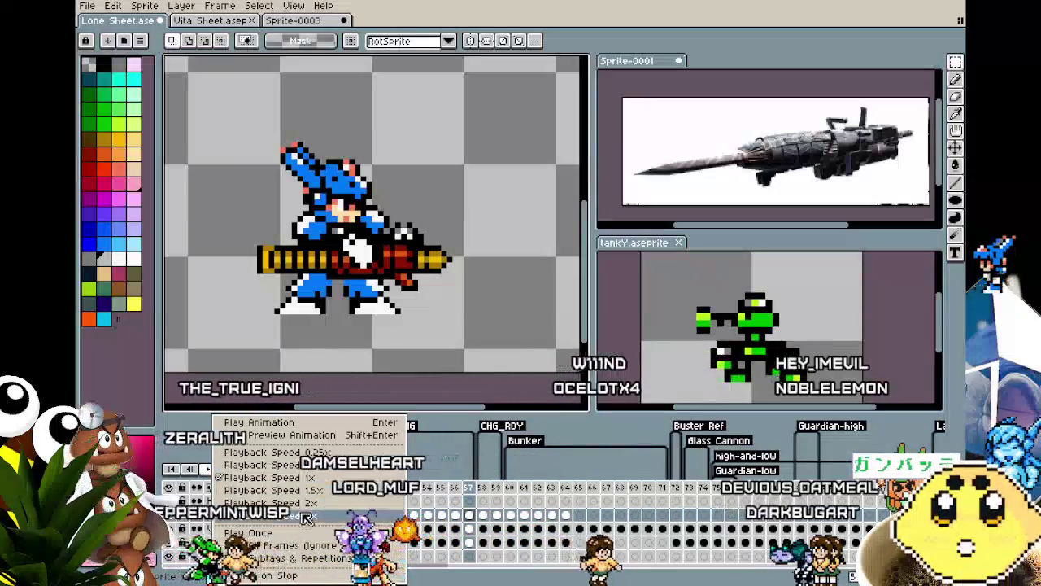
{"action": "left_click", "coordinate": [301, 466]}
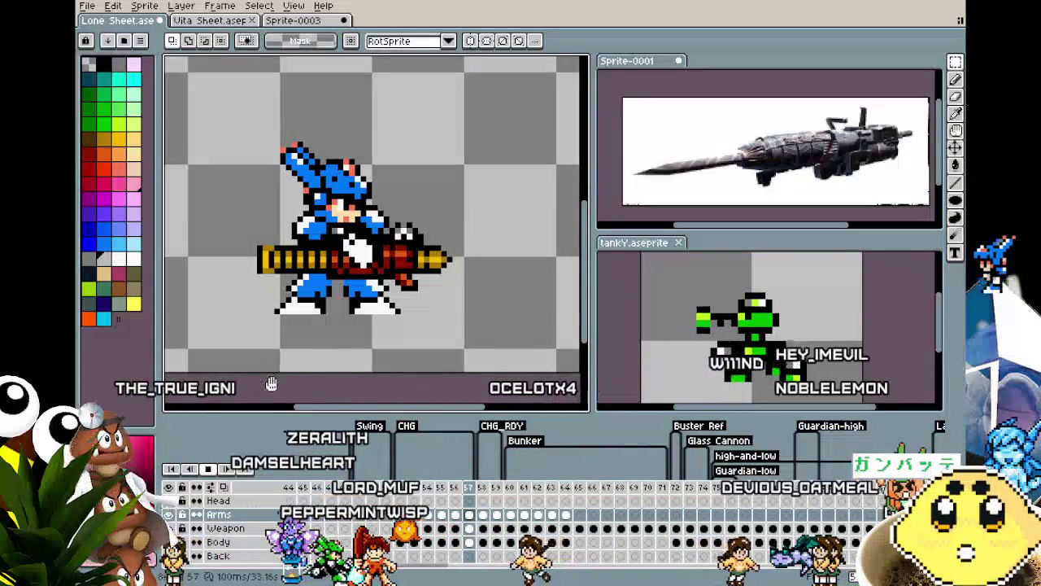
{"action": "right_click", "coordinate": [230, 471]}
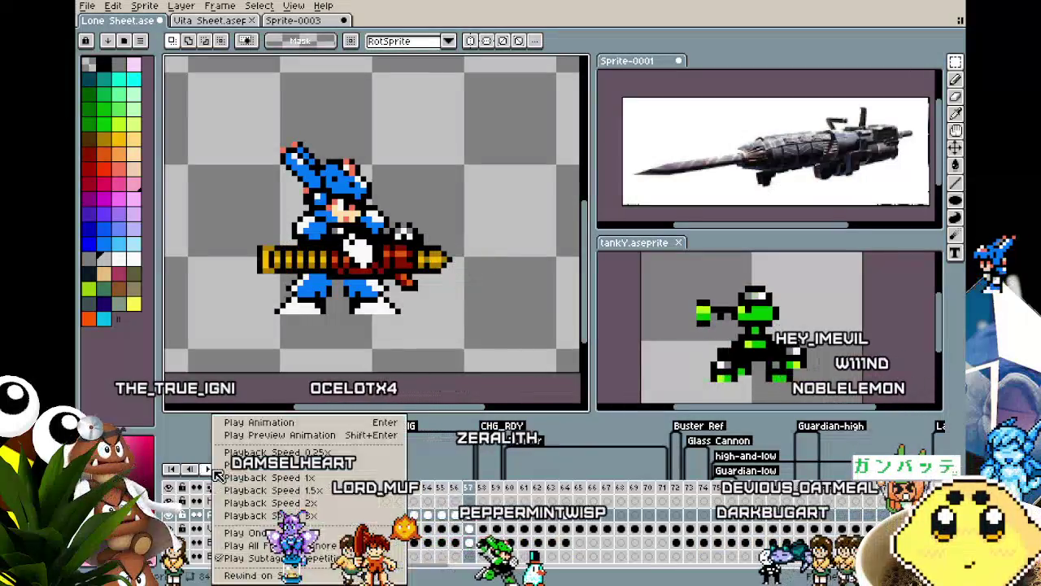
{"action": "left_click", "coordinate": [264, 576]}
{"action": "right_click", "coordinate": [210, 470]}
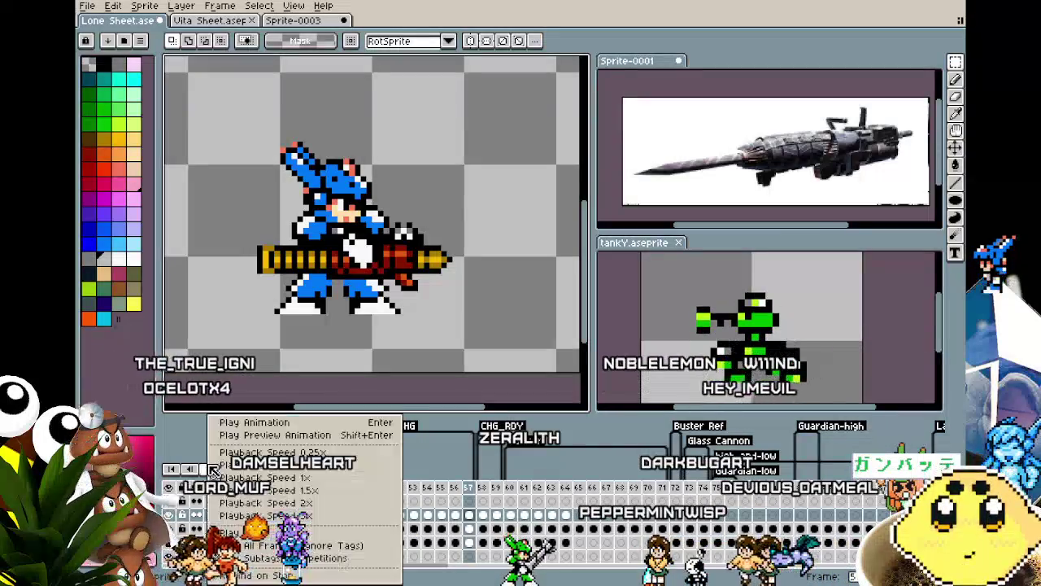
{"action": "left_click", "coordinate": [252, 533]}
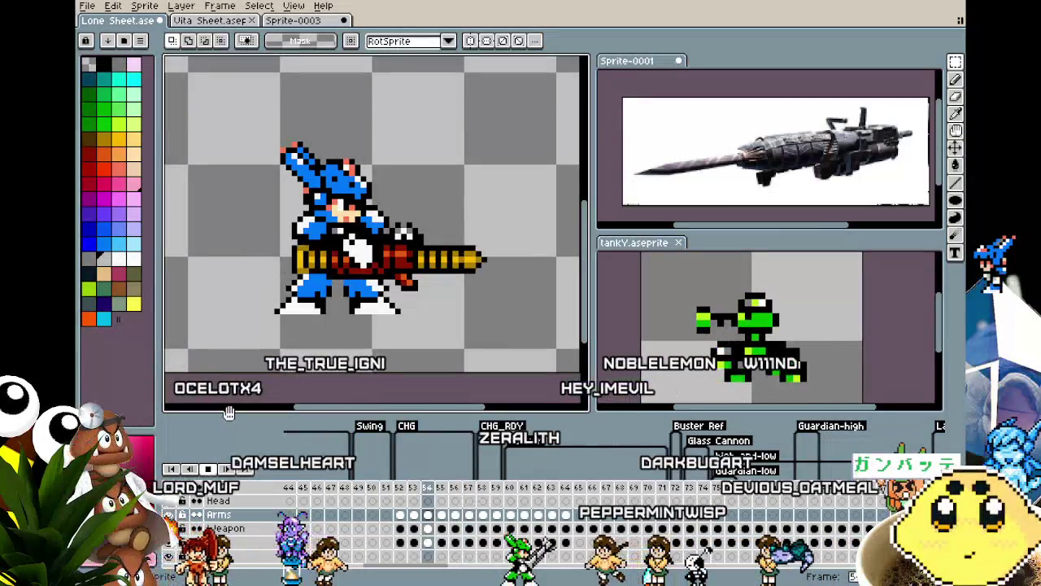
{"action": "key", "text": "Return"}
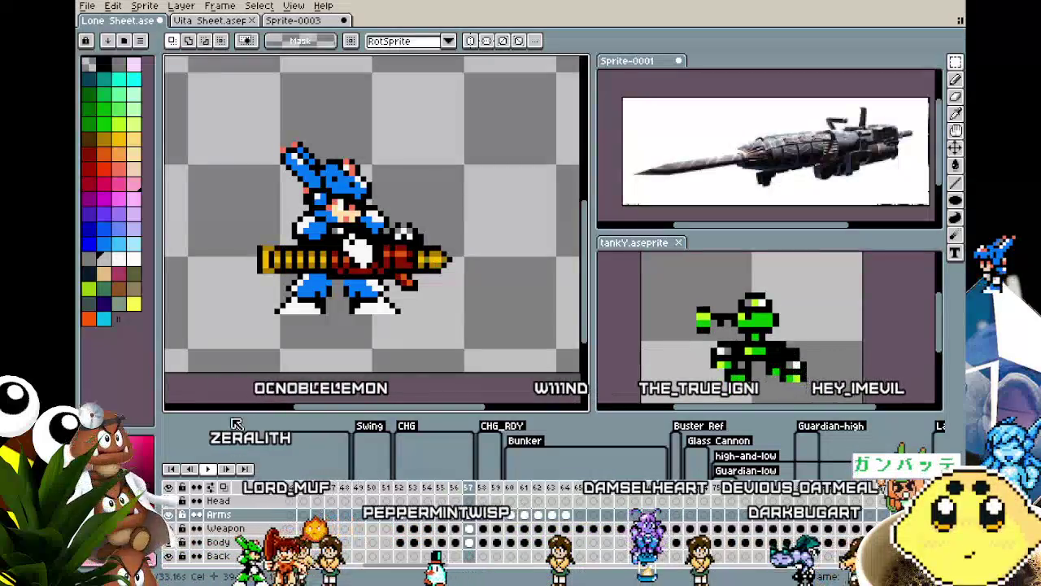
{"action": "left_click", "coordinate": [413, 490]}
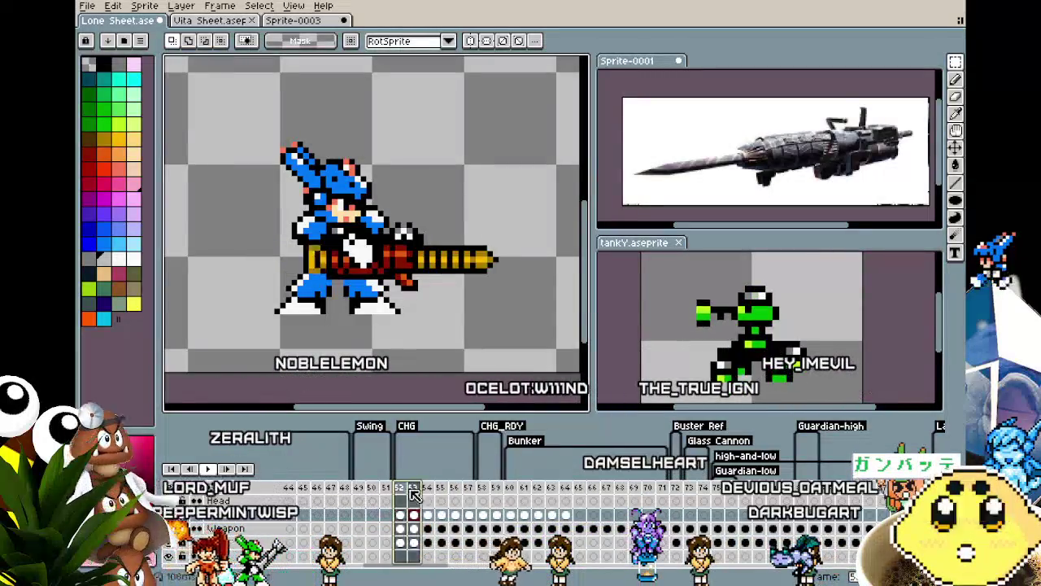
Give frames 52–57 a 200 ms duration, then play and stop the preview.
{"action": "double_click", "coordinate": [470, 491]}
{"action": "type", "text": "20"}
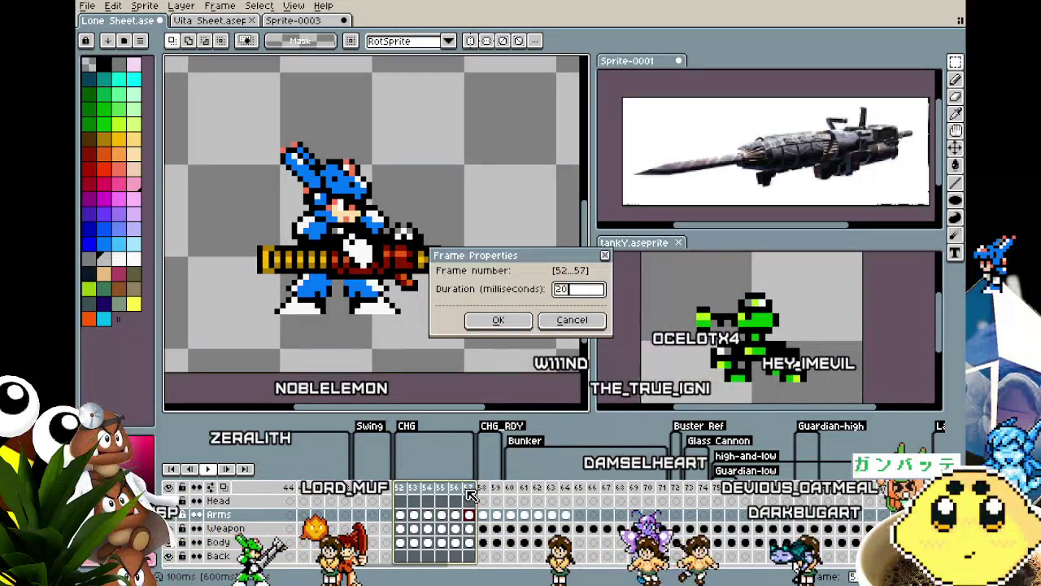
{"action": "key", "text": "Return"}
{"action": "key", "text": "Return"}
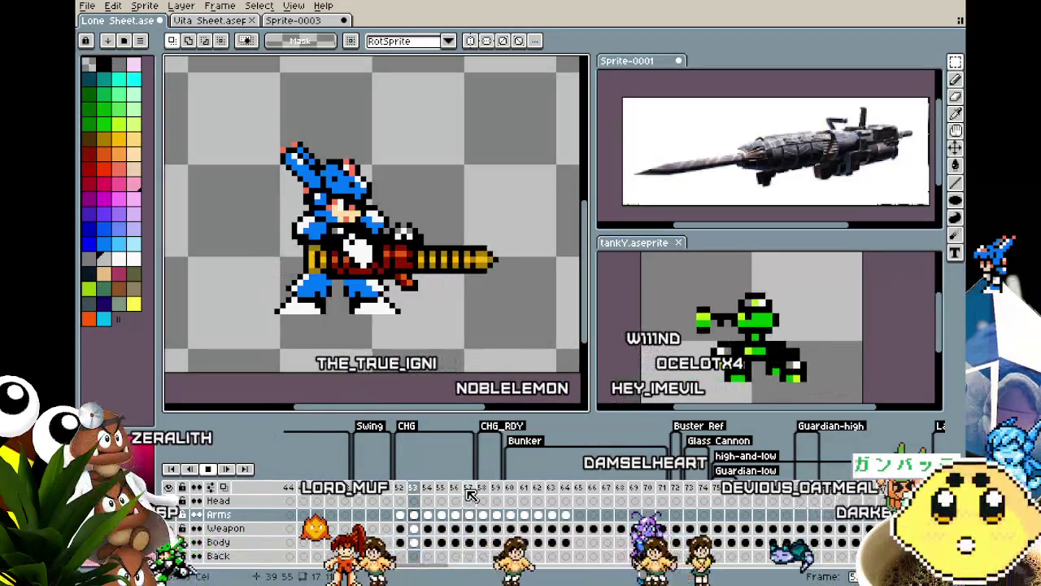
{"action": "key", "text": "Return"}
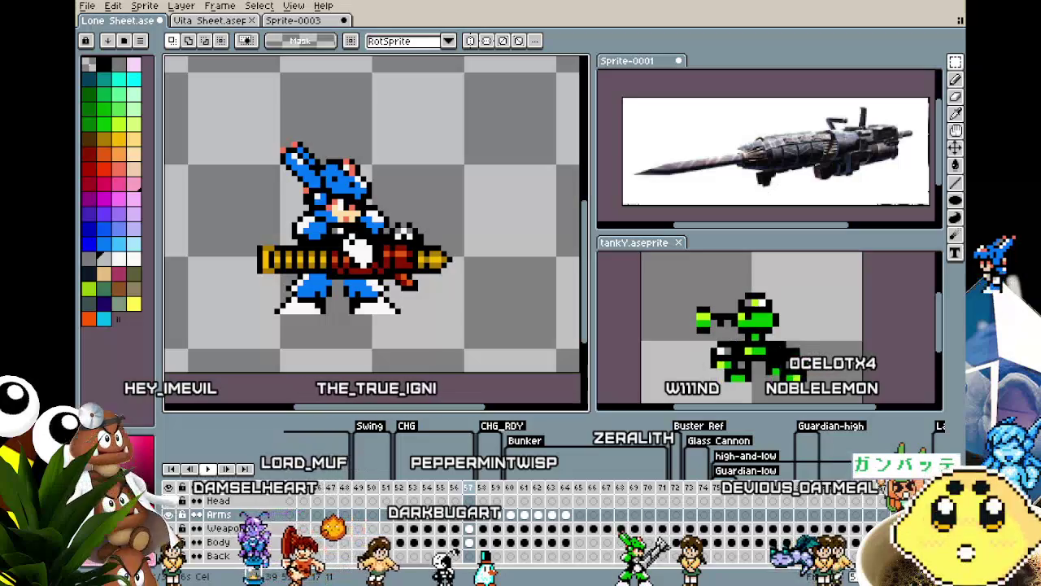
{"action": "key", "text": "Left"}
{"action": "key", "text": "Left"}
{"action": "key", "text": "Right"}
{"action": "key", "text": "Right"}
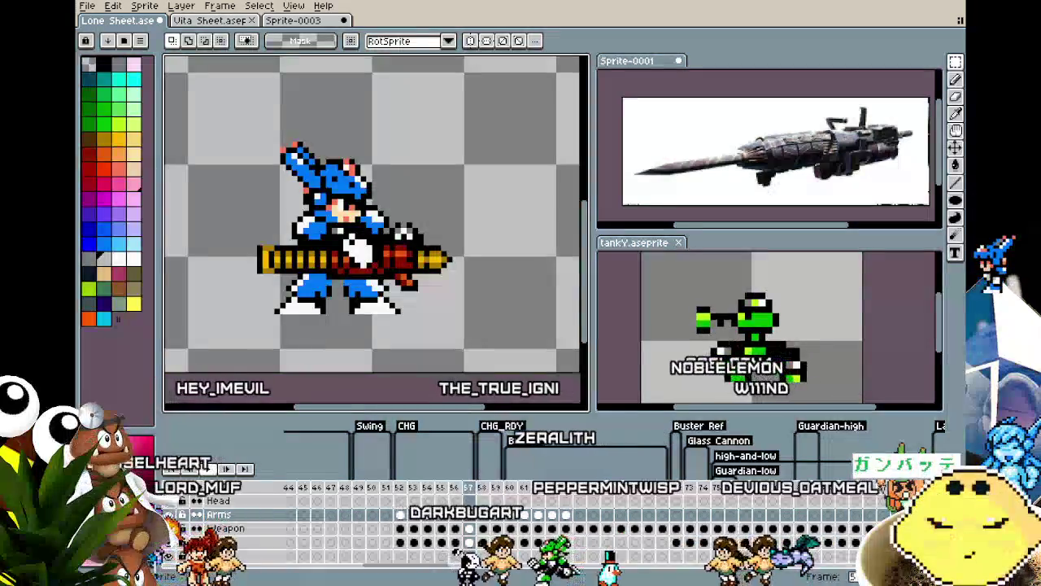
{"action": "left_click", "coordinate": [407, 425]}
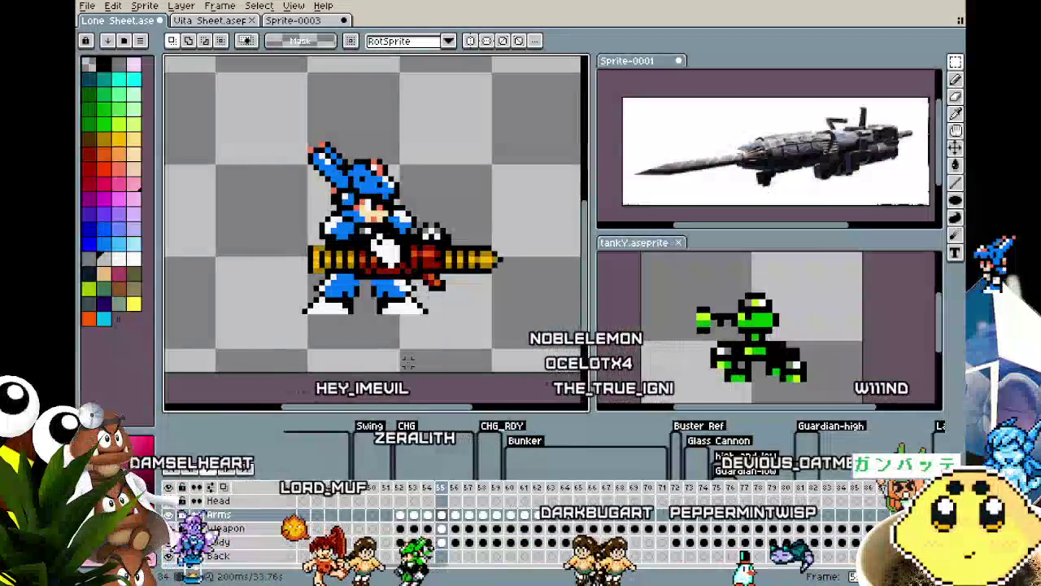
{"action": "key", "text": "Right"}
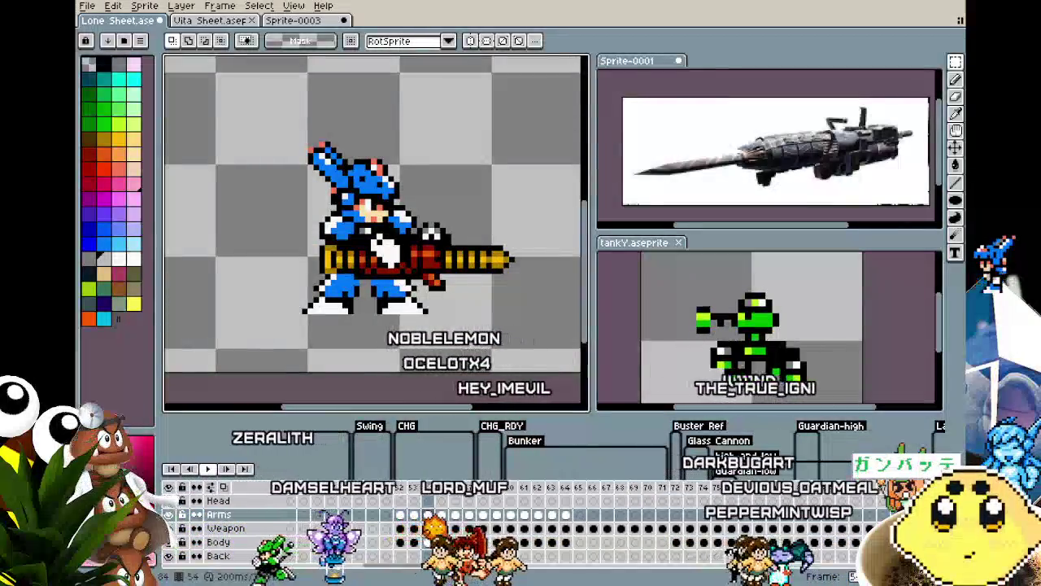
{"action": "key", "text": "Right"}
{"action": "key", "text": "Right"}
{"action": "key", "text": "Right"}
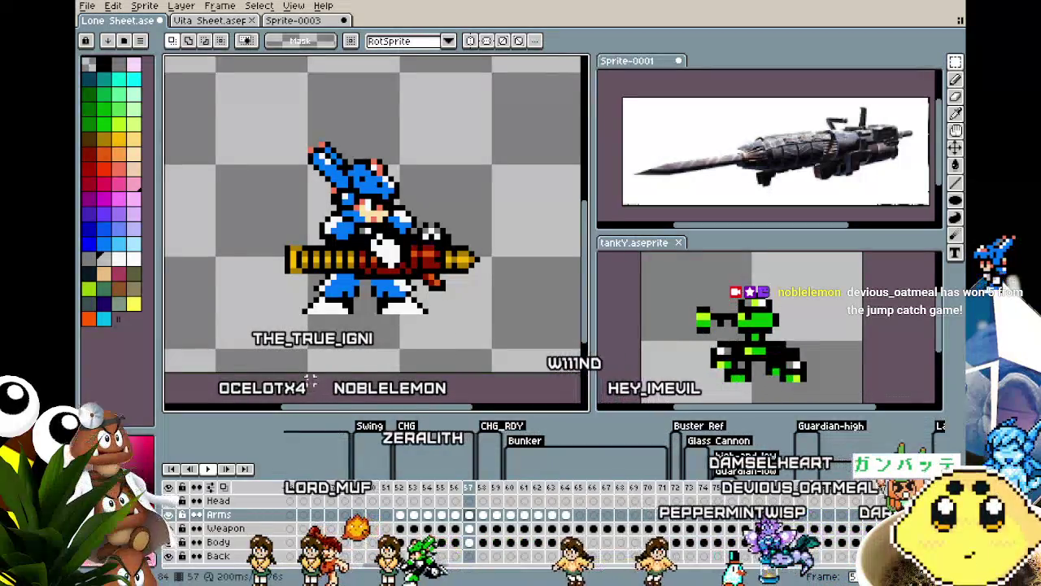
Zoom in on the gun, step one frame ahead, and switch to the Pencil tool.
{"action": "scroll", "coordinate": [310, 327], "scroll_direction": "up", "scroll_amount": 1}
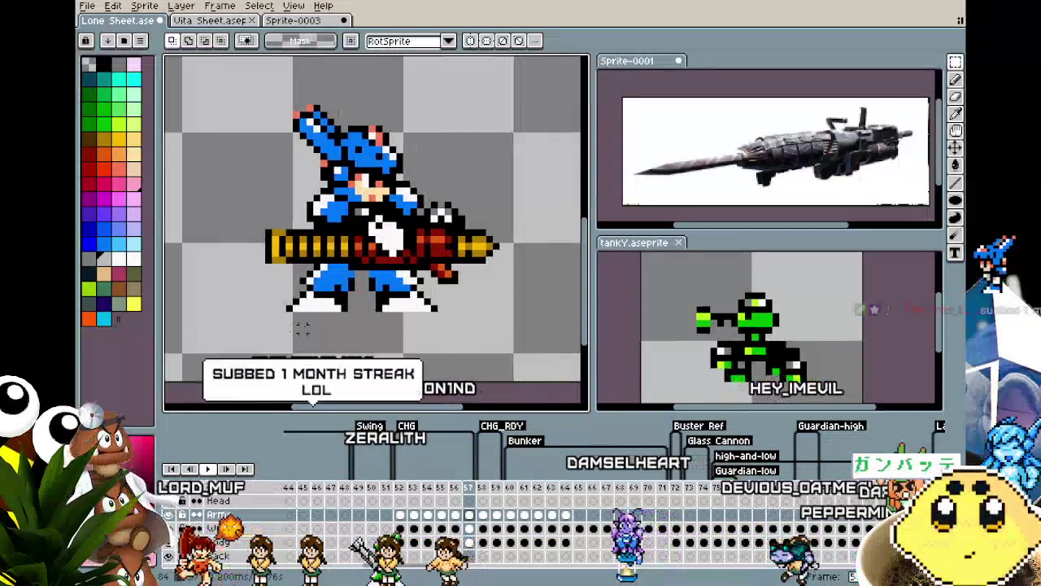
{"action": "key", "text": "Right"}
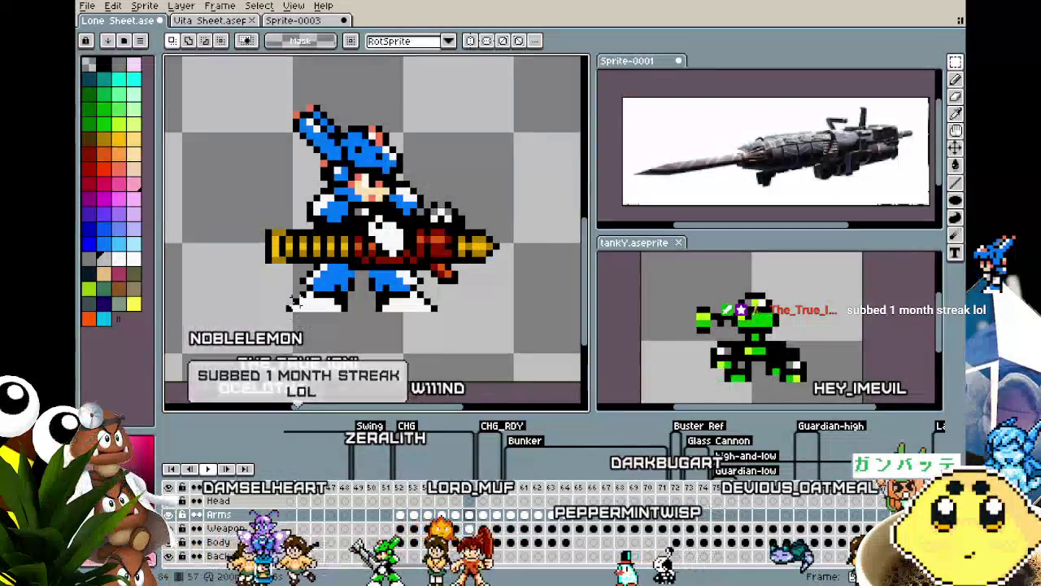
{"action": "scroll", "coordinate": [301, 327], "scroll_direction": "down", "scroll_amount": 1}
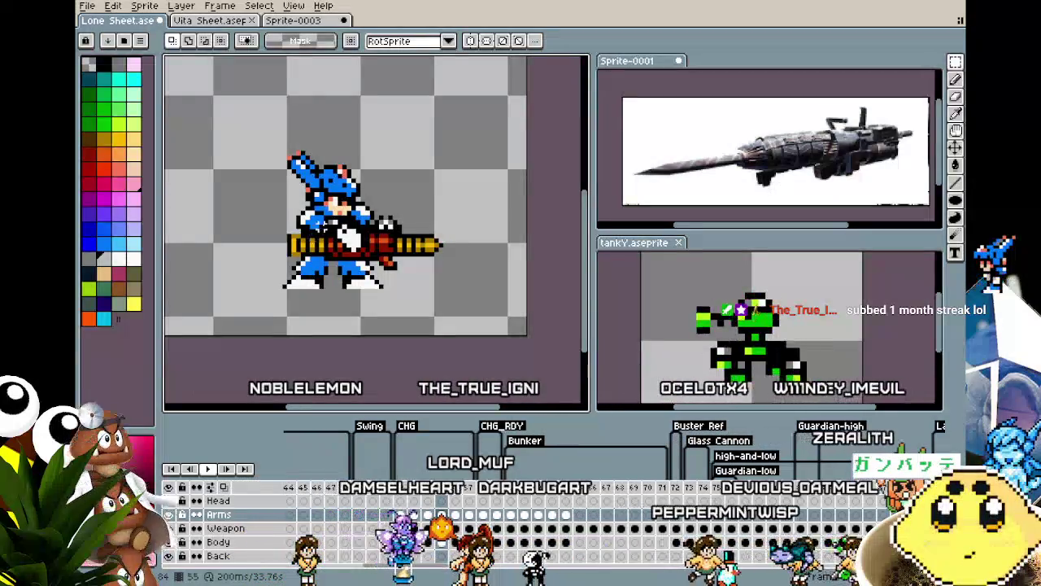
{"action": "scroll", "coordinate": [348, 187], "scroll_direction": "up", "scroll_amount": 3}
{"action": "key", "text": "b"}
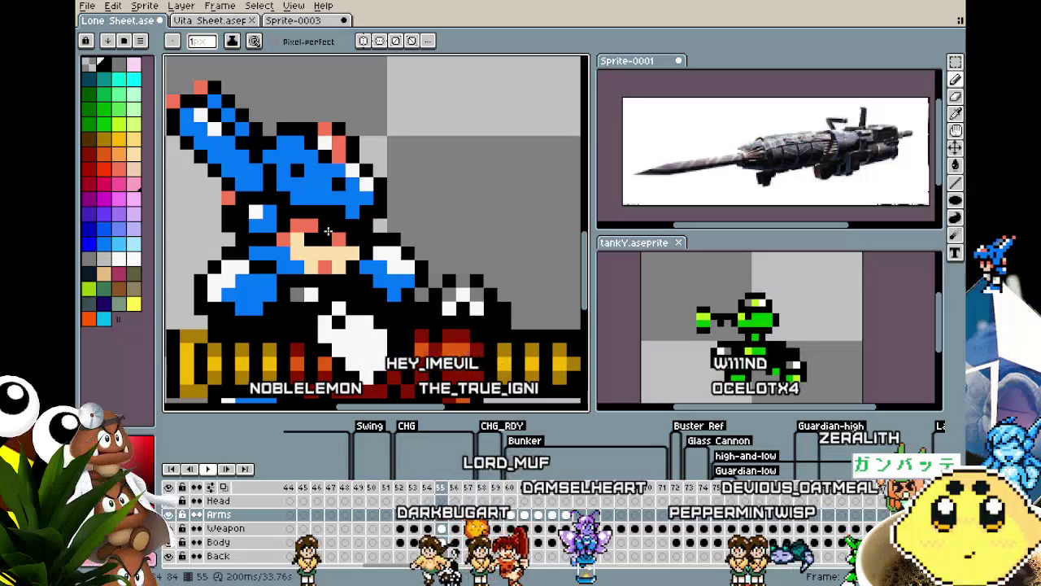
{"action": "scroll", "coordinate": [328, 232], "scroll_direction": "down", "scroll_amount": 4}
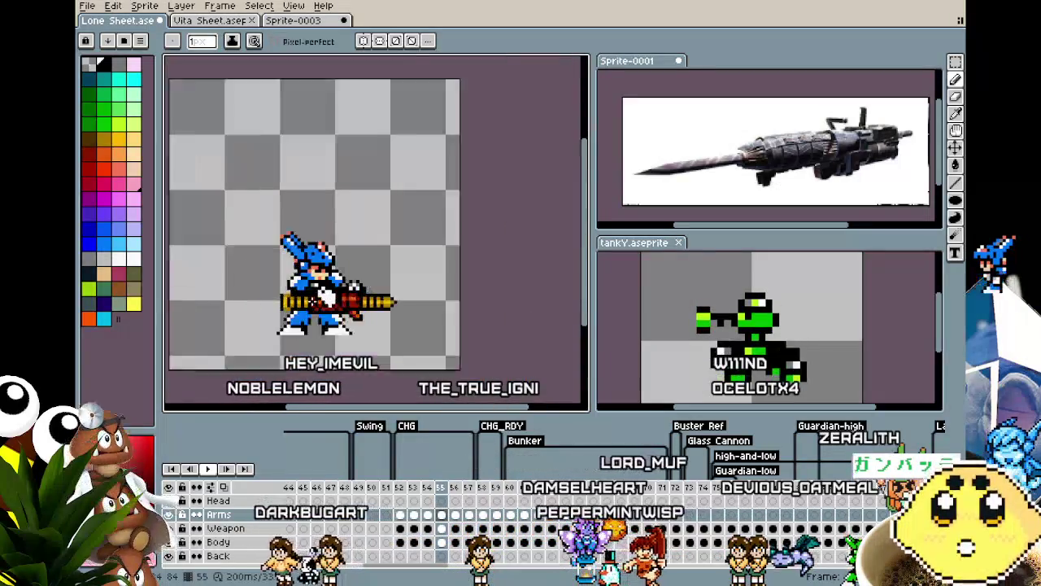
{"action": "scroll", "coordinate": [326, 292], "scroll_direction": "up", "scroll_amount": 1}
{"action": "scroll", "coordinate": [319, 289], "scroll_direction": "up", "scroll_amount": 1}
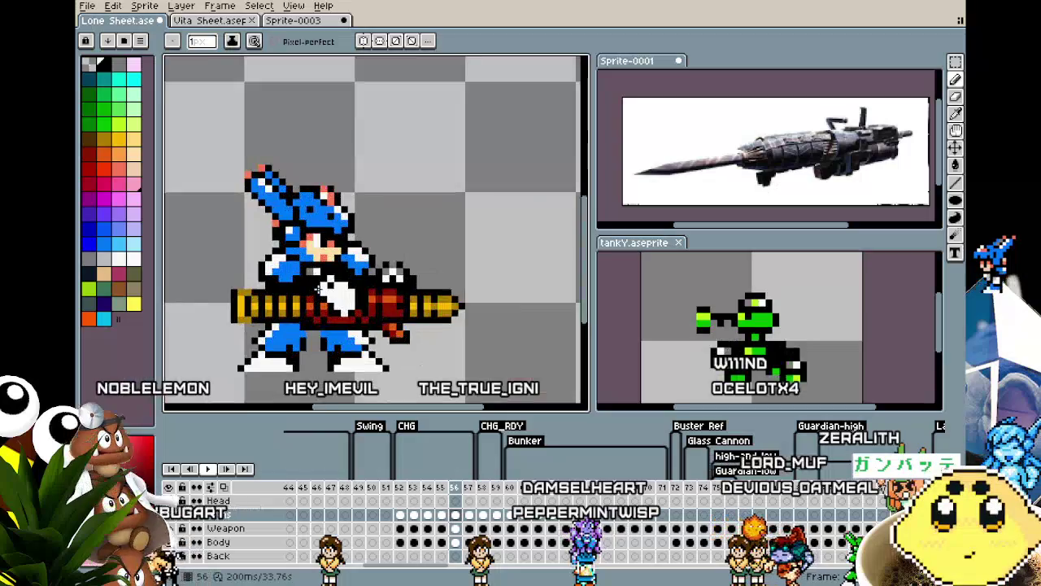
{"action": "scroll", "coordinate": [318, 287], "scroll_direction": "up", "scroll_amount": 1}
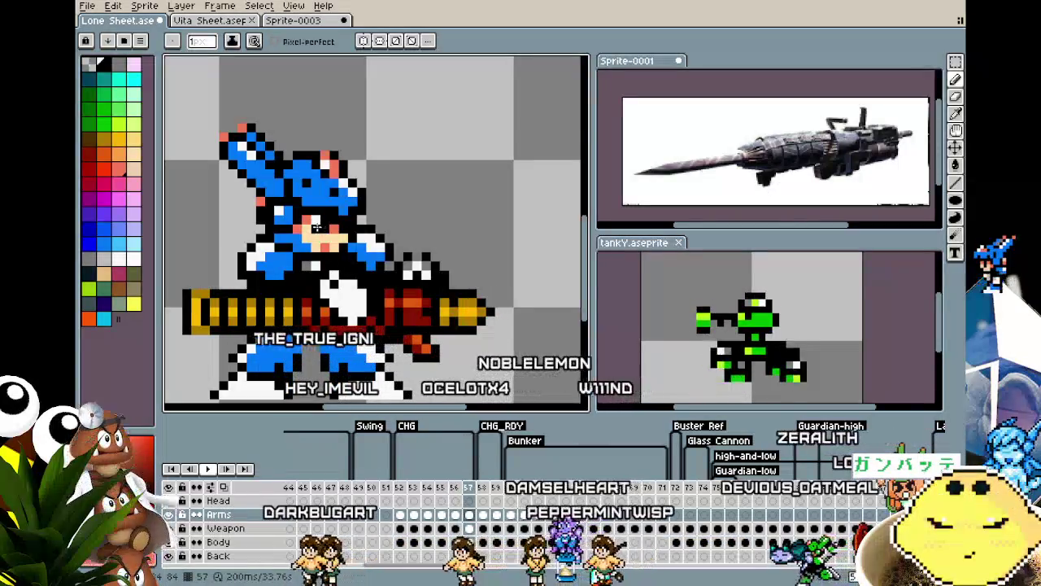
{"action": "key", "text": "Right"}
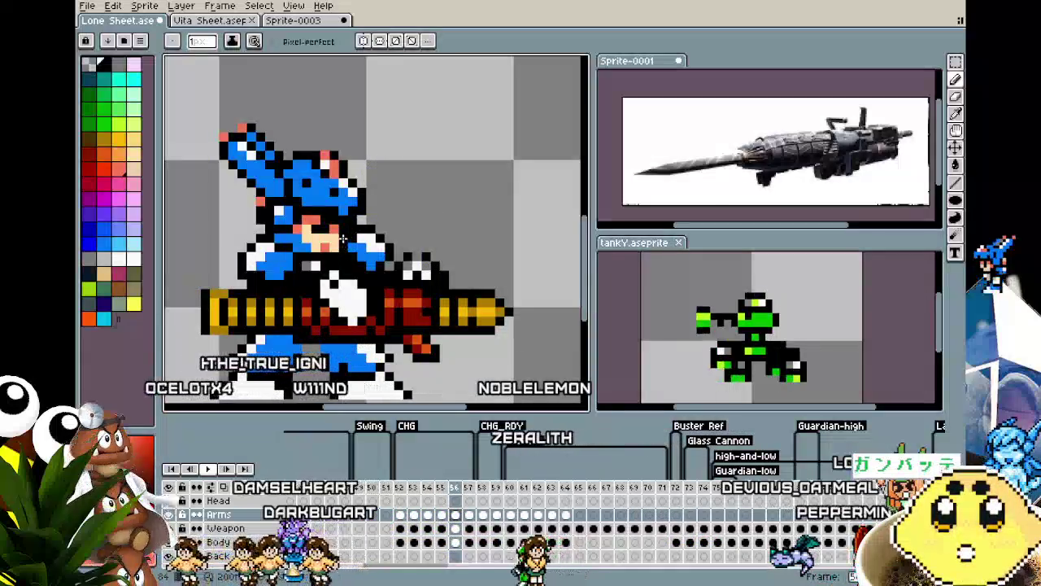
{"action": "key", "text": "Right"}
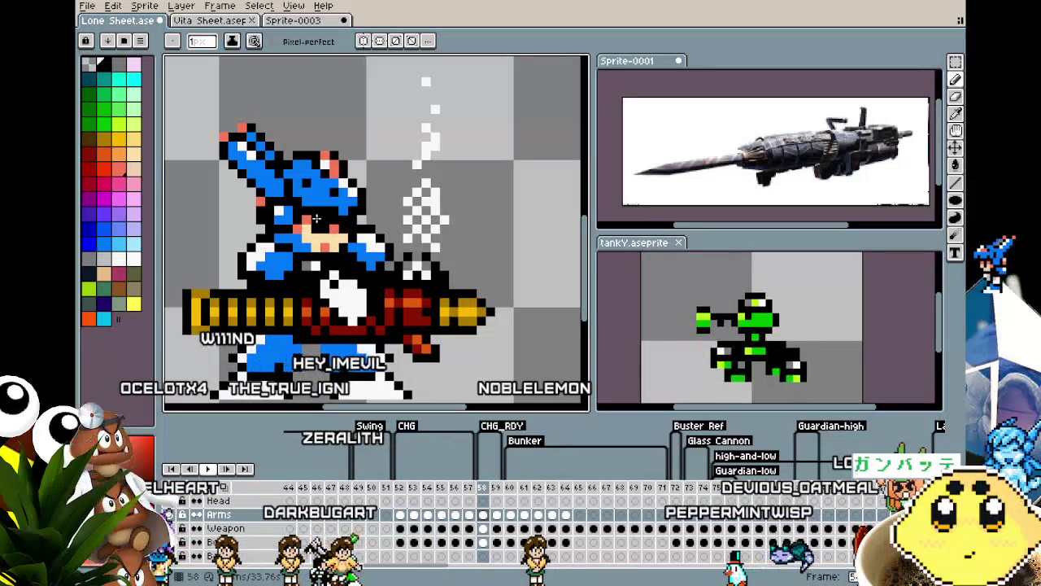
{"action": "key", "text": "Right"}
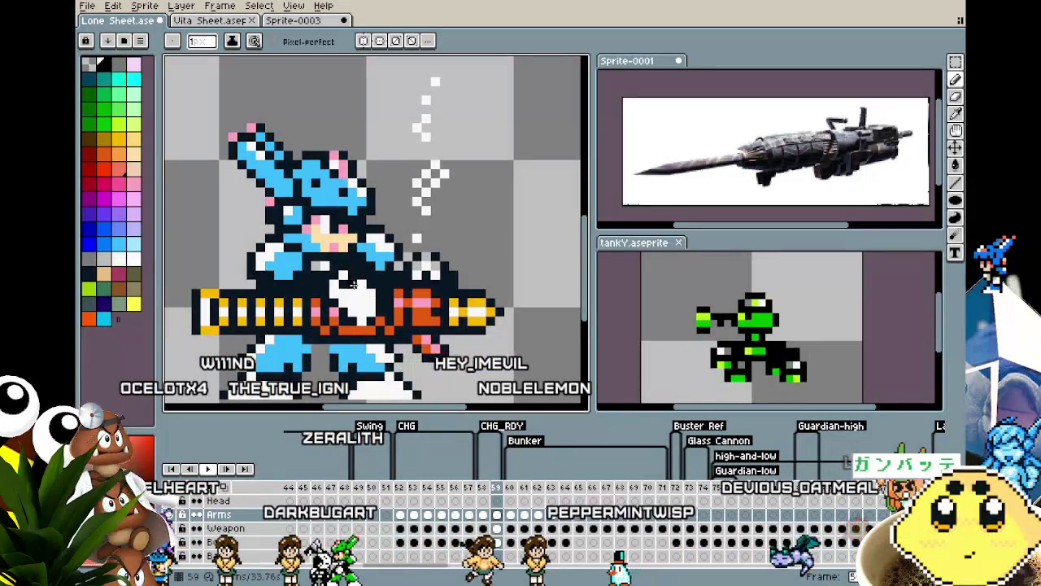
{"action": "key", "text": "Left"}
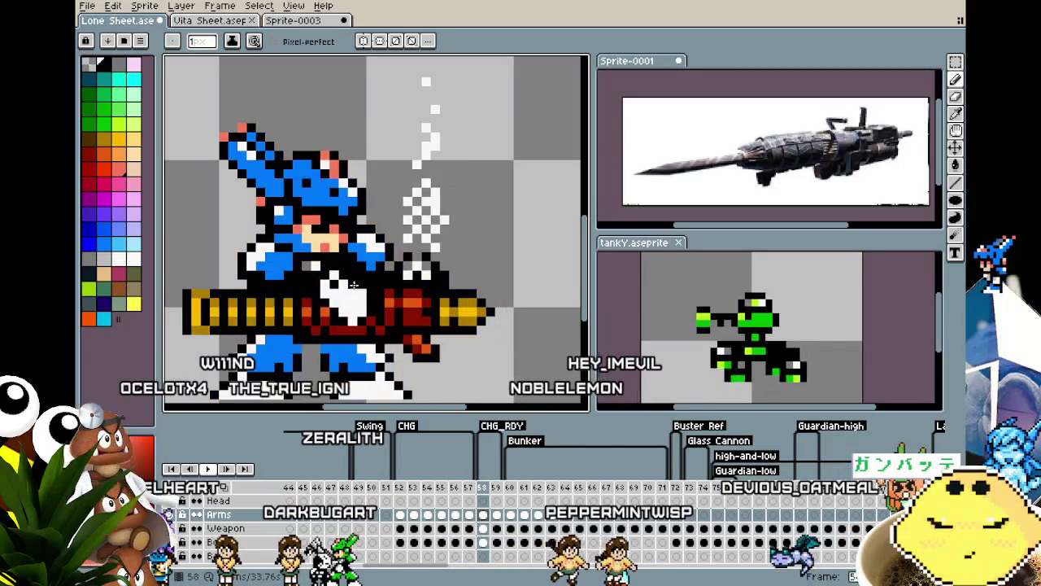
{"action": "key", "text": "Right"}
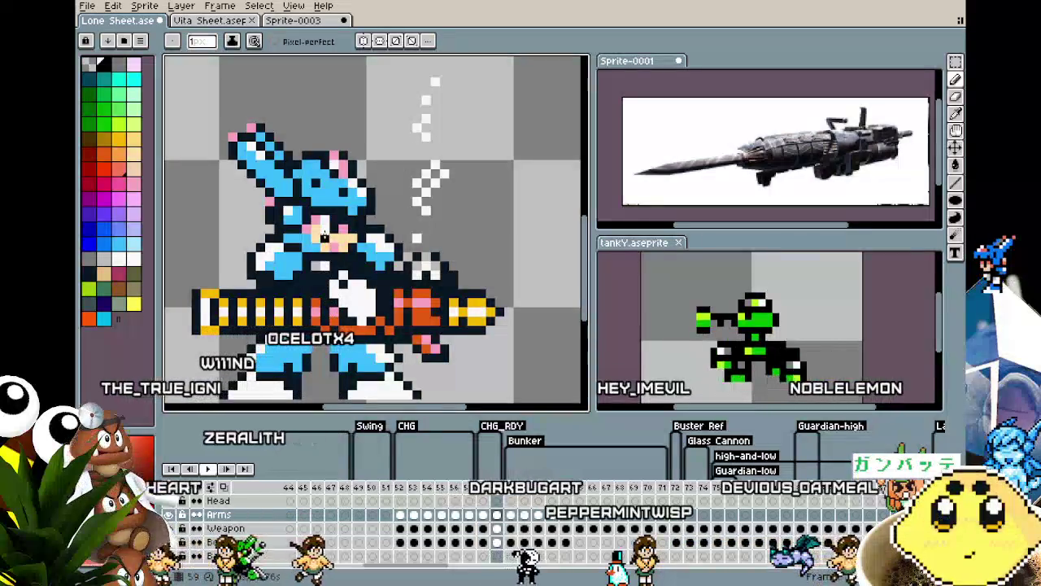
{"action": "key", "text": "i"}
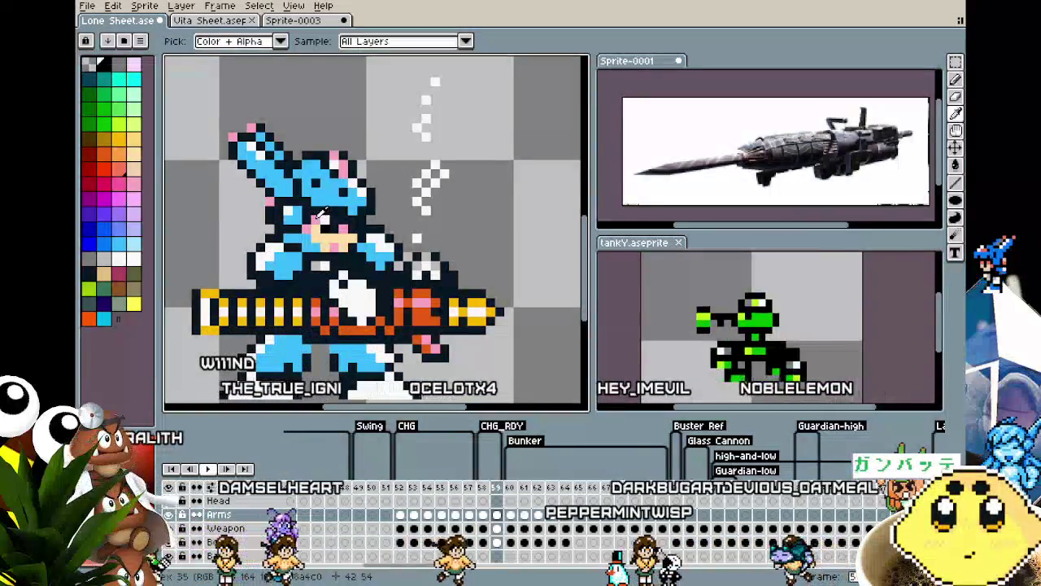
{"action": "key", "text": "b"}
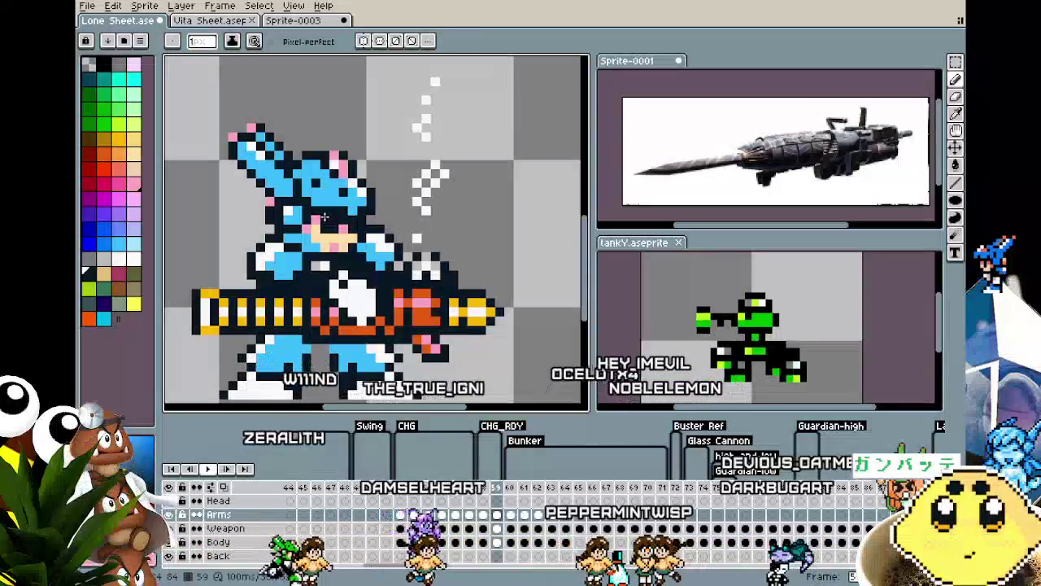
{"action": "scroll", "coordinate": [333, 342], "scroll_direction": "down", "scroll_amount": 3}
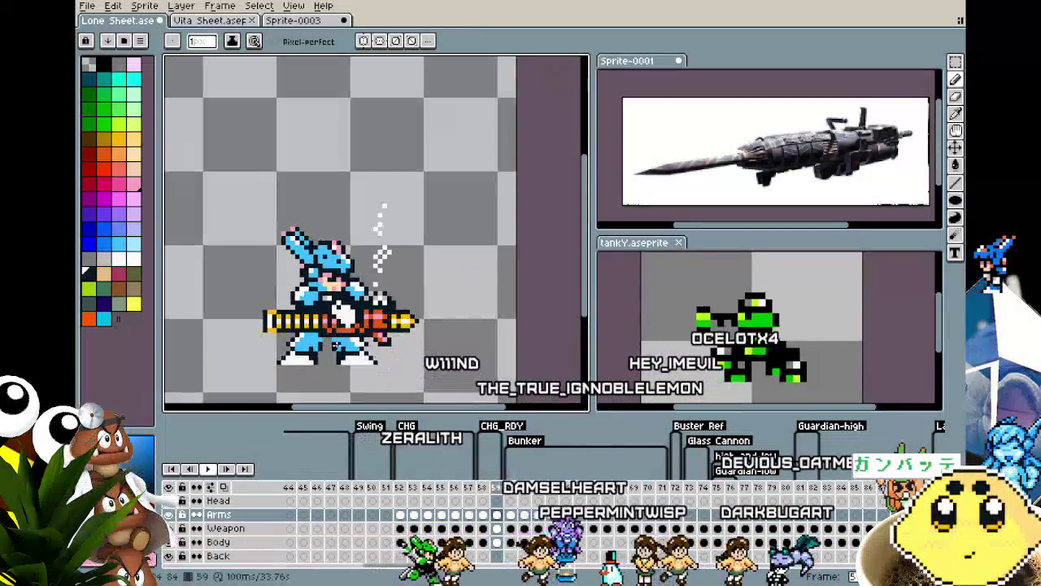
{"action": "key", "text": "Return"}
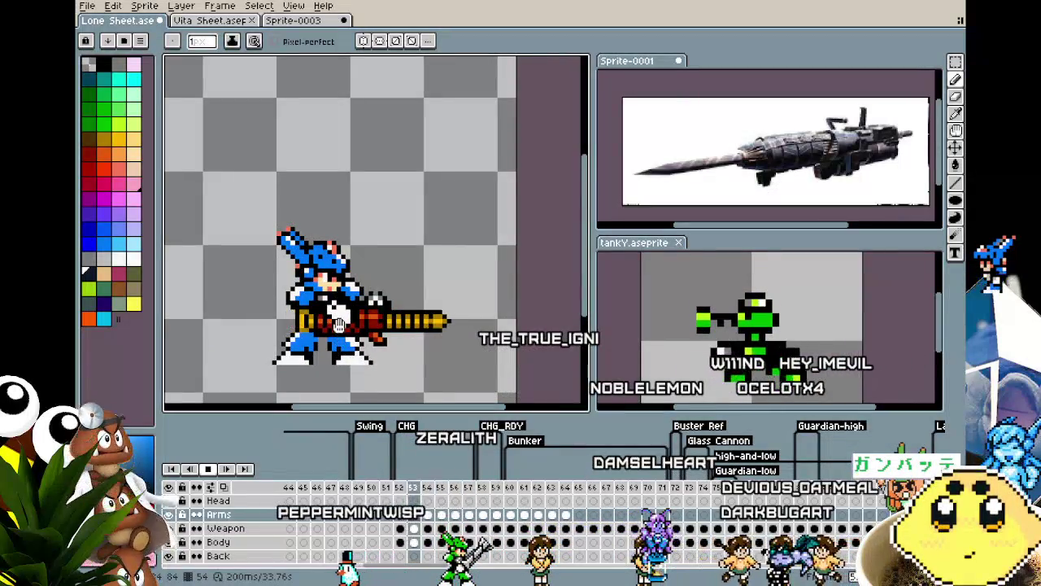
{"action": "key", "text": "Return"}
{"action": "scroll", "coordinate": [329, 285], "scroll_direction": "up", "scroll_amount": 4}
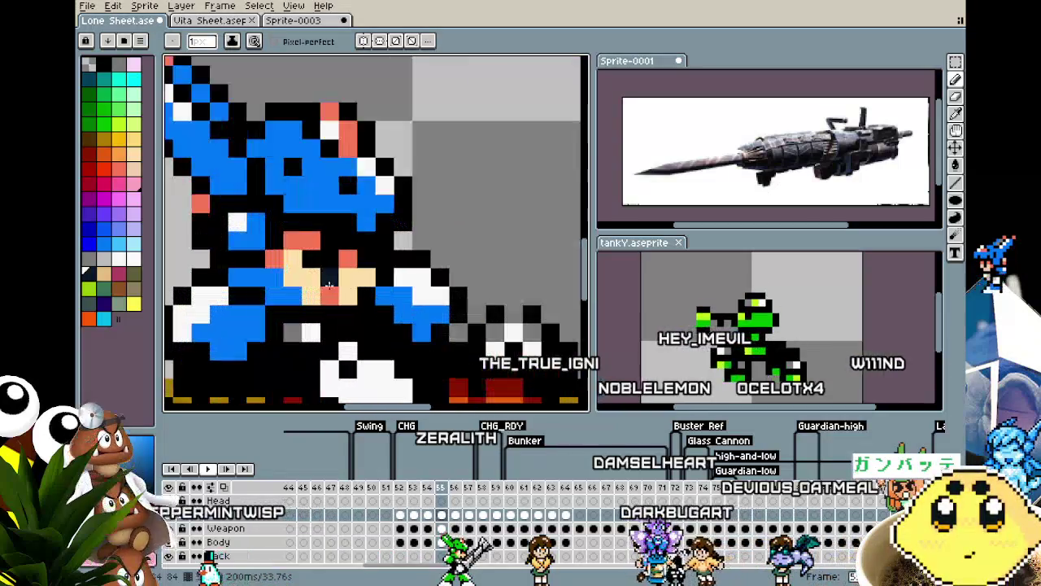
{"action": "scroll", "coordinate": [365, 279], "scroll_direction": "down", "scroll_amount": 3}
{"action": "scroll", "coordinate": [364, 372], "scroll_direction": "down", "scroll_amount": 1}
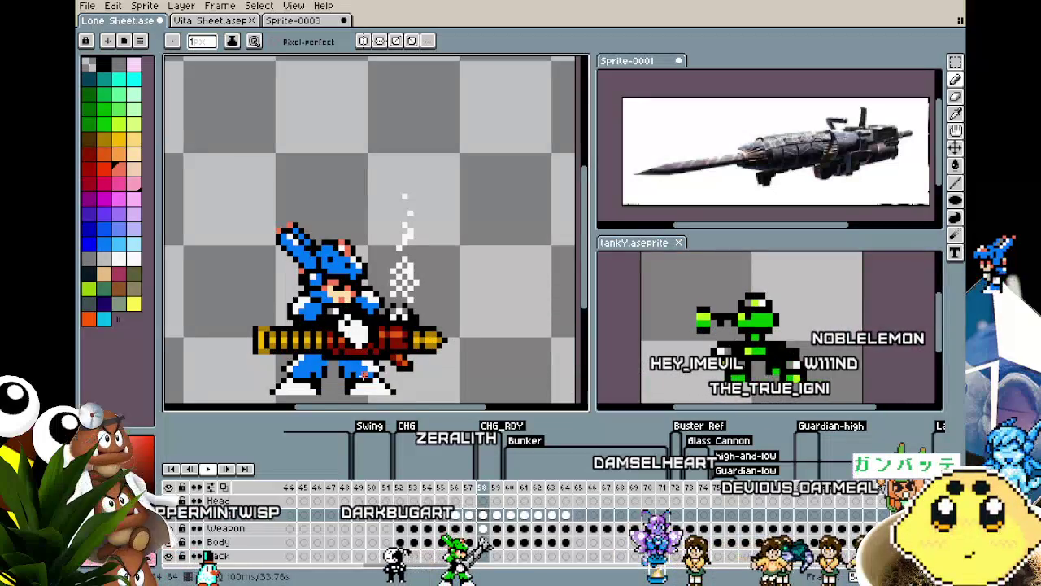
{"action": "key", "text": "Return"}
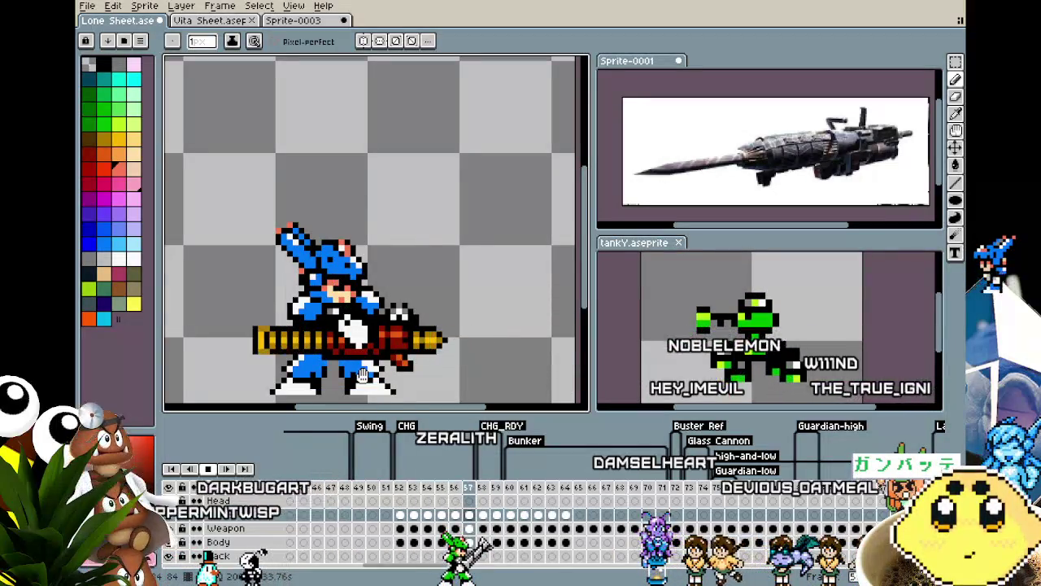
{"action": "key", "text": "Return"}
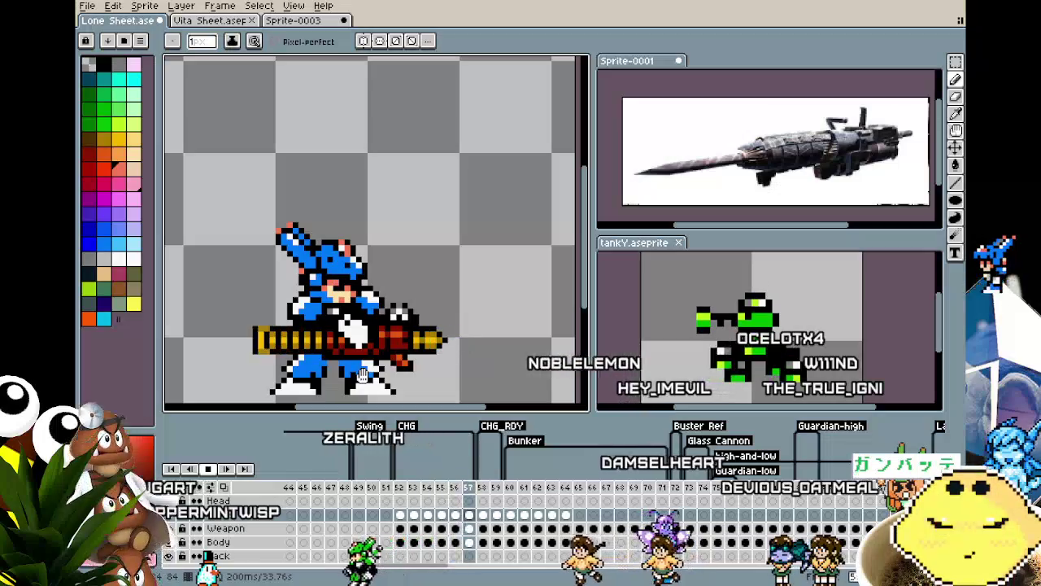
{"action": "scroll", "coordinate": [363, 373], "scroll_direction": "down", "scroll_amount": 3}
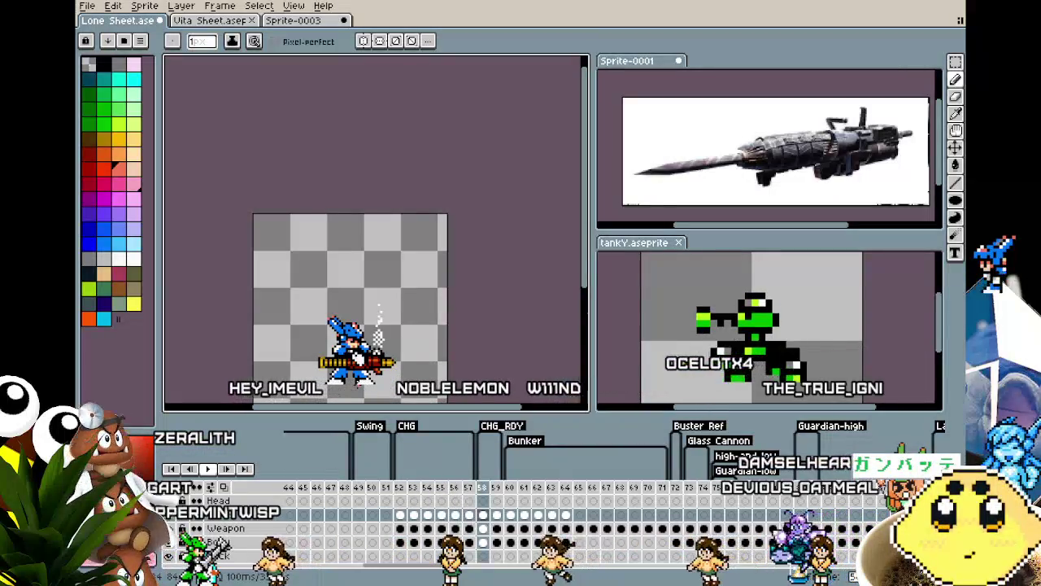
Step a frame ahead, replay the animation, and set playback to Play Once.
{"action": "key", "text": "Right"}
{"action": "key", "text": "Right"}
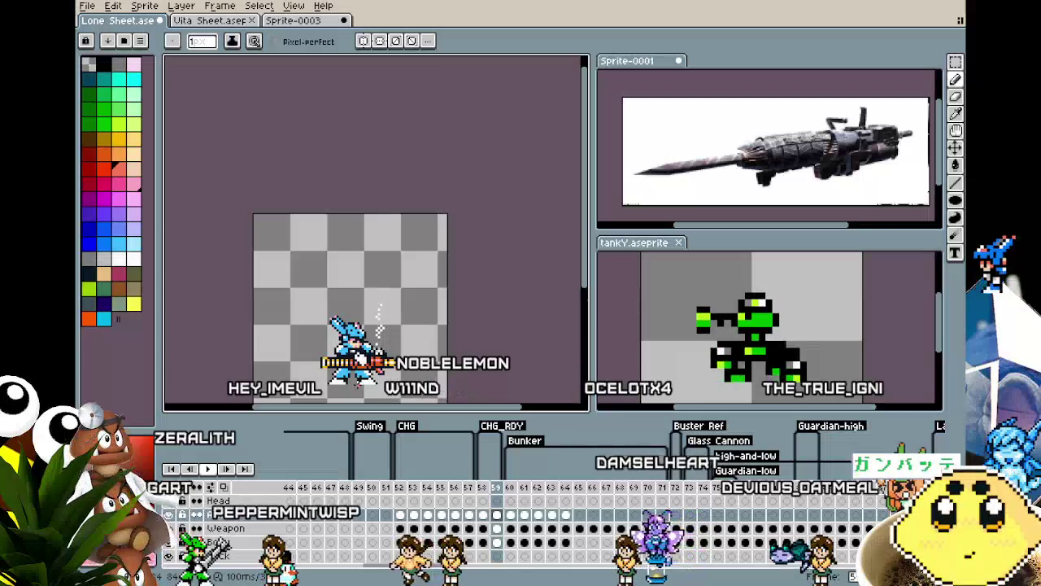
{"action": "key", "text": "Return"}
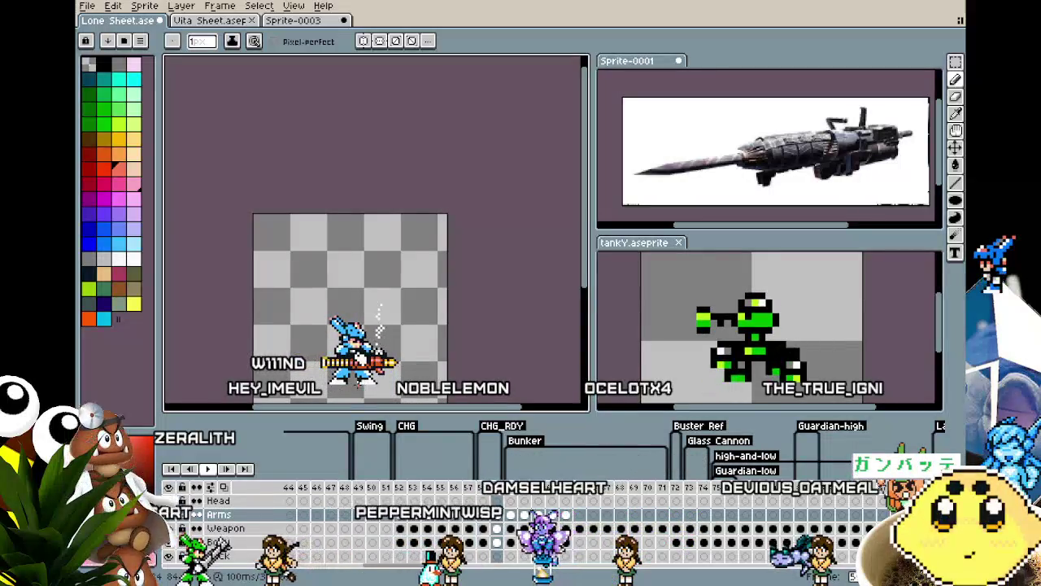
{"action": "right_click", "coordinate": [217, 472]}
{"action": "left_click", "coordinate": [244, 532]}
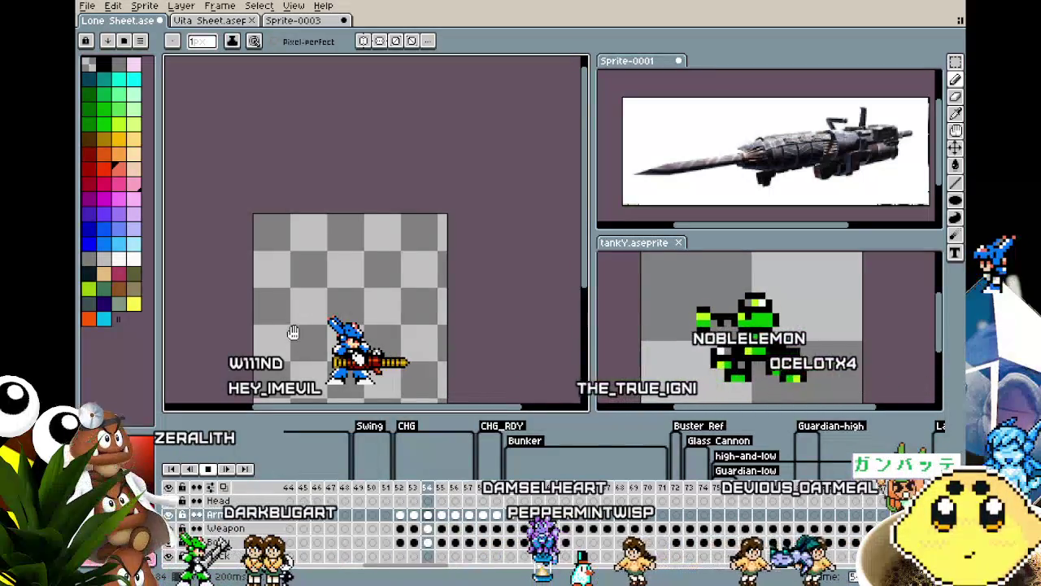
{"action": "scroll", "coordinate": [301, 342], "scroll_direction": "up", "scroll_amount": 1}
{"action": "scroll", "coordinate": [297, 272], "scroll_direction": "up", "scroll_amount": 1}
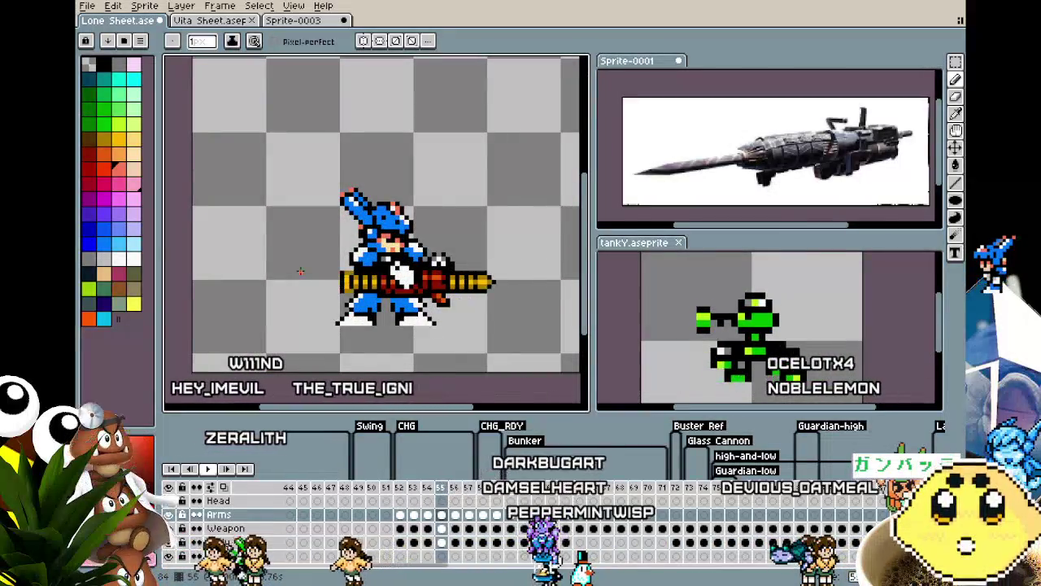
Stop playback and move forward to the smoke frame near 60.
{"action": "key", "text": "Return"}
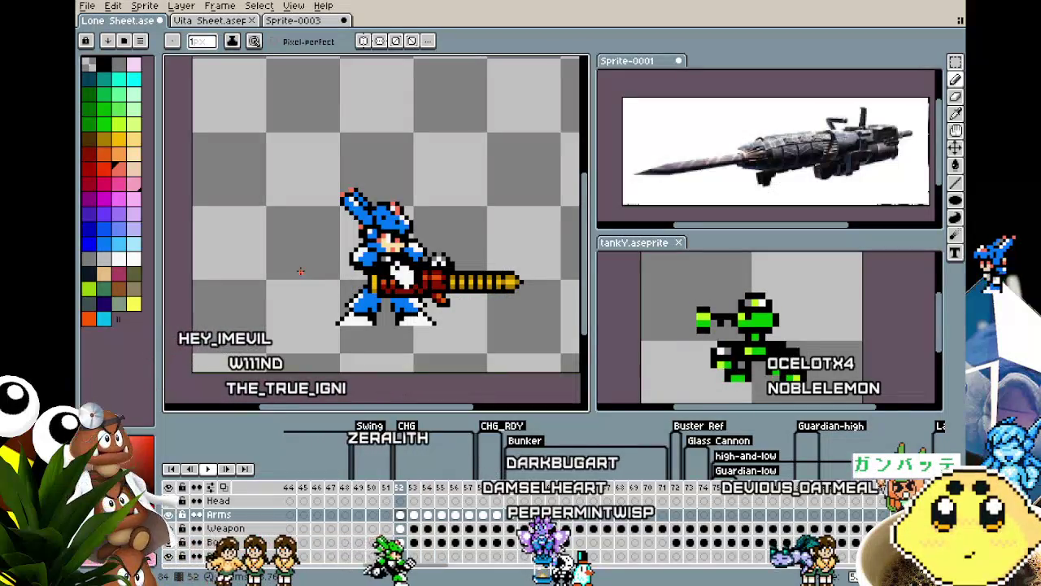
{"action": "key", "text": "Right"}
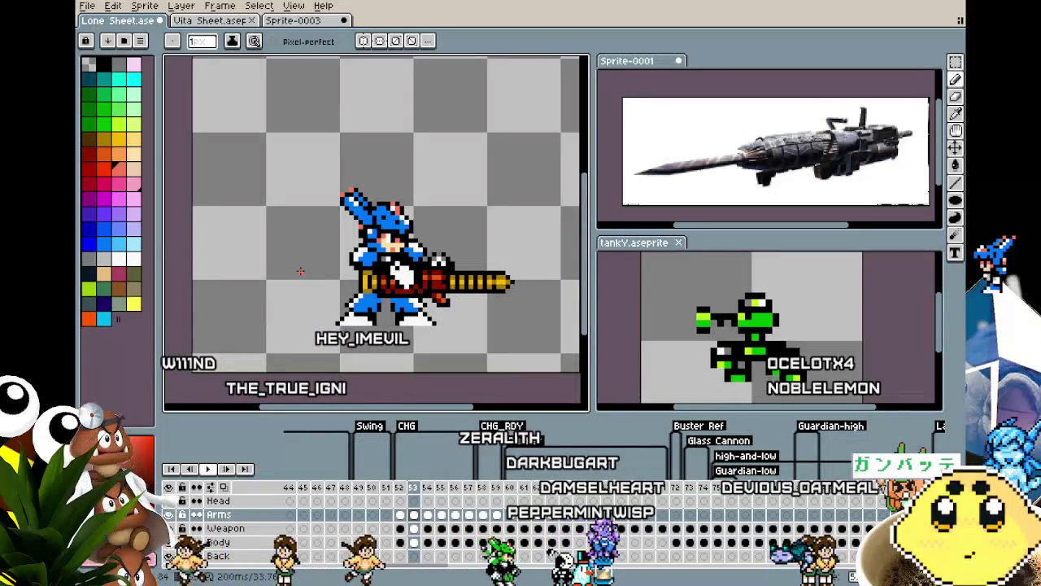
{"action": "key", "text": "Right"}
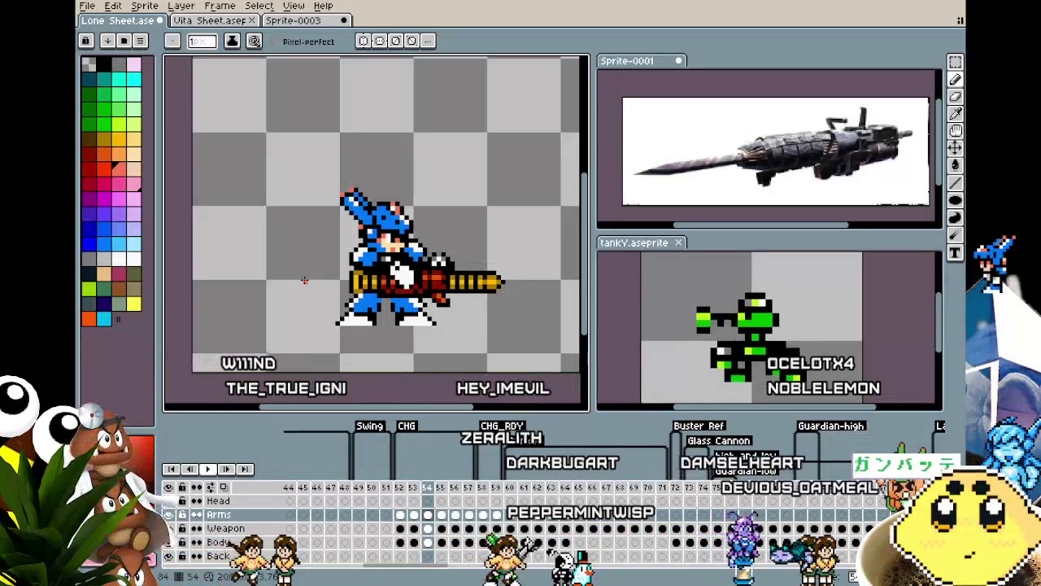
{"action": "scroll", "coordinate": [444, 336], "scroll_direction": "up", "scroll_amount": 1}
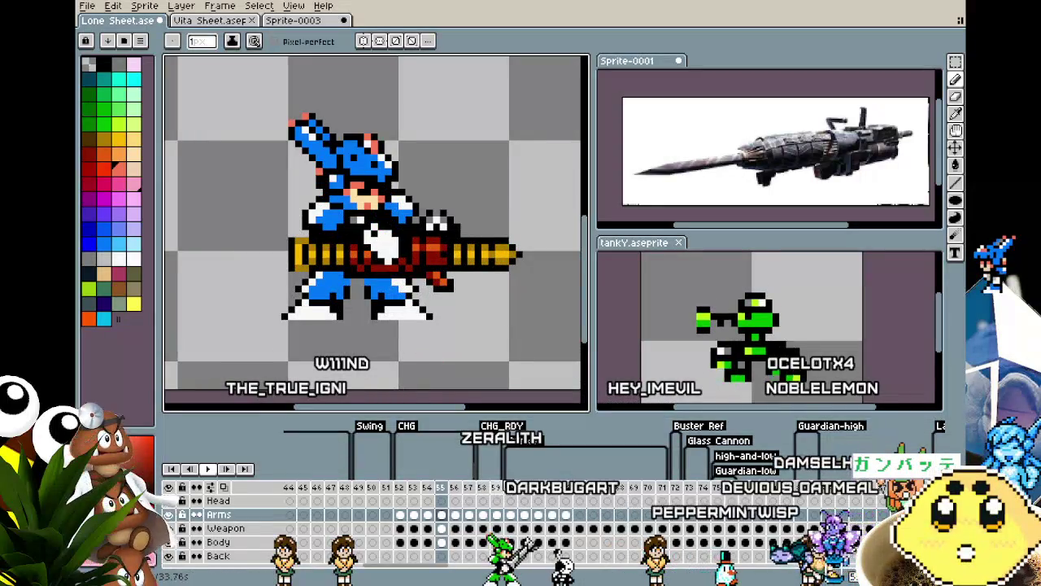
{"action": "left_click", "coordinate": [499, 488]}
Sample a sprite colour and fill the Weapon layer's dark red band orange-red at frame 55.
{"action": "left_click", "coordinate": [444, 242], "text": "alt"}
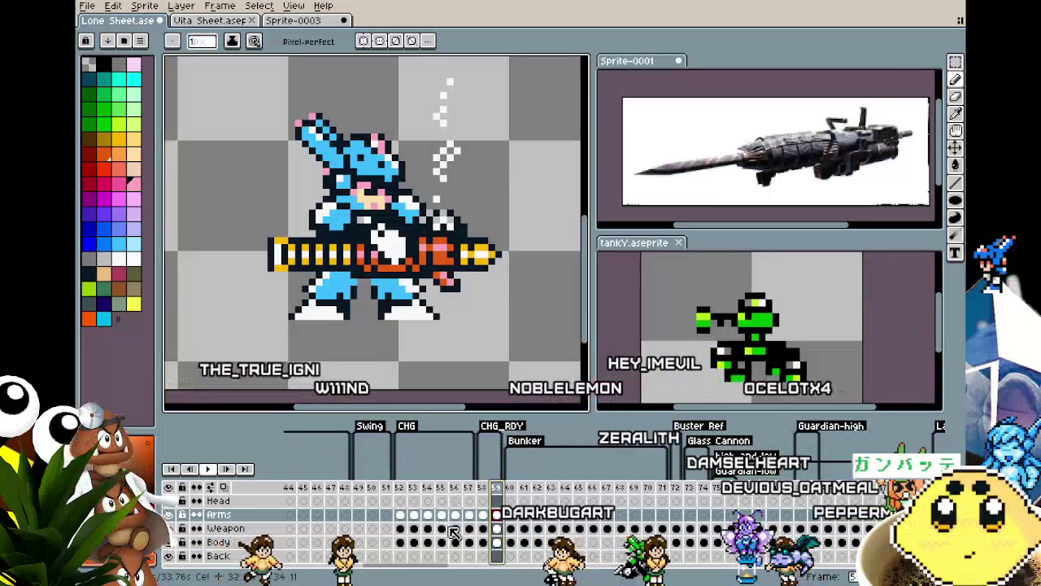
{"action": "left_click", "coordinate": [413, 528]}
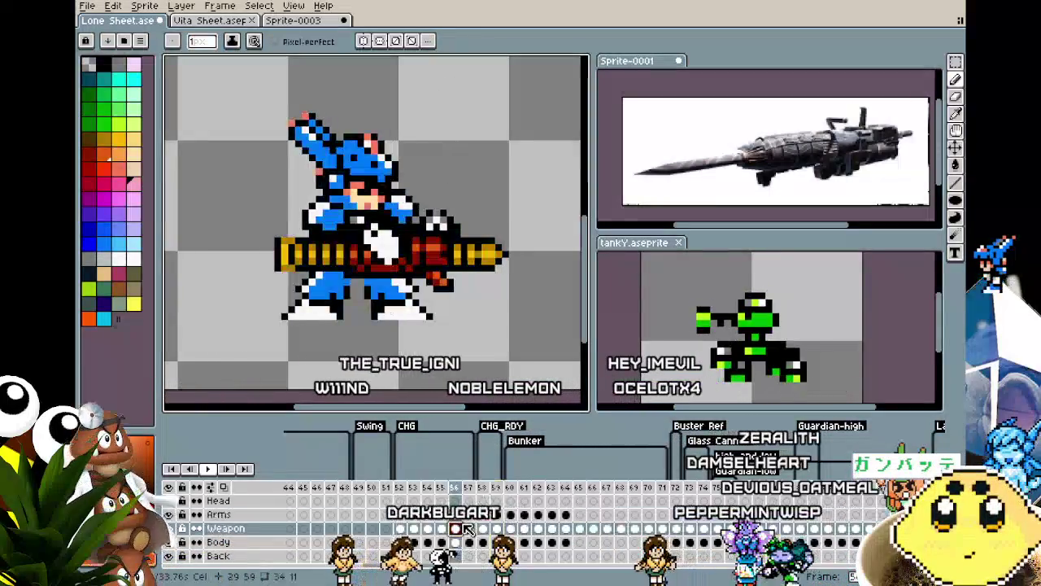
{"action": "left_click", "coordinate": [440, 527]}
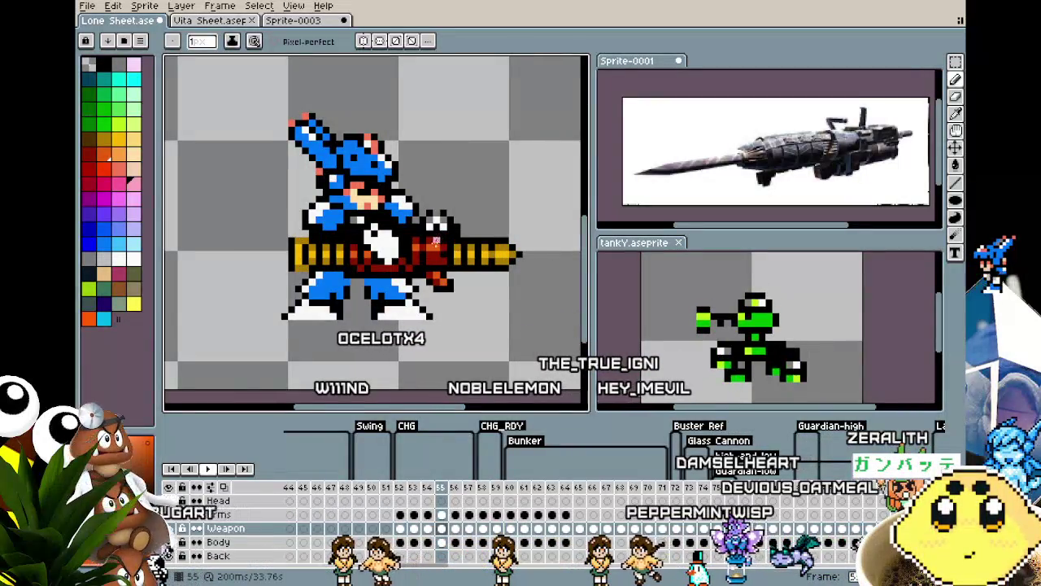
{"action": "key", "text": "g"}
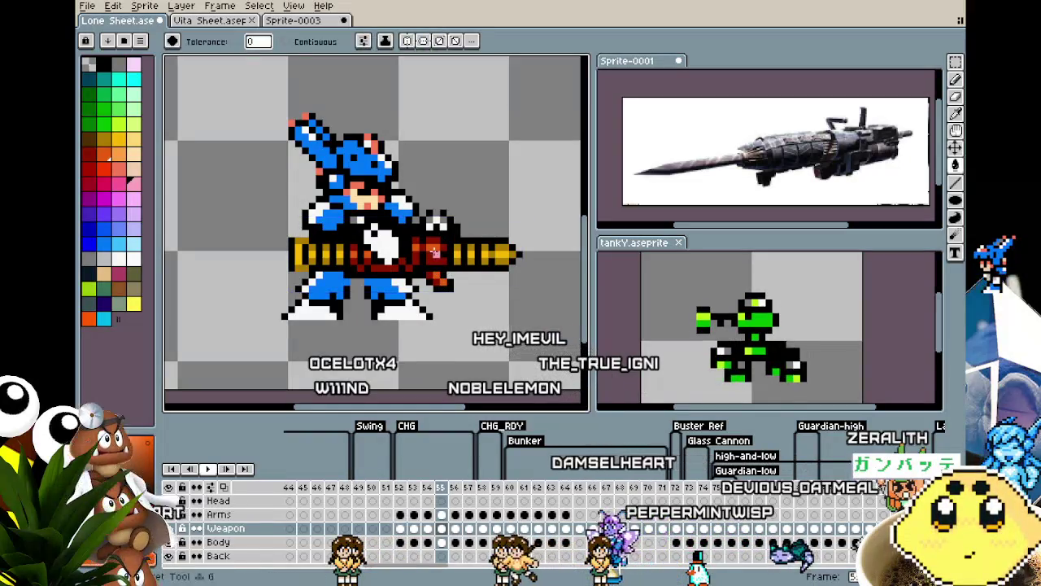
{"action": "left_click", "coordinate": [436, 253]}
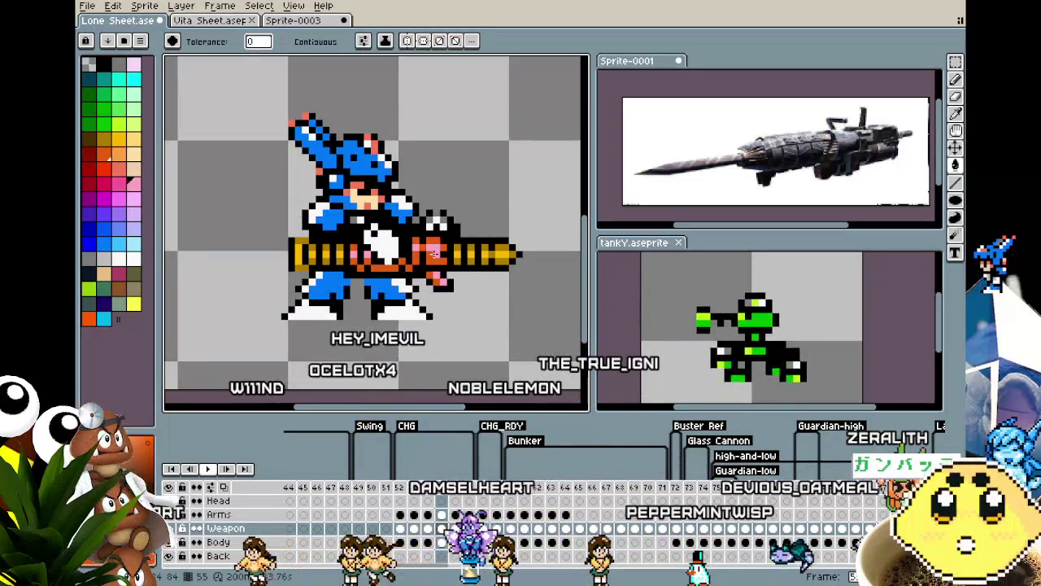
Step forward through frames 55–59 to review the recoloured gun and smoke.
{"action": "key", "text": "Right"}
{"action": "key", "text": "Right"}
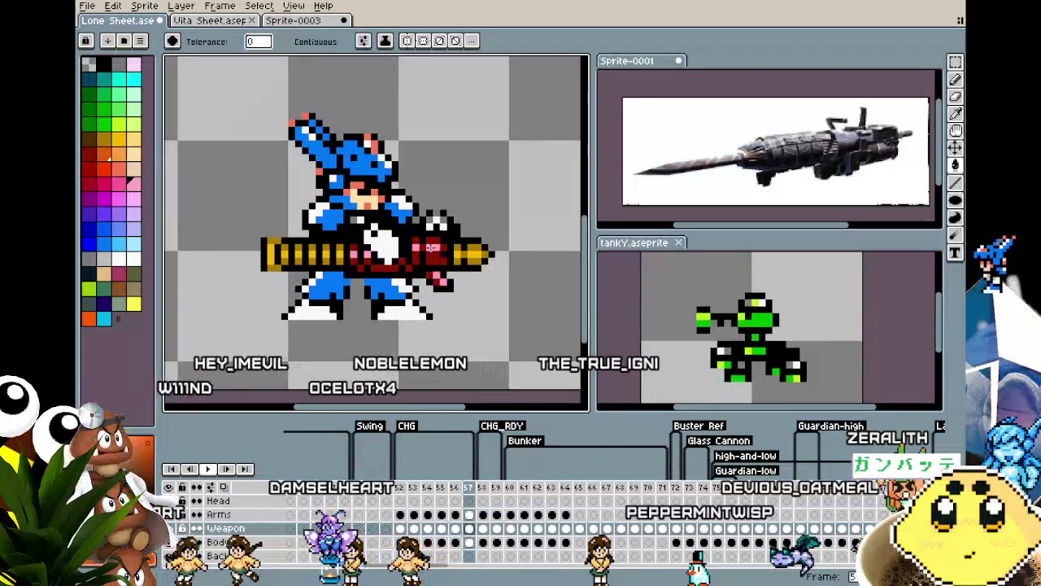
{"action": "key", "text": "Right"}
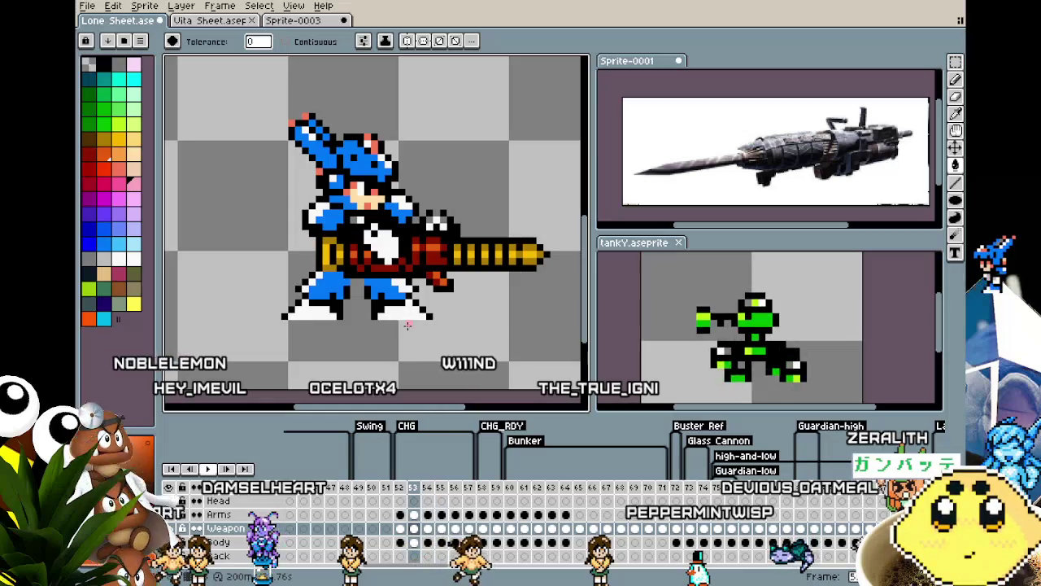
{"action": "key", "text": "Right"}
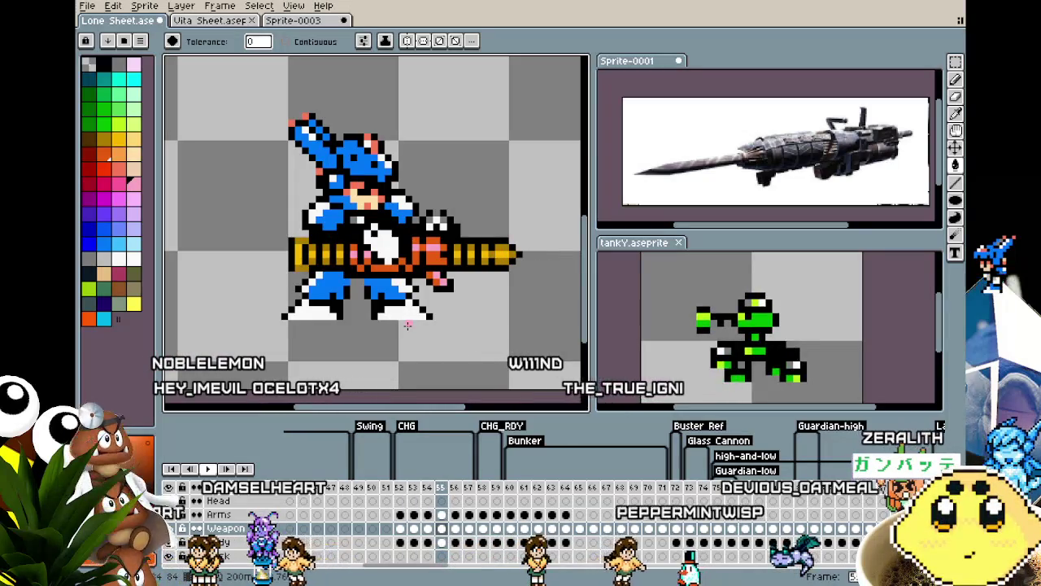
{"action": "key", "text": "Right"}
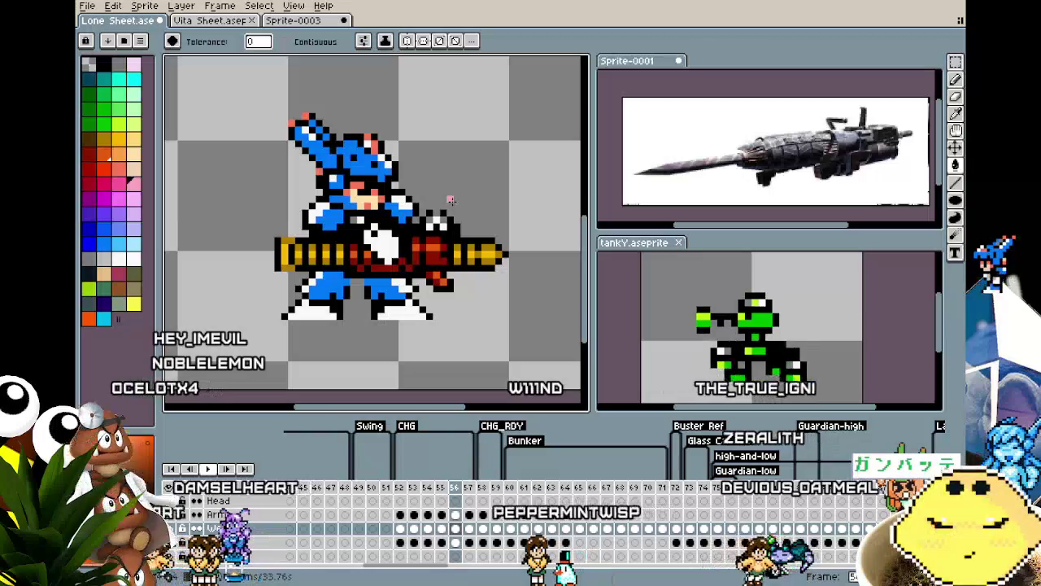
{"action": "key", "text": "Right"}
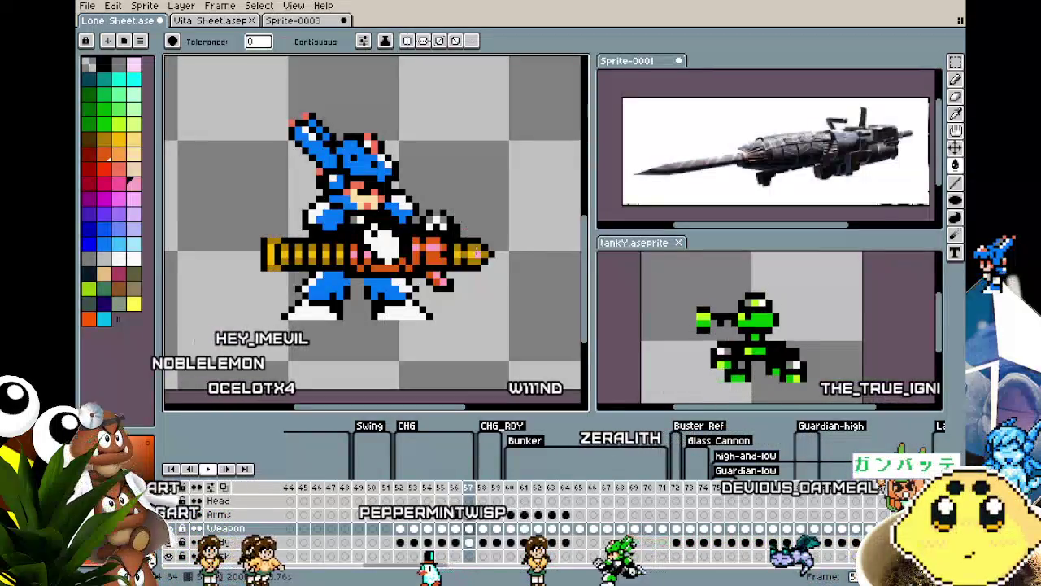
{"action": "key", "text": "Right"}
{"action": "key", "text": "Right"}
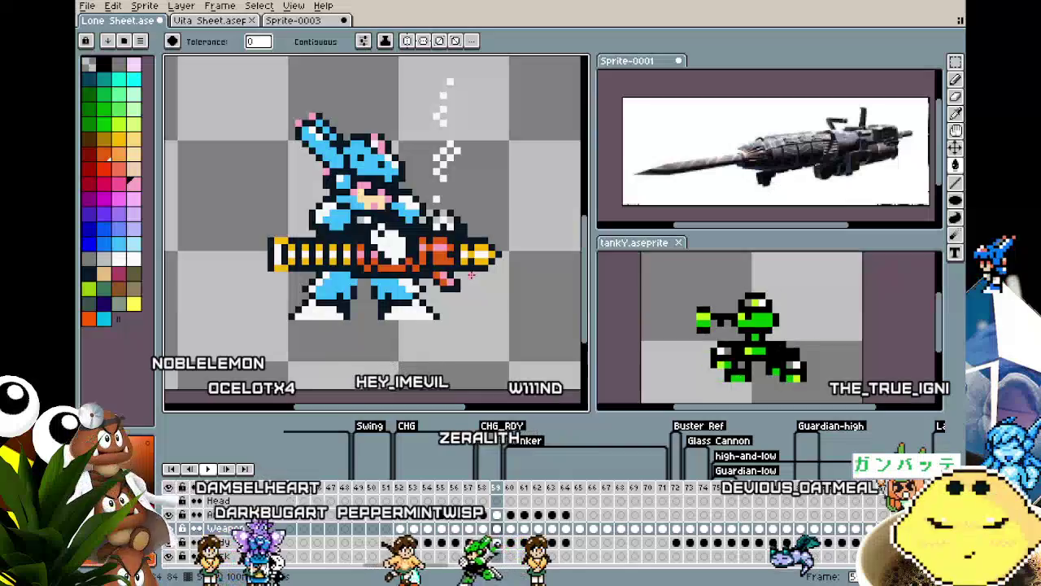
Step back through the firing frames to frame 54.
{"action": "scroll", "coordinate": [471, 275], "scroll_direction": "up", "scroll_amount": 1}
{"action": "key", "text": "i"}
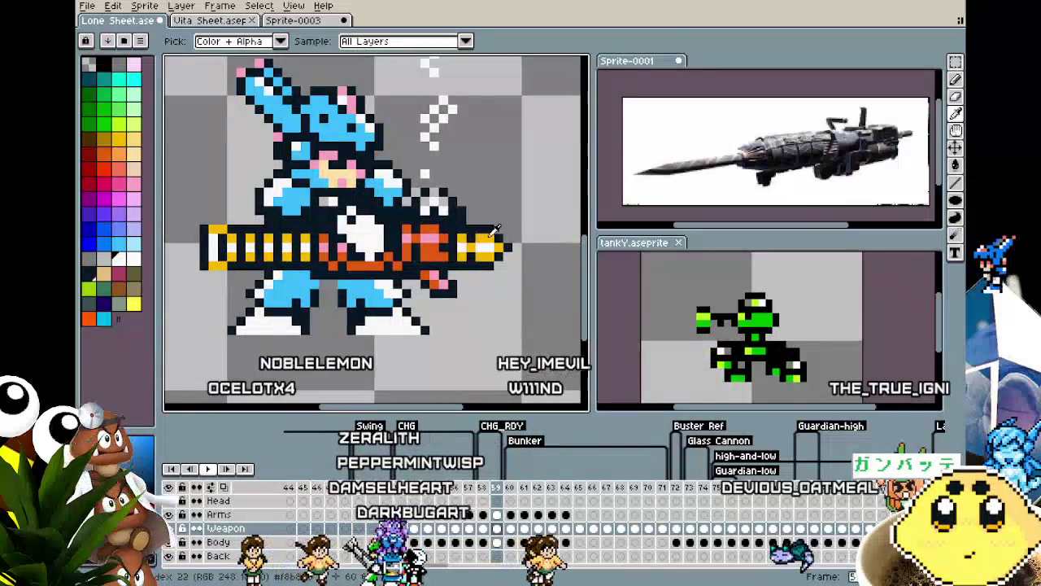
{"action": "key", "text": "g"}
{"action": "key", "text": "Left"}
{"action": "key", "text": "Left"}
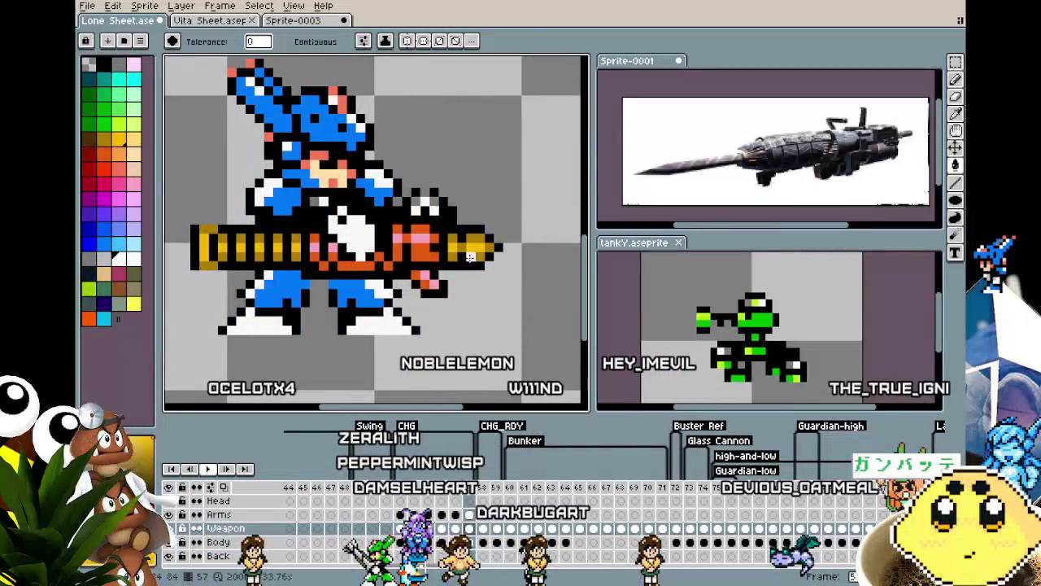
{"action": "key", "text": "Left"}
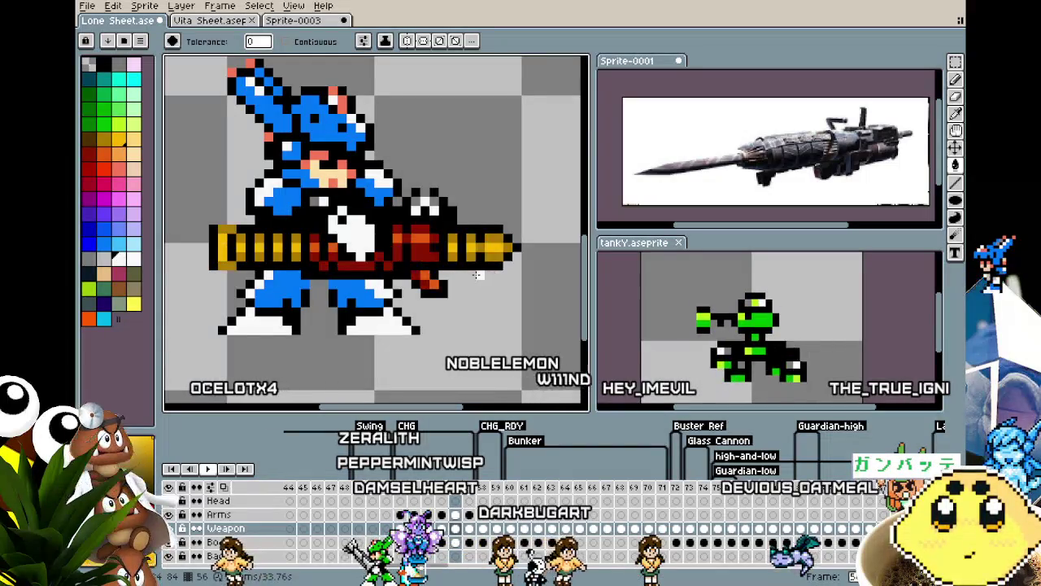
{"action": "key", "text": "Left"}
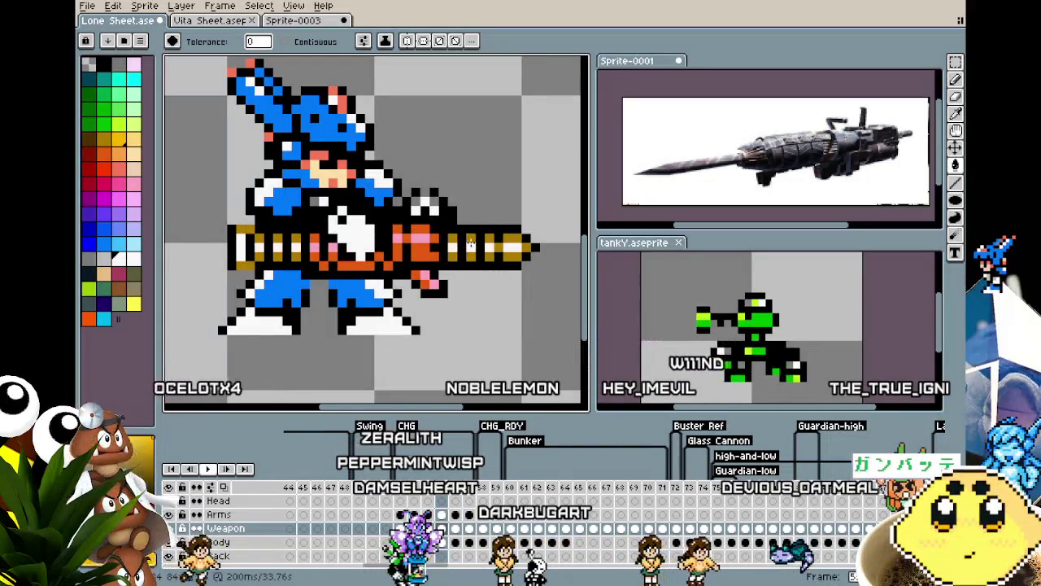
{"action": "key", "text": "Left"}
Step forward and back between frames 56 and 57 comparing the gun poses.
{"action": "key", "text": "Right"}
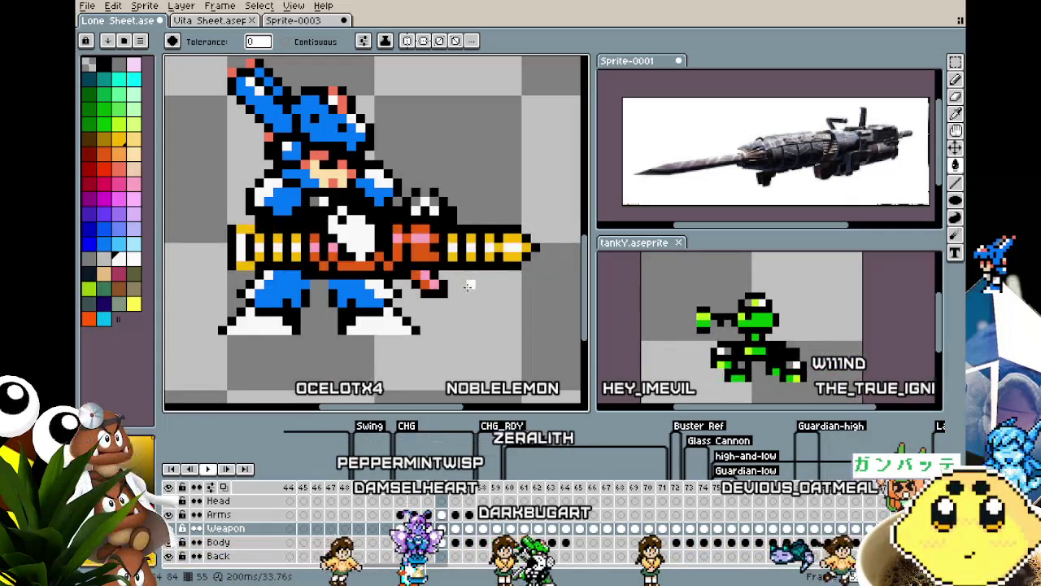
{"action": "key", "text": "Right"}
{"action": "key", "text": "Right"}
{"action": "key", "text": "Right"}
{"action": "key", "text": "Right"}
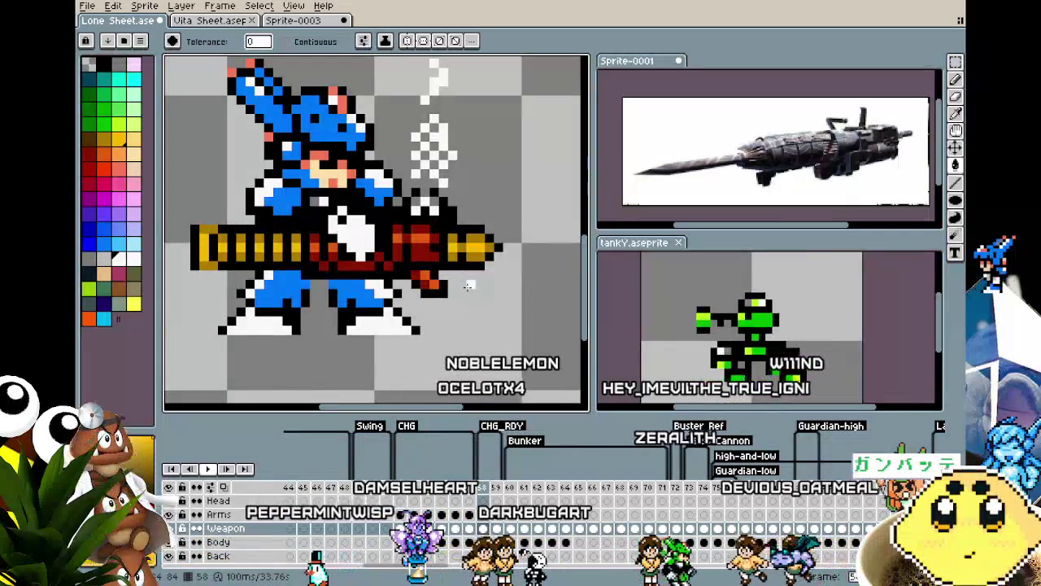
{"action": "key", "text": "Right"}
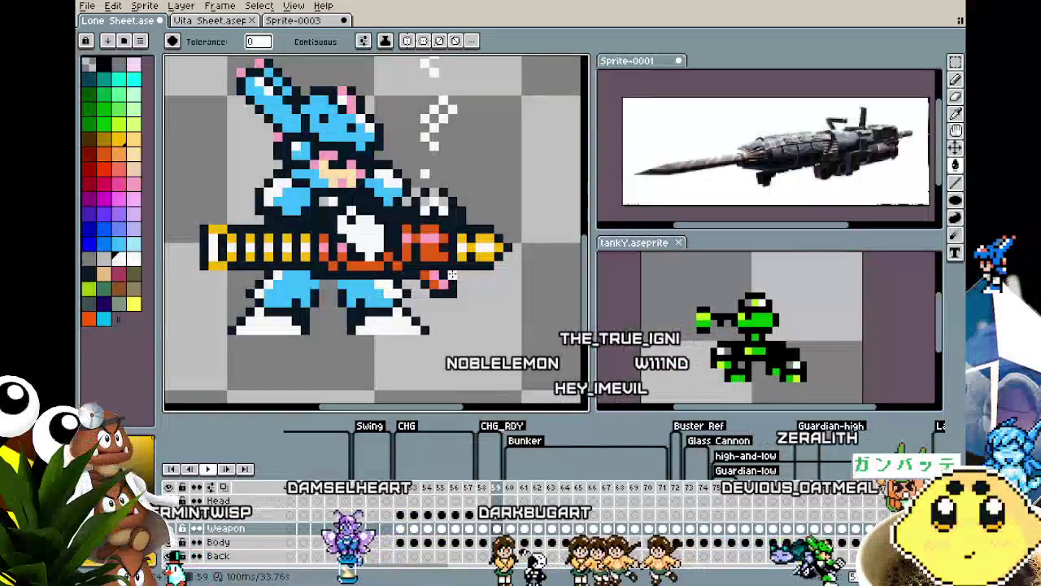
{"action": "key", "text": "Left"}
{"action": "key", "text": "Left"}
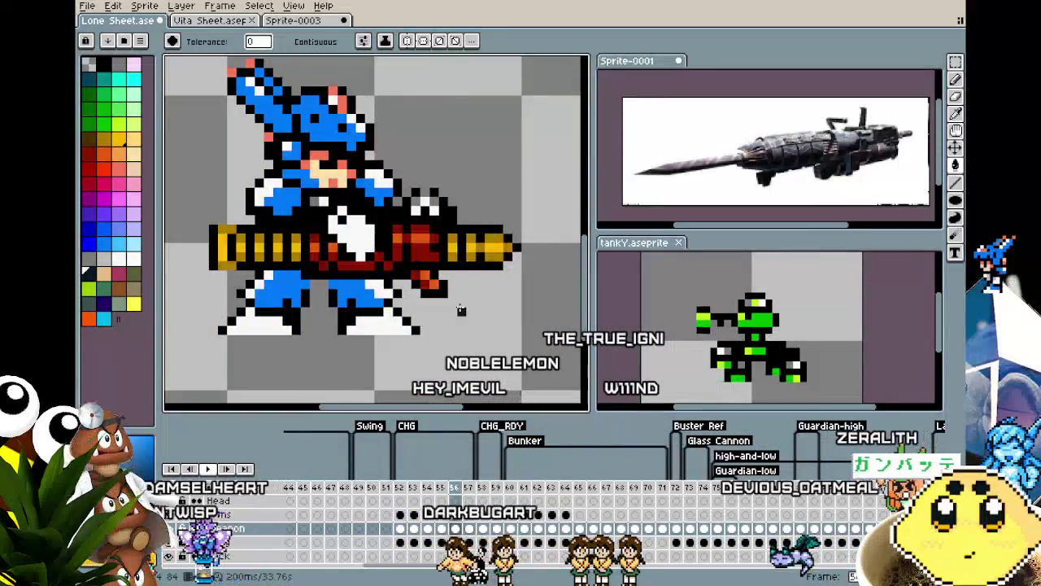
{"action": "key", "text": "Right"}
{"action": "key", "text": "Left"}
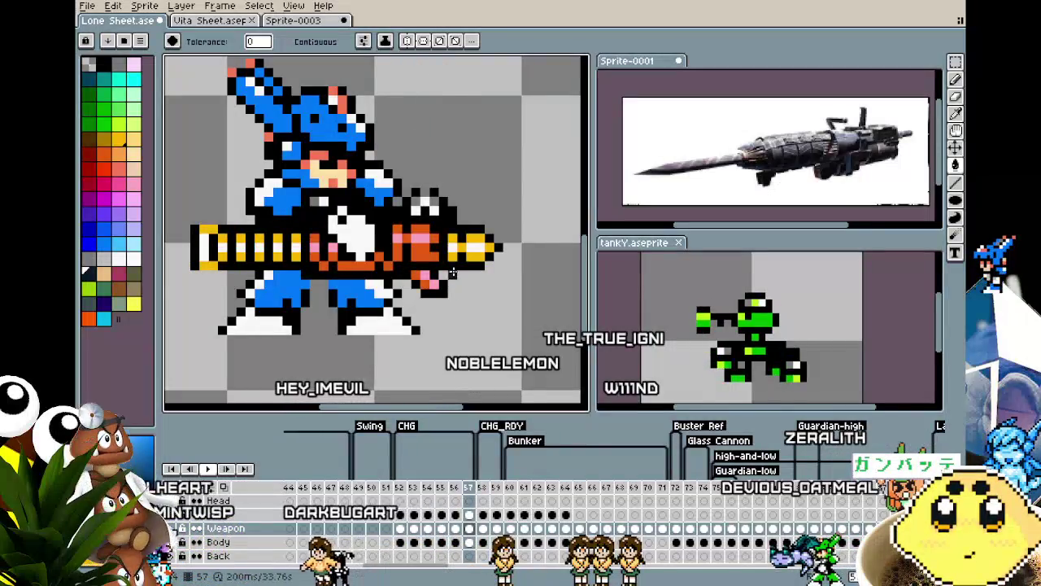
{"action": "key", "text": "Left"}
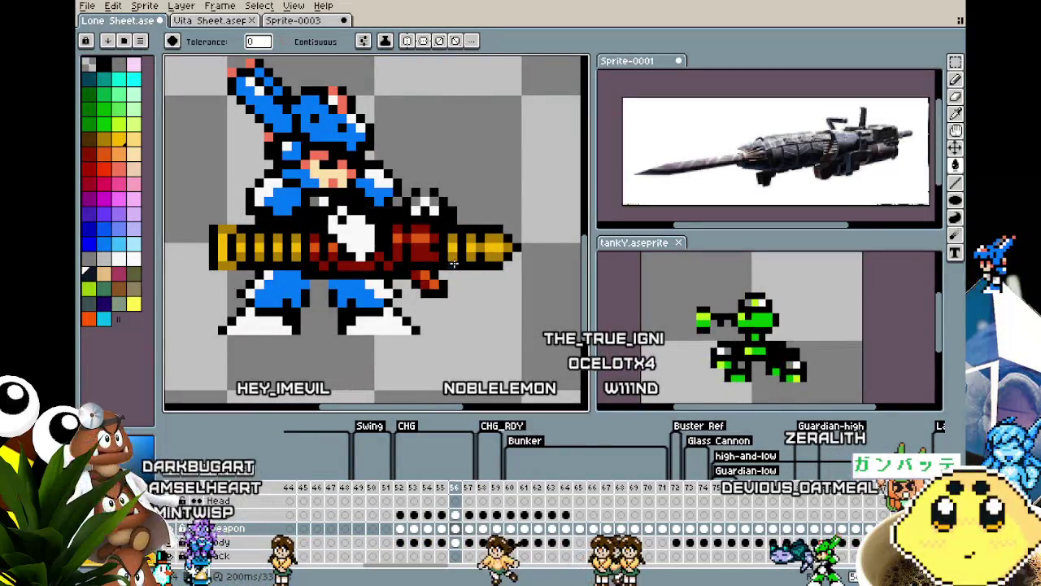
{"action": "key", "text": "Right"}
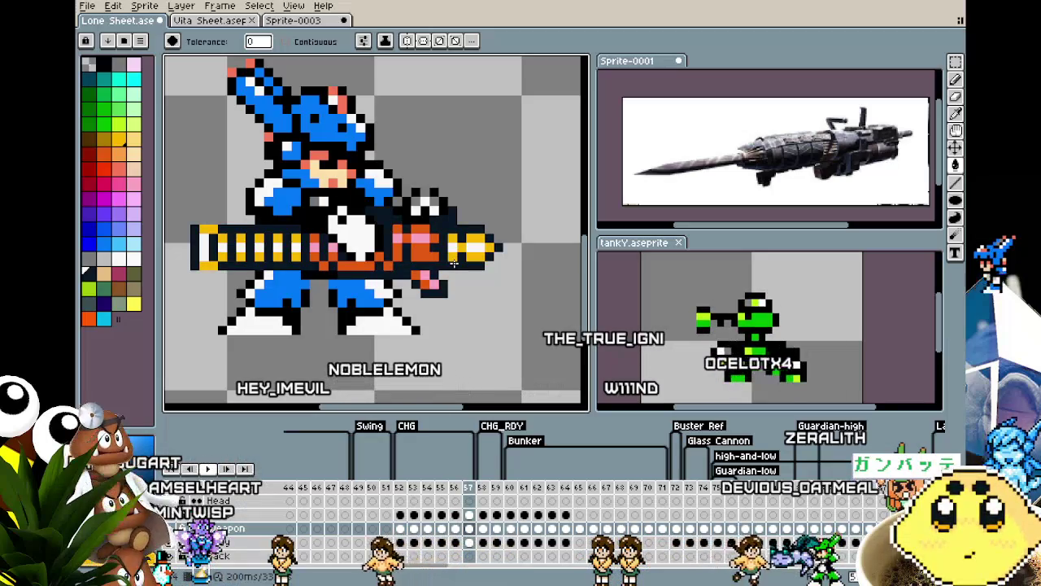
Compare the recoil frames, then zoom out and play the firing animation.
{"action": "key", "text": "Left"}
{"action": "key", "text": "Left"}
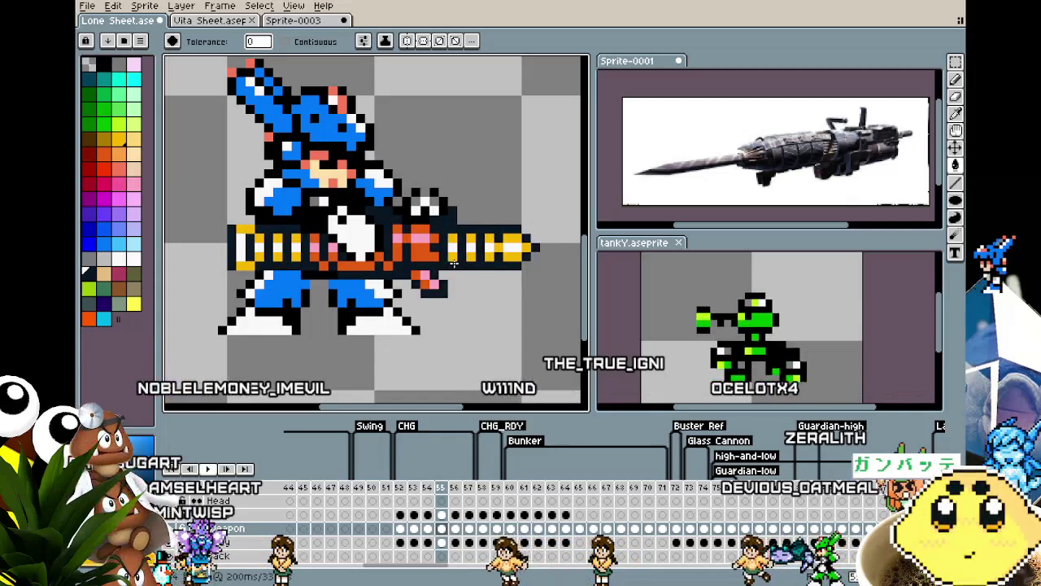
{"action": "key", "text": "Left"}
{"action": "key", "text": "Left"}
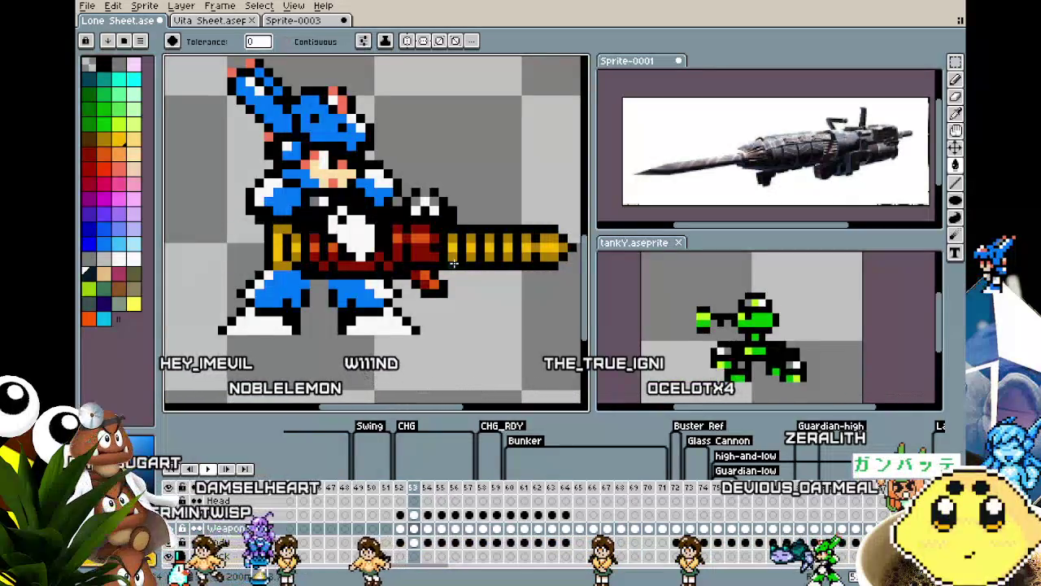
{"action": "key", "text": "Right"}
{"action": "key", "text": "Right"}
{"action": "key", "text": "Right"}
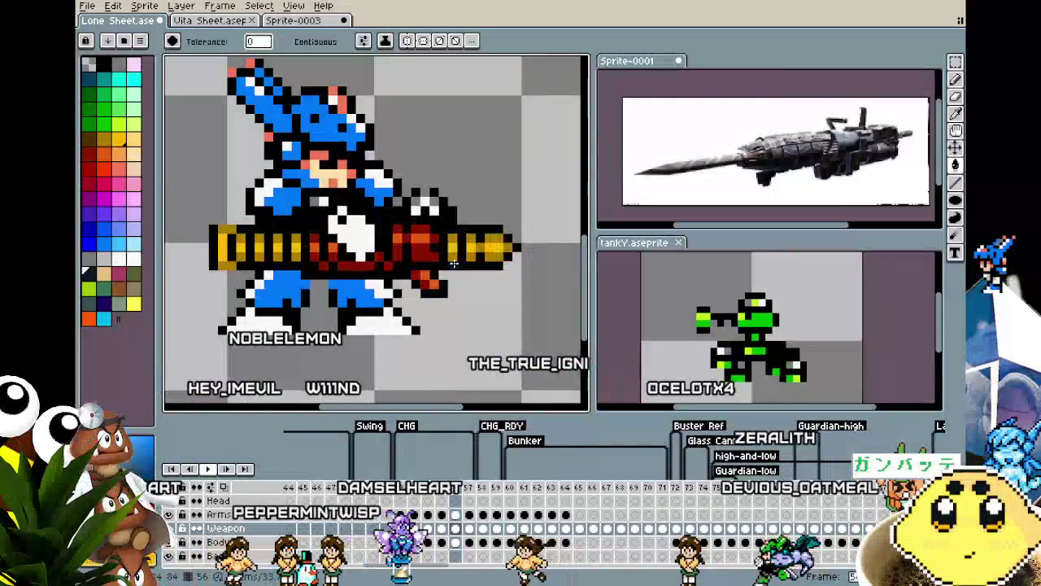
{"action": "key", "text": "Right"}
{"action": "key", "text": "Right"}
{"action": "scroll", "coordinate": [453, 263], "scroll_direction": "down", "scroll_amount": 2}
{"action": "key", "text": "Return"}
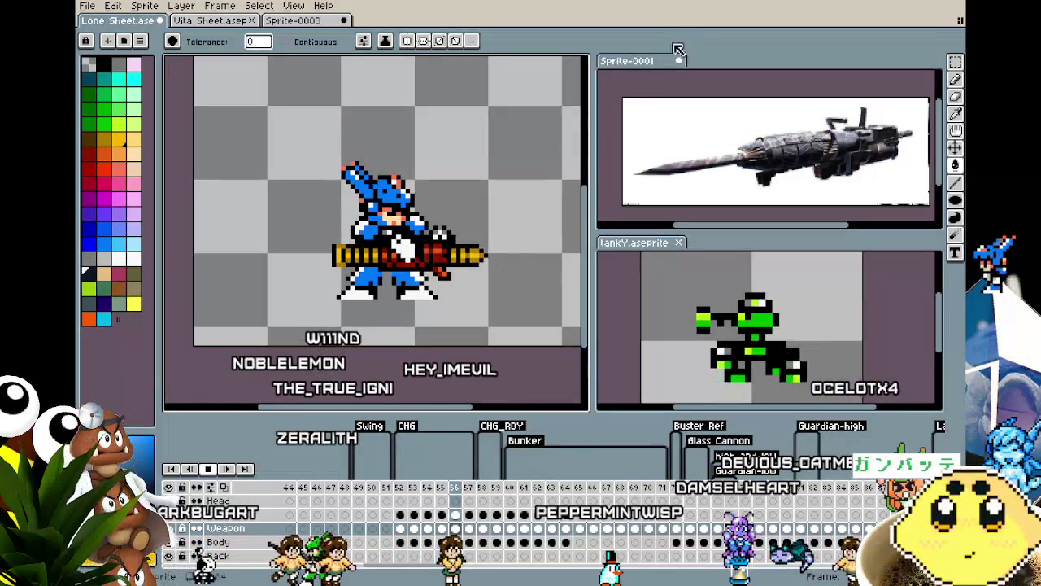
{"action": "scroll", "coordinate": [435, 299], "scroll_direction": "up", "scroll_amount": 1}
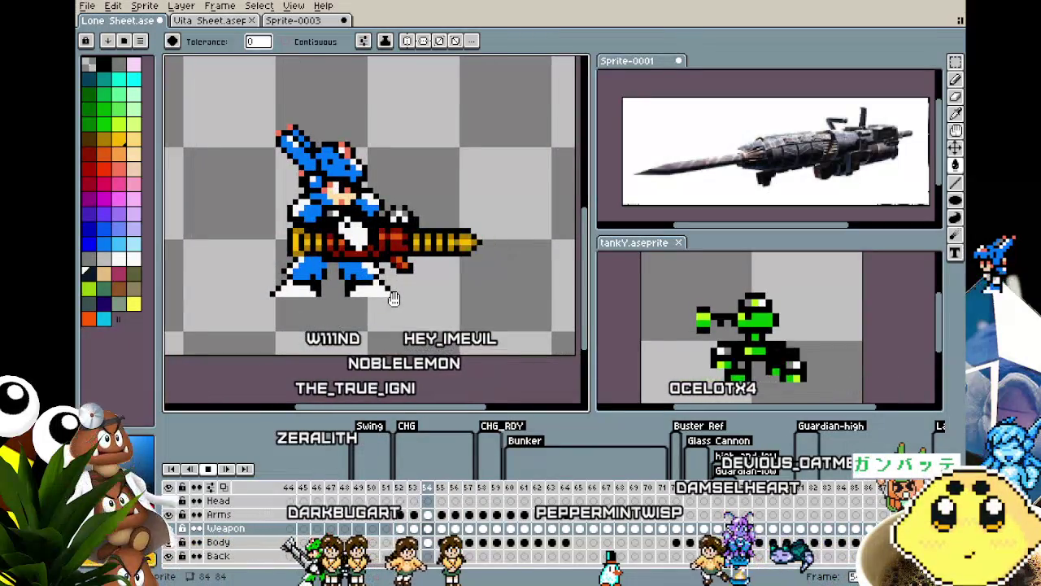
Stop the preview, then step between frames 54 and 57 and back to 52.
{"action": "key", "text": "Return"}
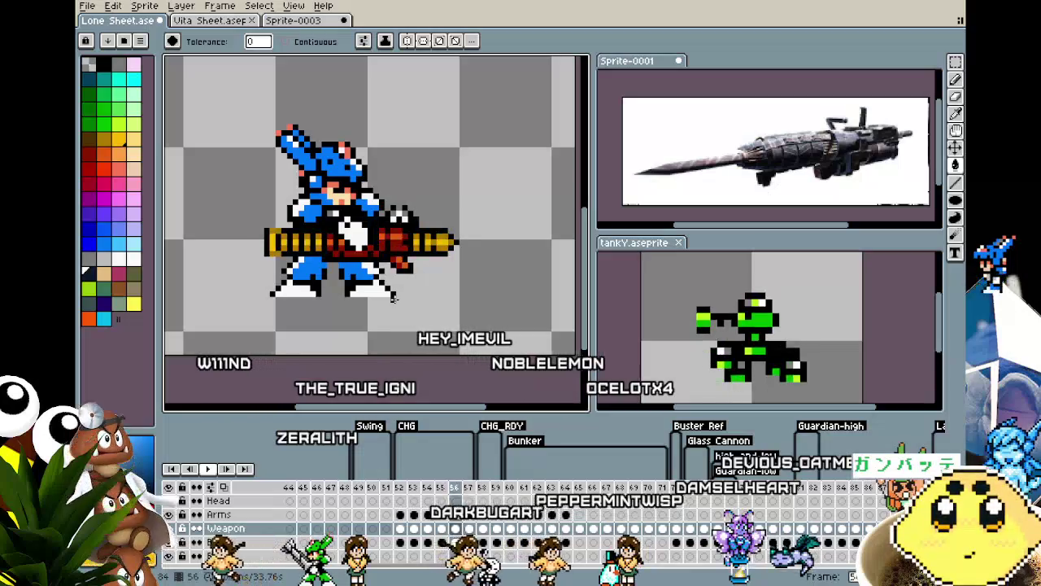
{"action": "key", "text": "Left"}
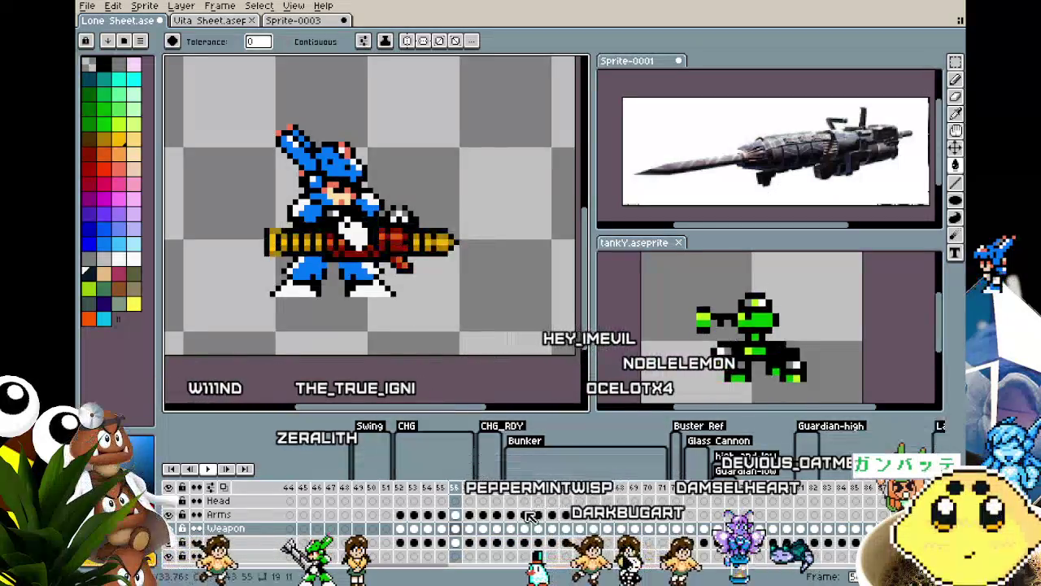
{"action": "key", "text": "Left"}
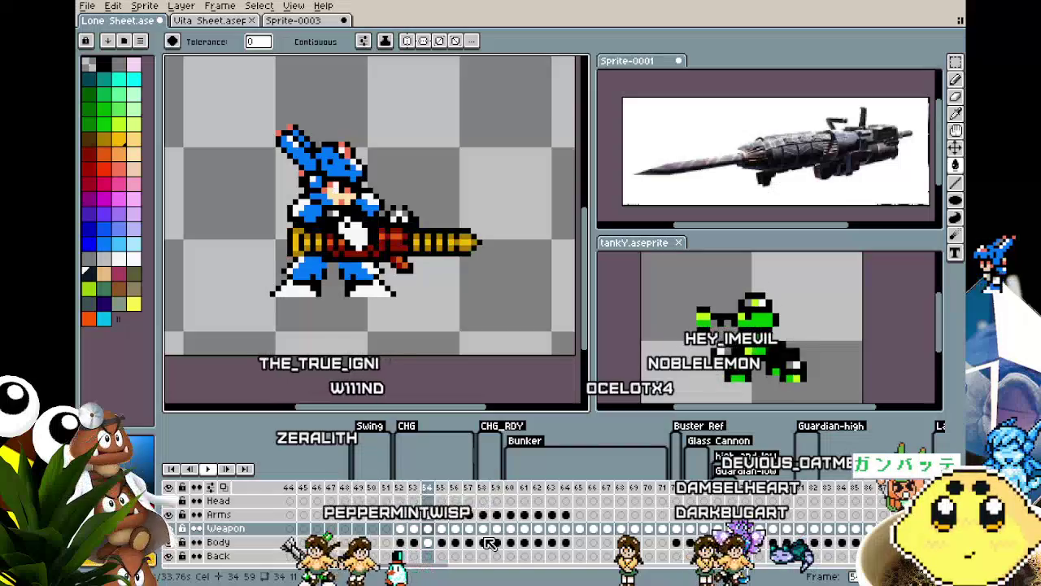
{"action": "key", "text": "Right"}
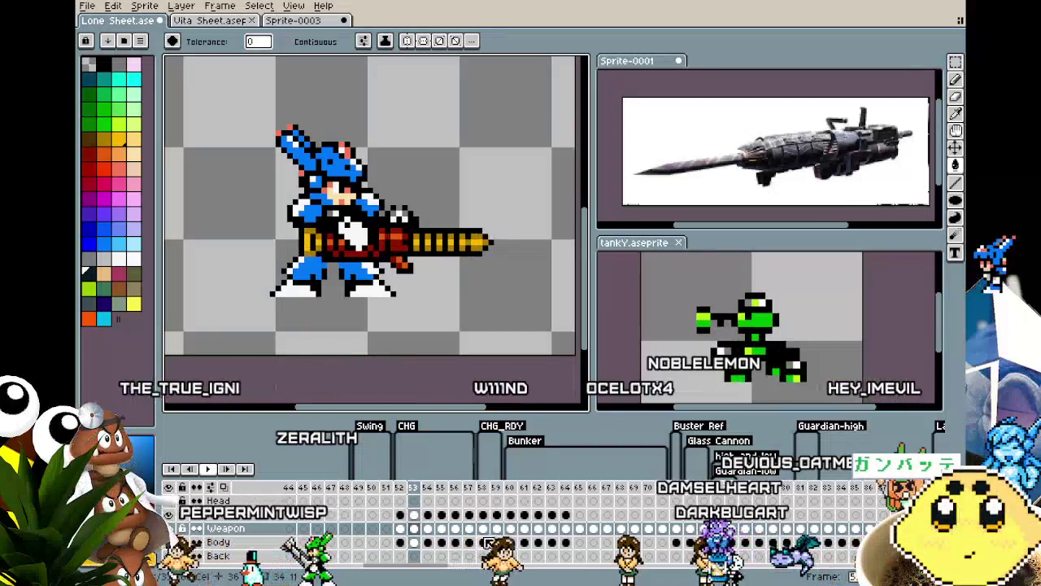
{"action": "key", "text": "Right"}
{"action": "key", "text": "Right"}
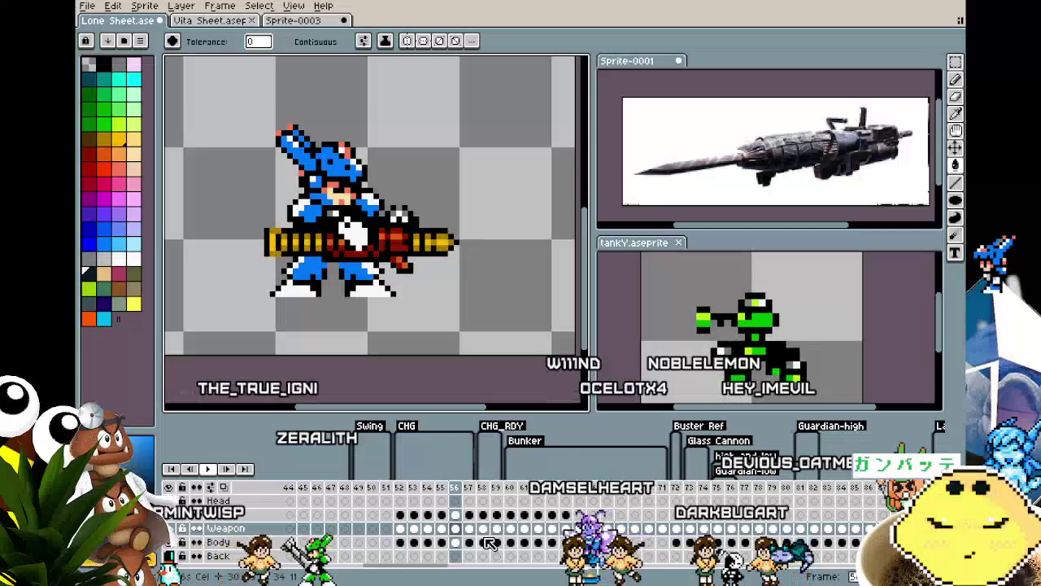
{"action": "key", "text": "Right"}
{"action": "key", "text": "Right"}
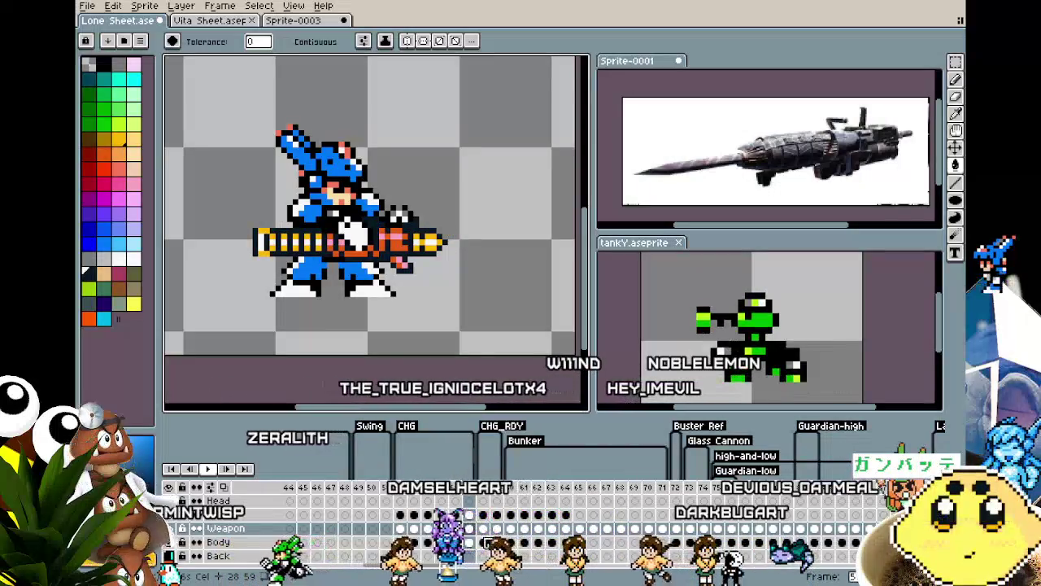
{"action": "key", "text": "Left"}
{"action": "key", "text": "Left"}
{"action": "key", "text": "Left"}
{"action": "key", "text": "Left"}
{"action": "key", "text": "Left"}
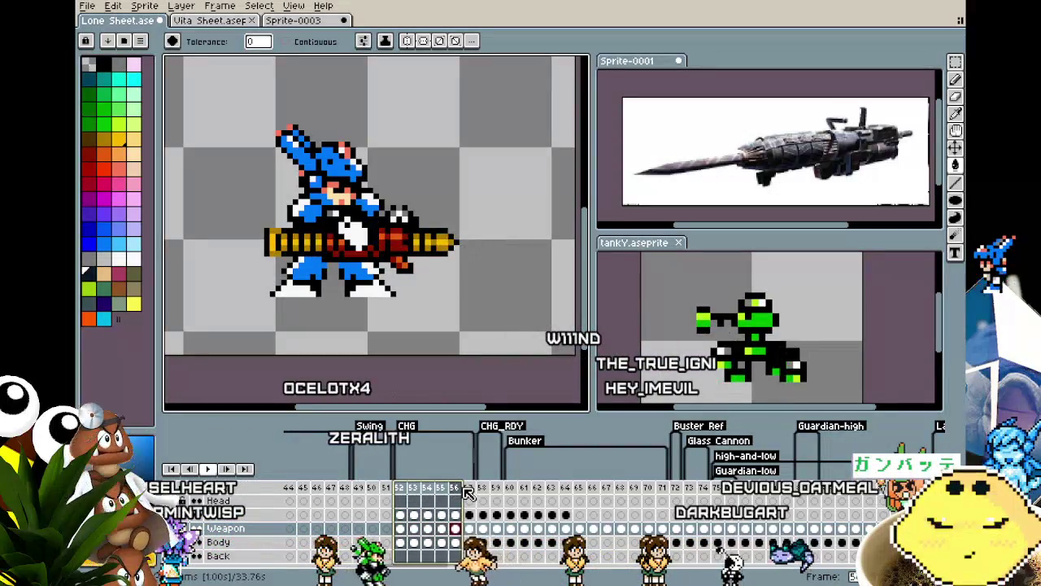
Set frames 52–57 to a 100 ms duration.
{"action": "double_click", "coordinate": [458, 495]}
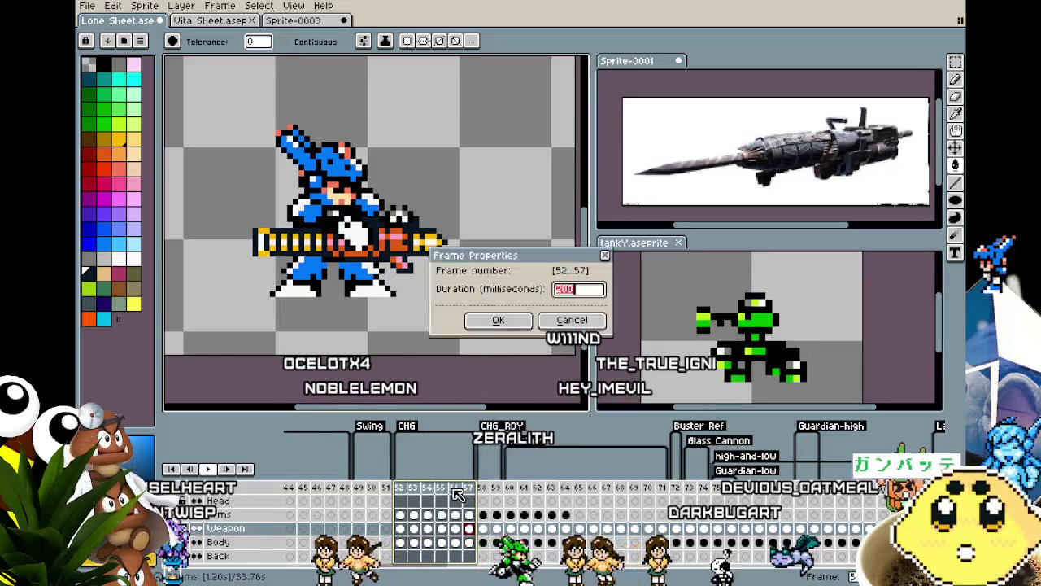
{"action": "key", "text": "Return"}
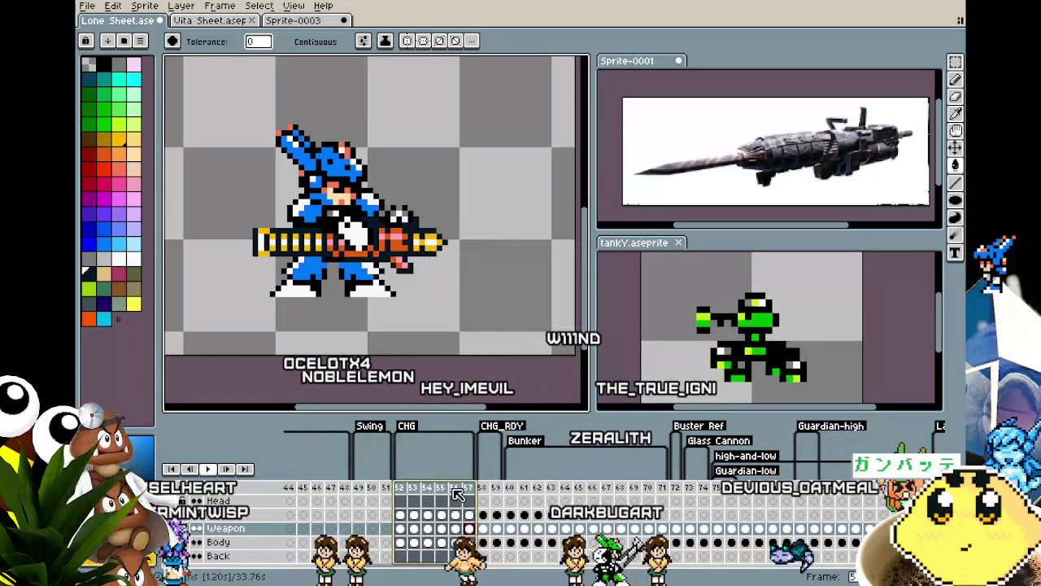
{"action": "left_click", "coordinate": [400, 488]}
{"action": "key", "text": "Right"}
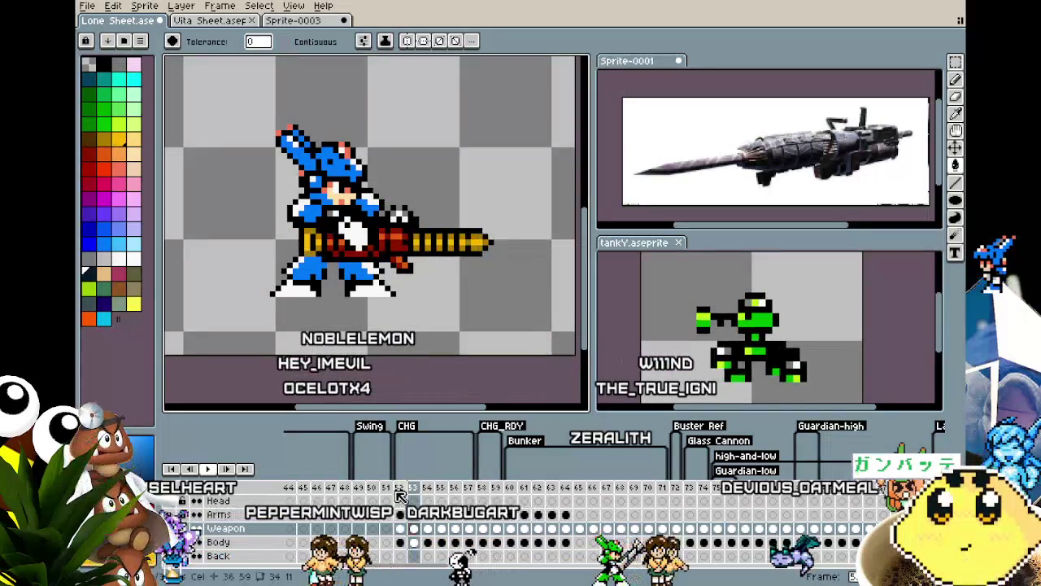
Insert several new frames after frame 56 in the timeline.
{"action": "right_click", "coordinate": [401, 495]}
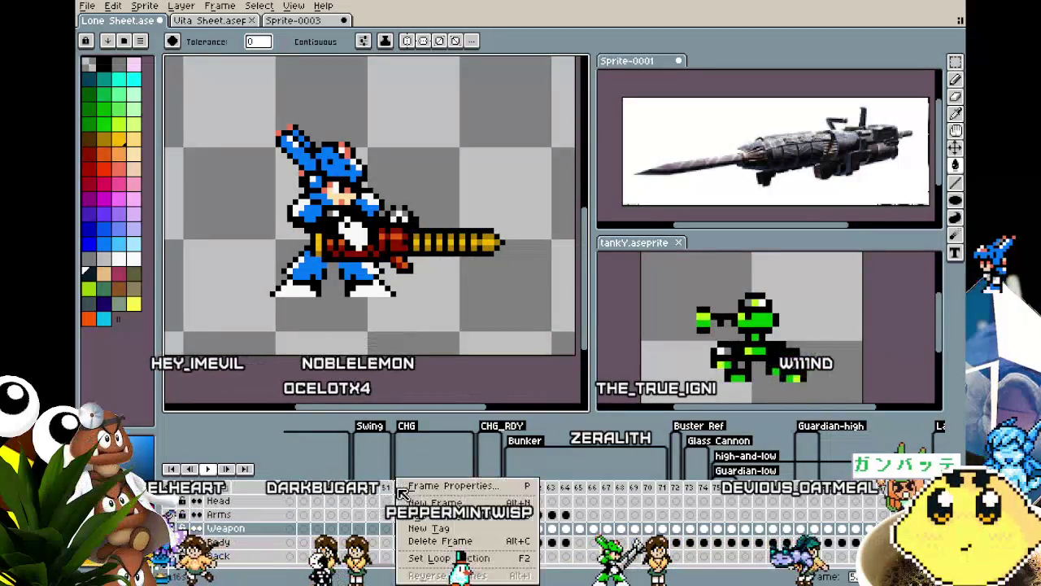
{"action": "key", "text": "Escape"}
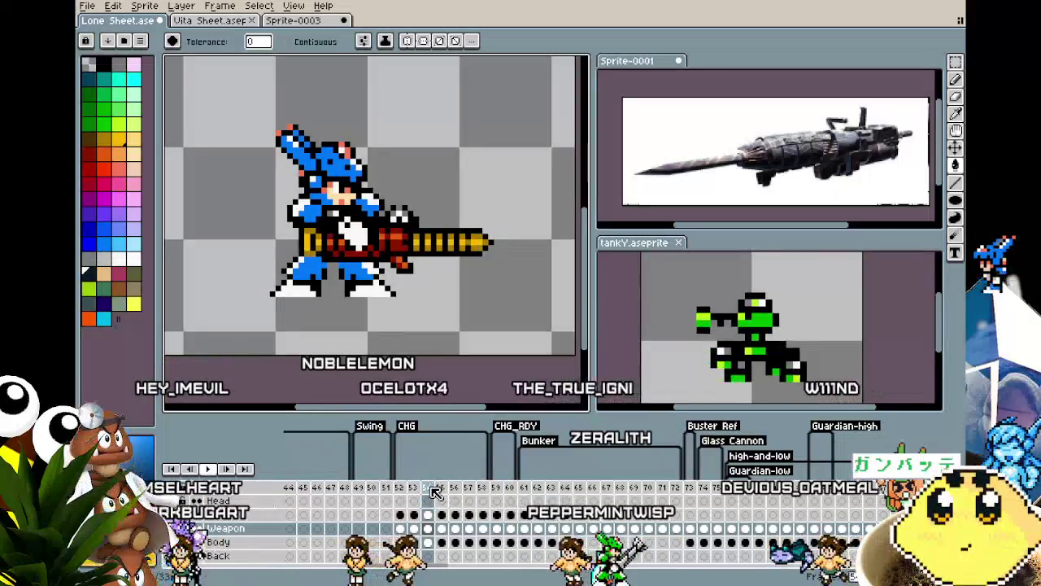
{"action": "right_click", "coordinate": [441, 500]}
{"action": "left_click", "coordinate": [457, 500]}
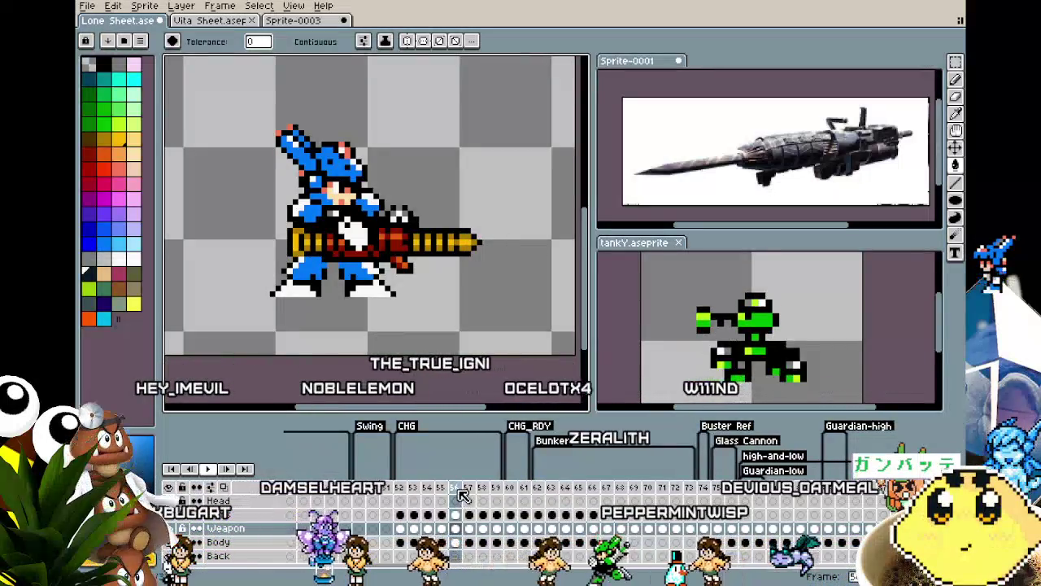
{"action": "right_click", "coordinate": [460, 497]}
{"action": "left_click", "coordinate": [498, 496]}
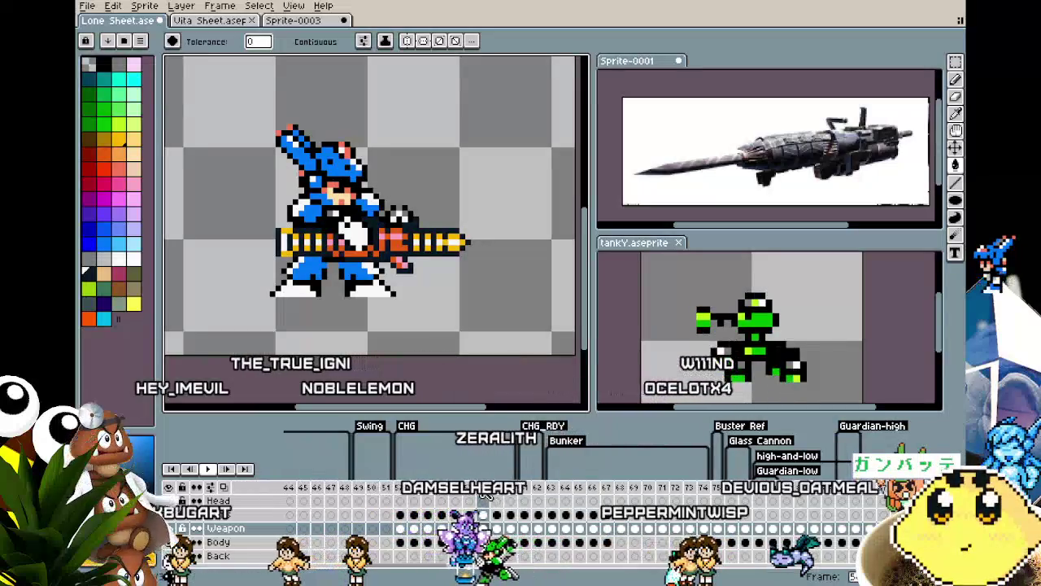
{"action": "right_click", "coordinate": [486, 495]}
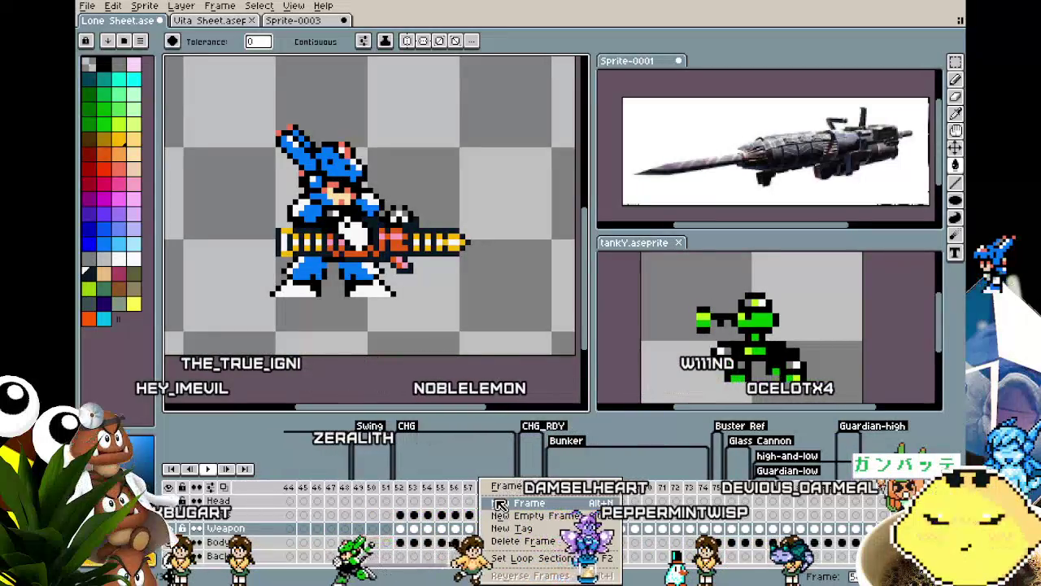
{"action": "left_click", "coordinate": [499, 504]}
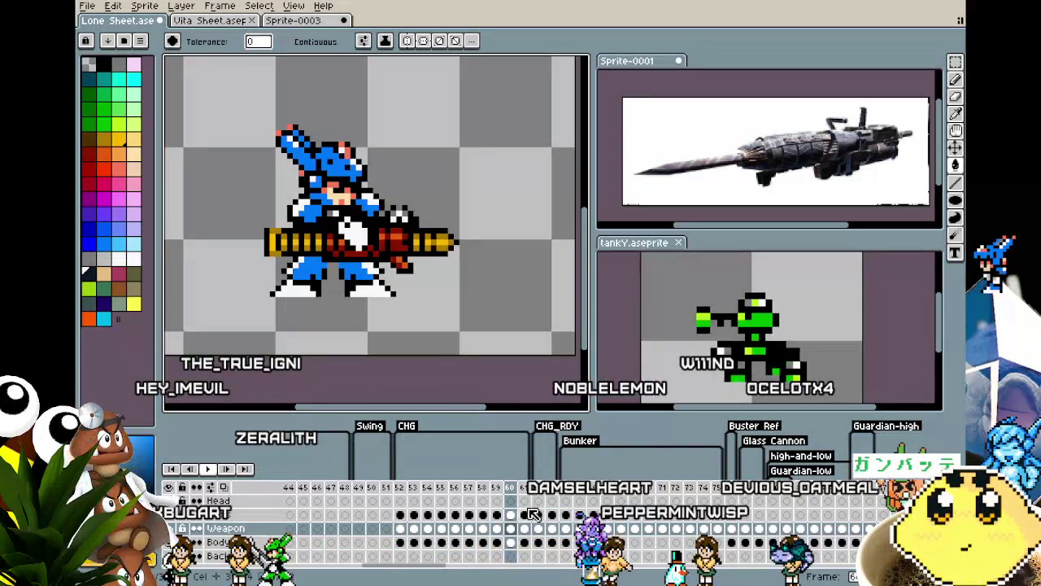
{"action": "left_click", "coordinate": [530, 504]}
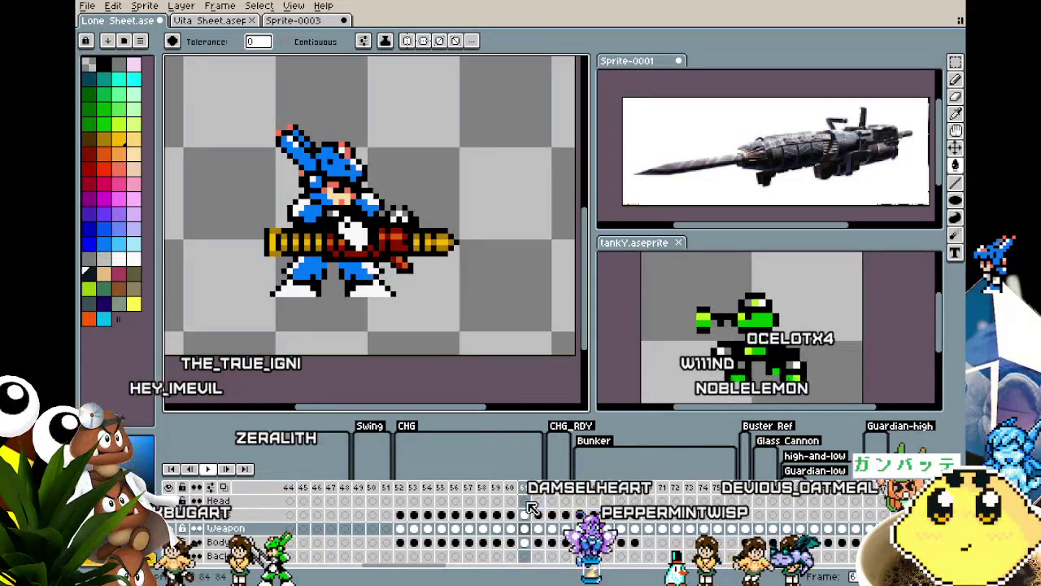
{"action": "left_click", "coordinate": [553, 504]}
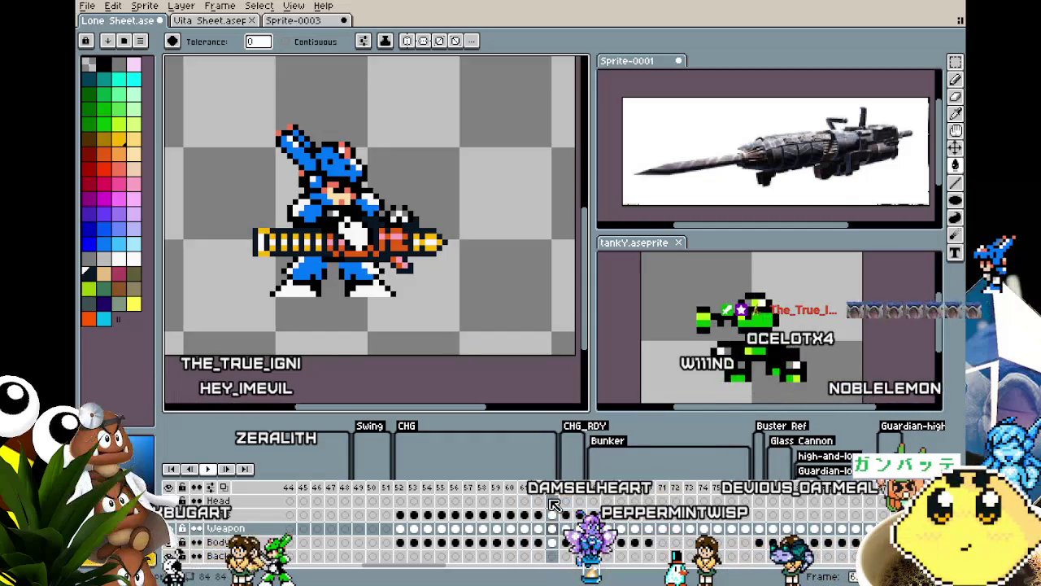
Step between frames 57 and 59 comparing the gun poses.
{"action": "scroll", "coordinate": [389, 292], "scroll_direction": "up", "scroll_amount": 1}
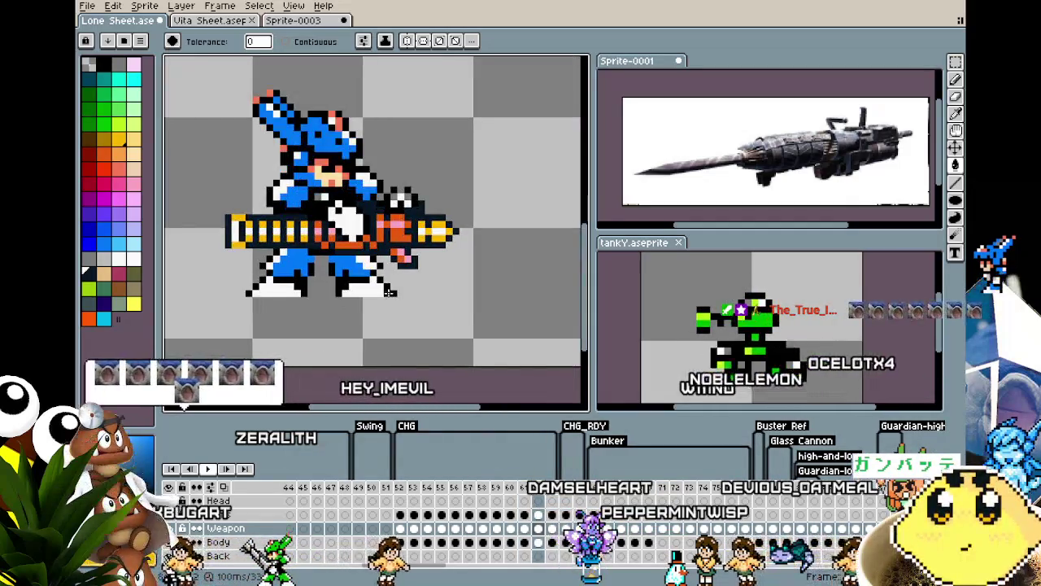
{"action": "key", "text": "Left"}
{"action": "key", "text": "Left"}
{"action": "key", "text": "Left"}
{"action": "key", "text": "Left"}
{"action": "key", "text": "Left"}
{"action": "key", "text": "Right"}
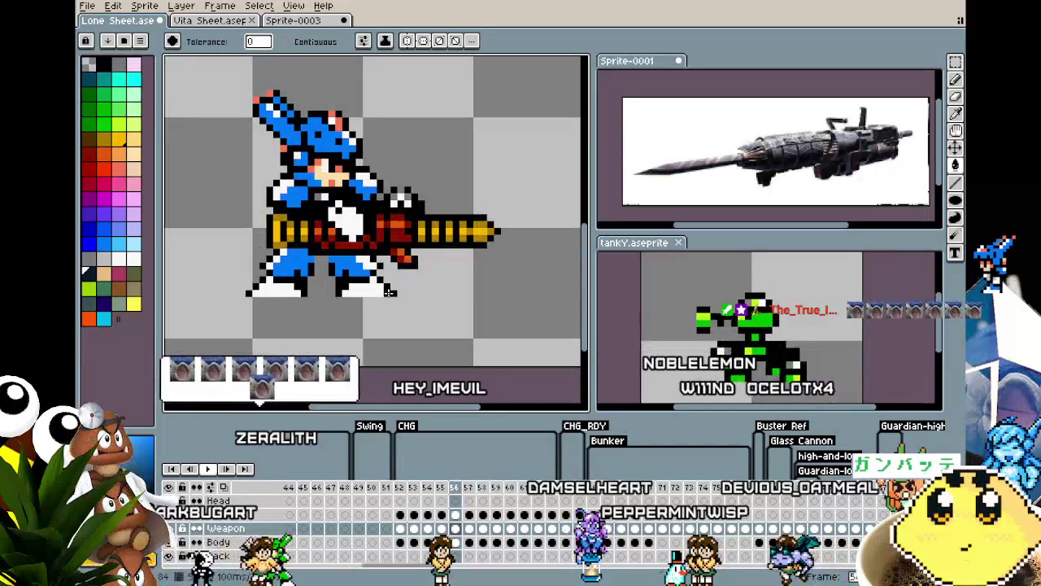
{"action": "key", "text": "Left"}
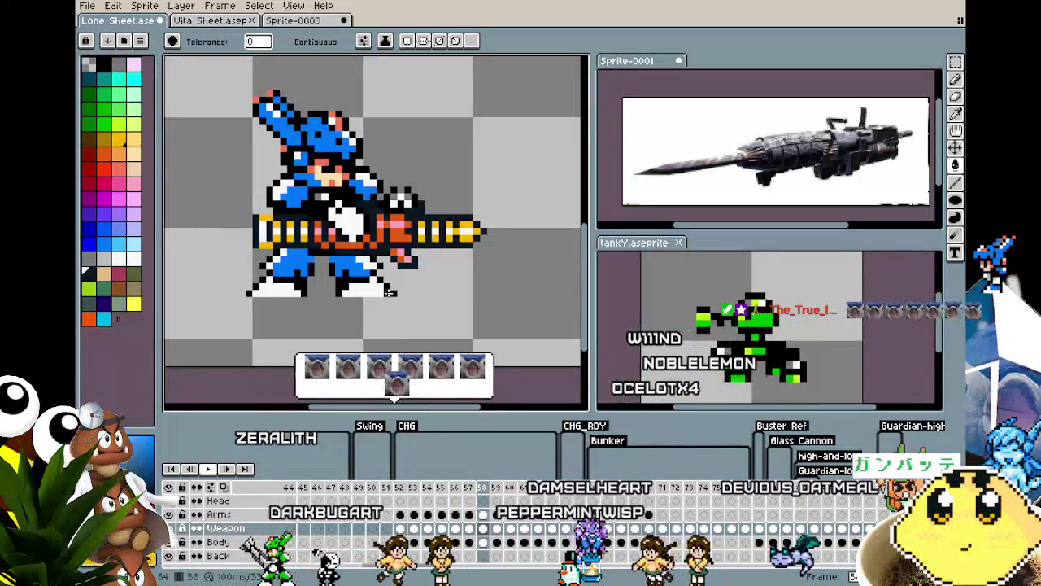
{"action": "key", "text": "Left"}
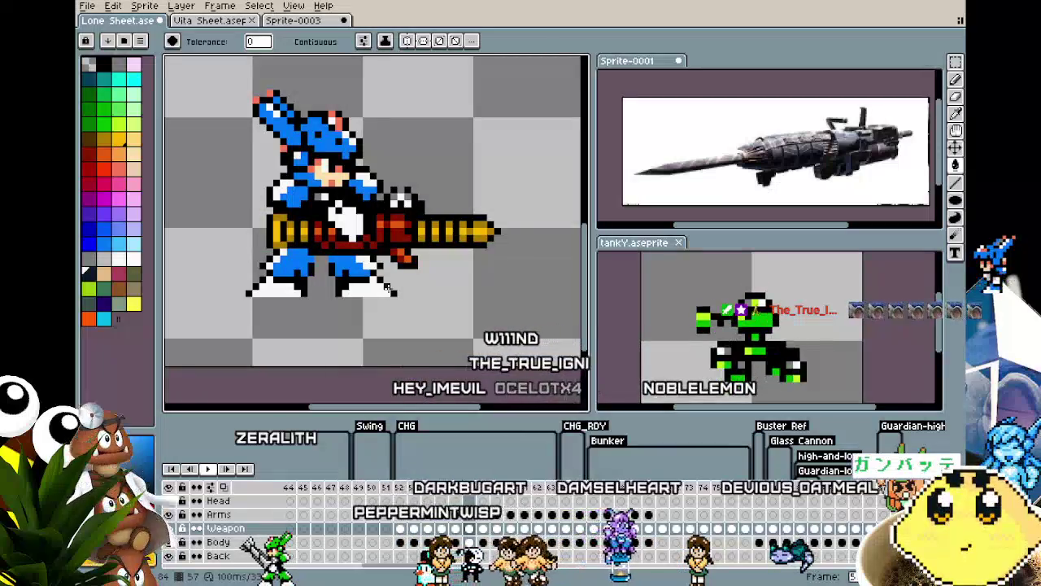
{"action": "key", "text": "Right"}
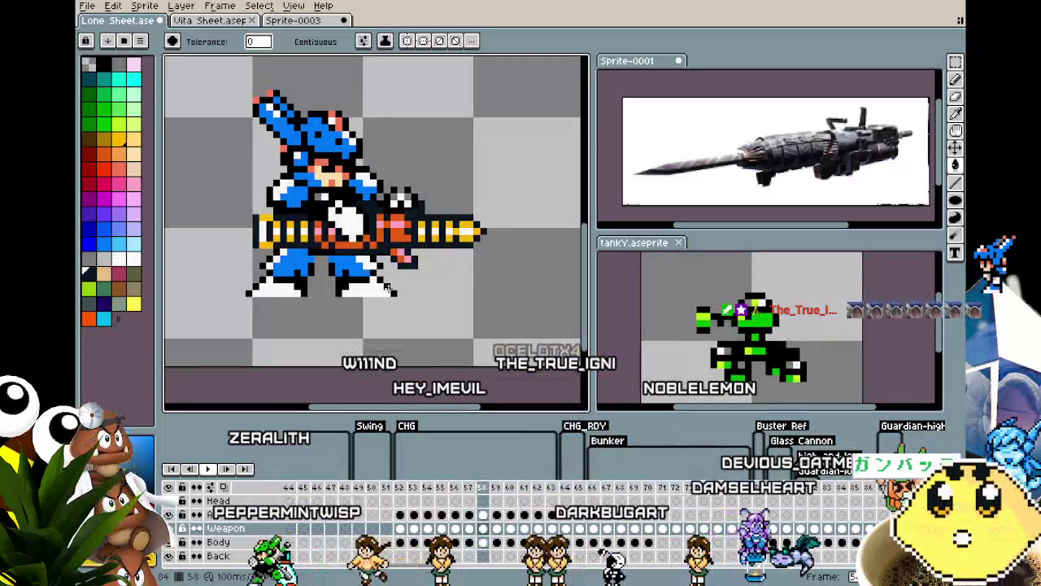
{"action": "key", "text": "Right"}
{"action": "scroll", "coordinate": [368, 196], "scroll_direction": "up", "scroll_amount": 2}
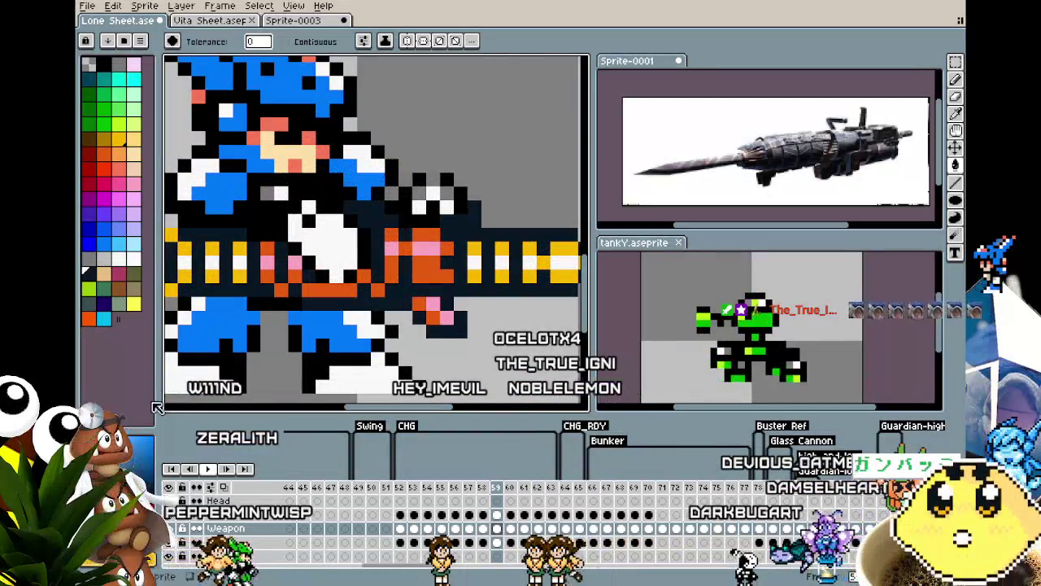
{"action": "key", "text": "Left"}
{"action": "key", "text": "Left"}
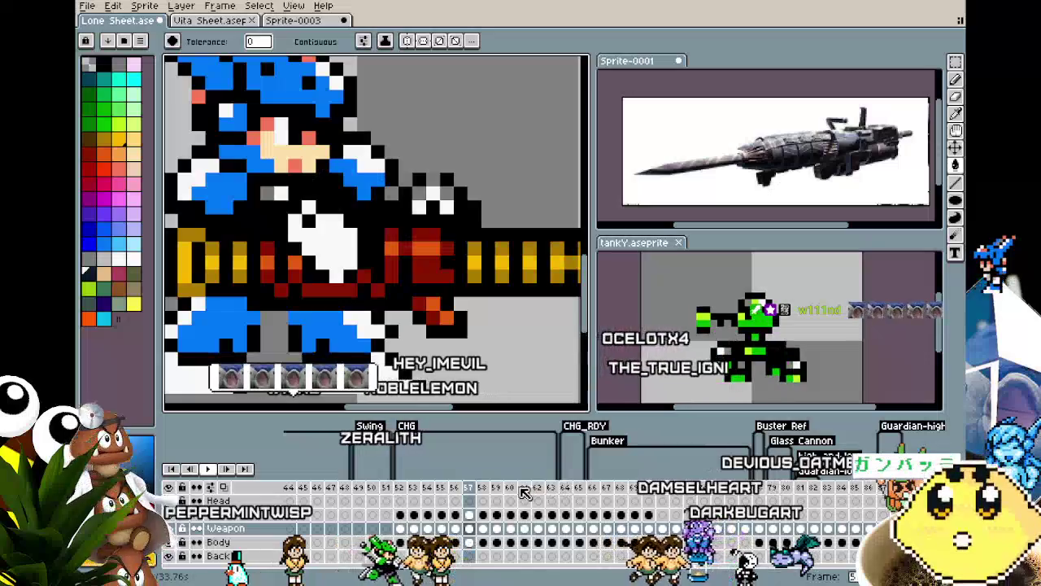
{"action": "left_click", "coordinate": [443, 317], "text": "alt"}
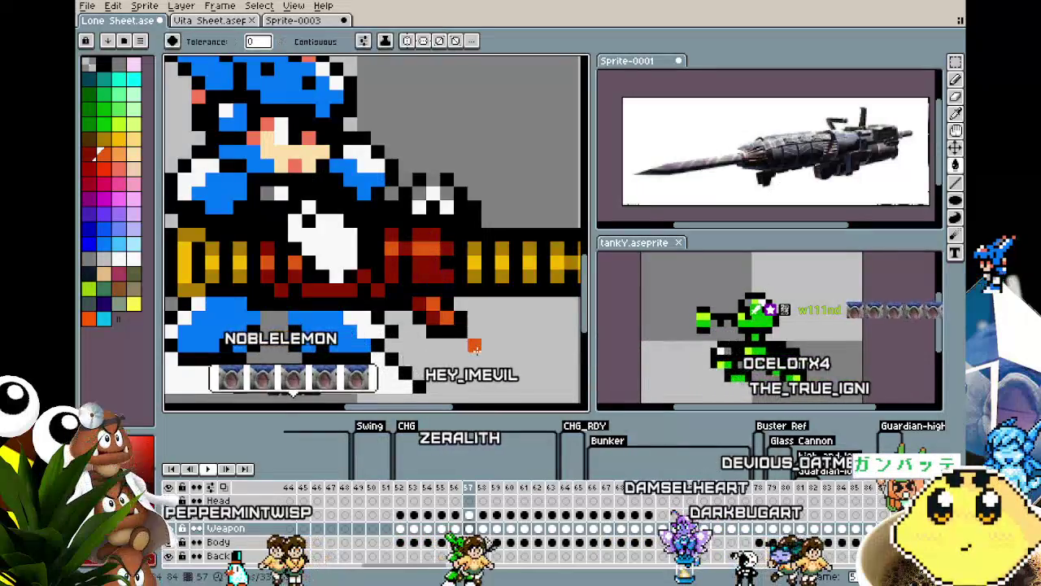
{"action": "key", "text": "Right"}
{"action": "key", "text": "Right"}
{"action": "left_click", "coordinate": [423, 250]}
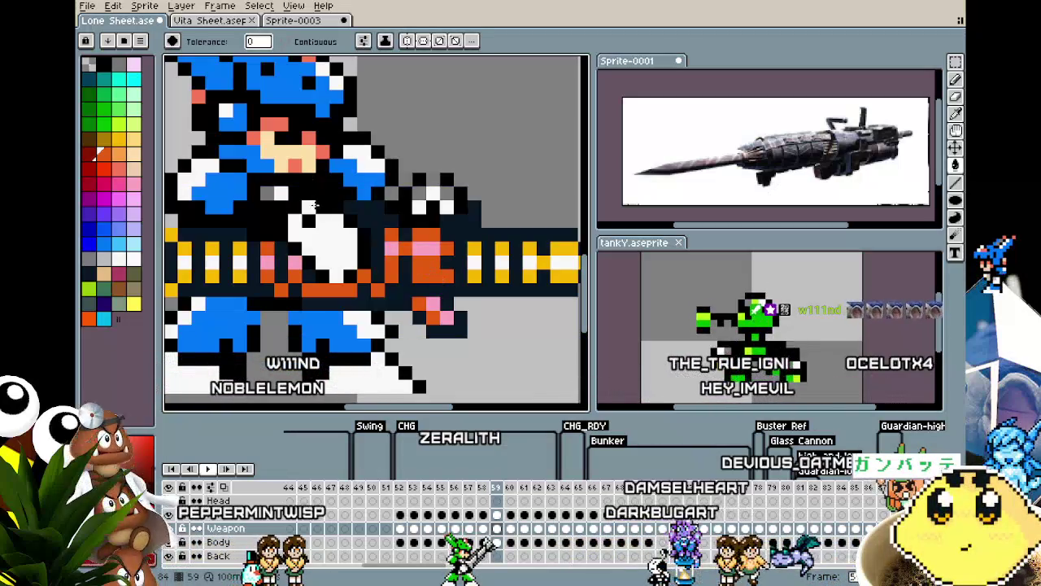
{"action": "left_click", "coordinate": [427, 270]}
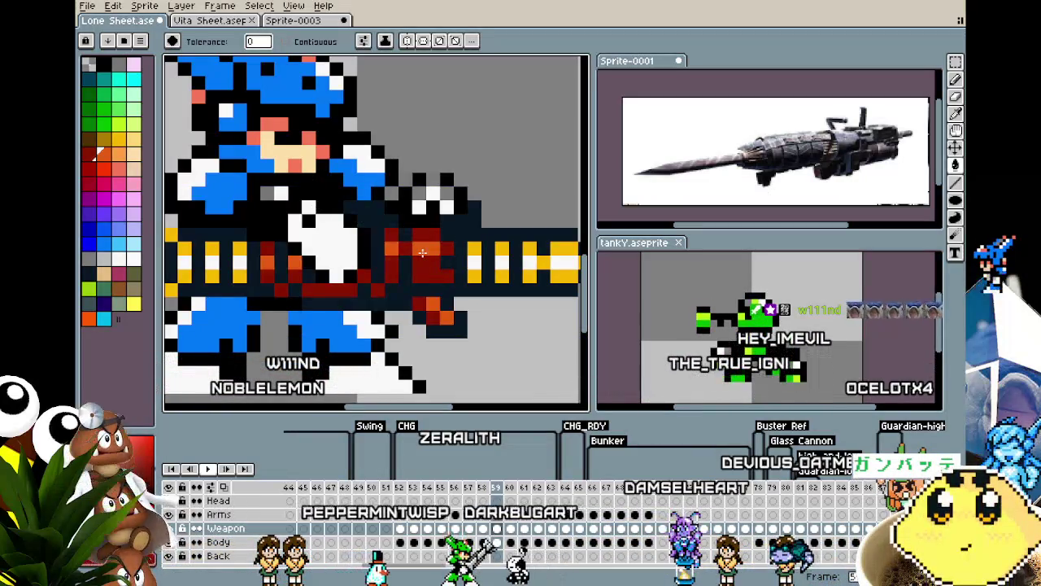
{"action": "key", "text": "Right"}
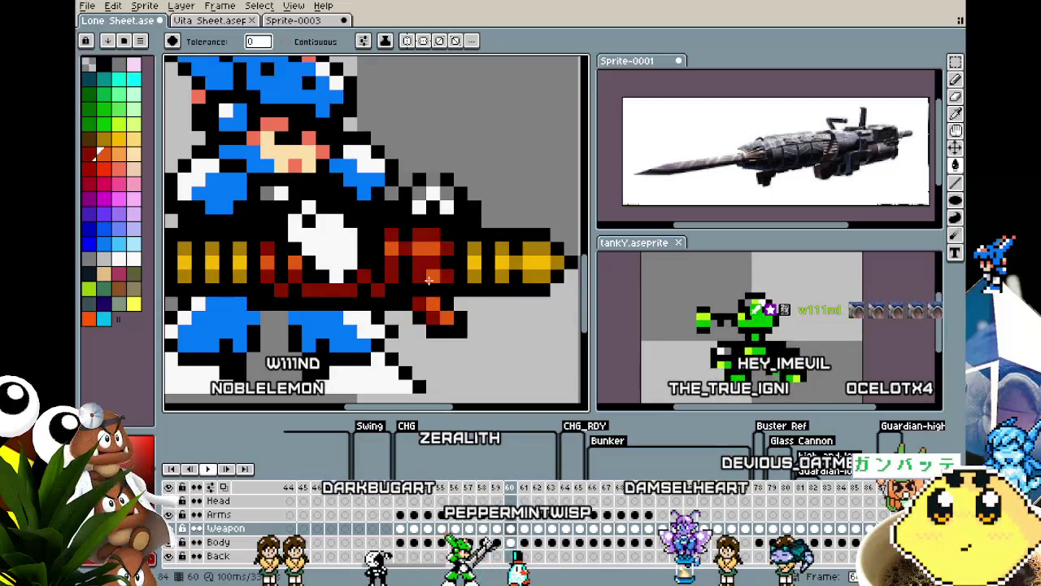
{"action": "key", "text": "Left"}
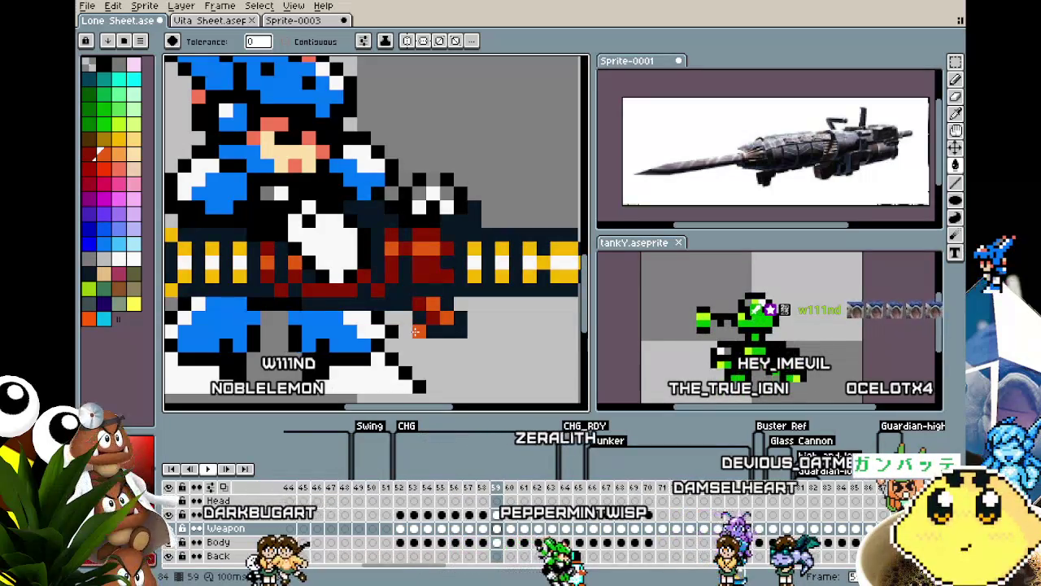
{"action": "key", "text": "ctrl+z"}
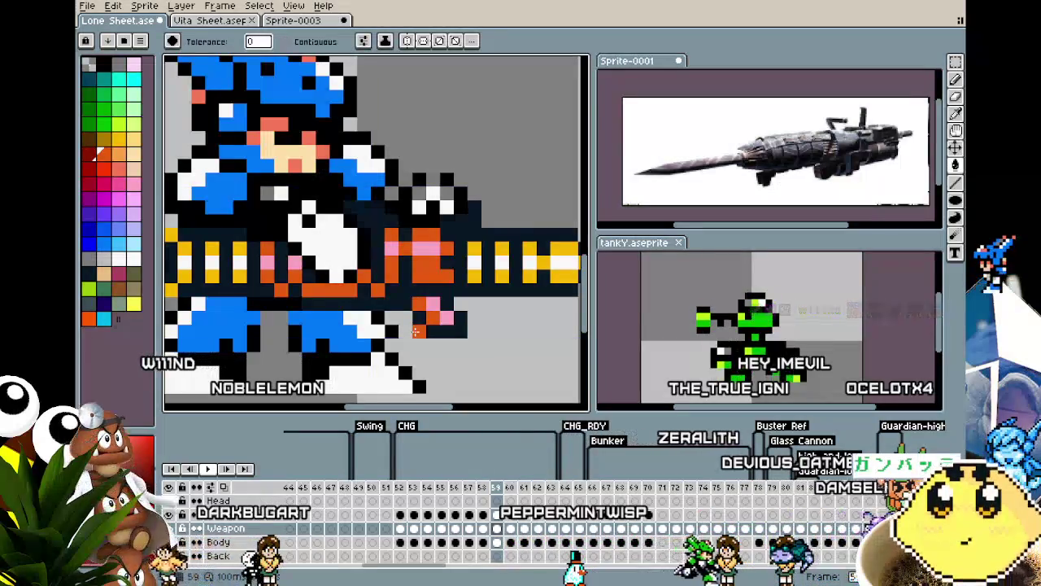
{"action": "key", "text": "Right"}
{"action": "key", "text": "Left"}
{"action": "key", "text": "Left"}
{"action": "key", "text": "Left"}
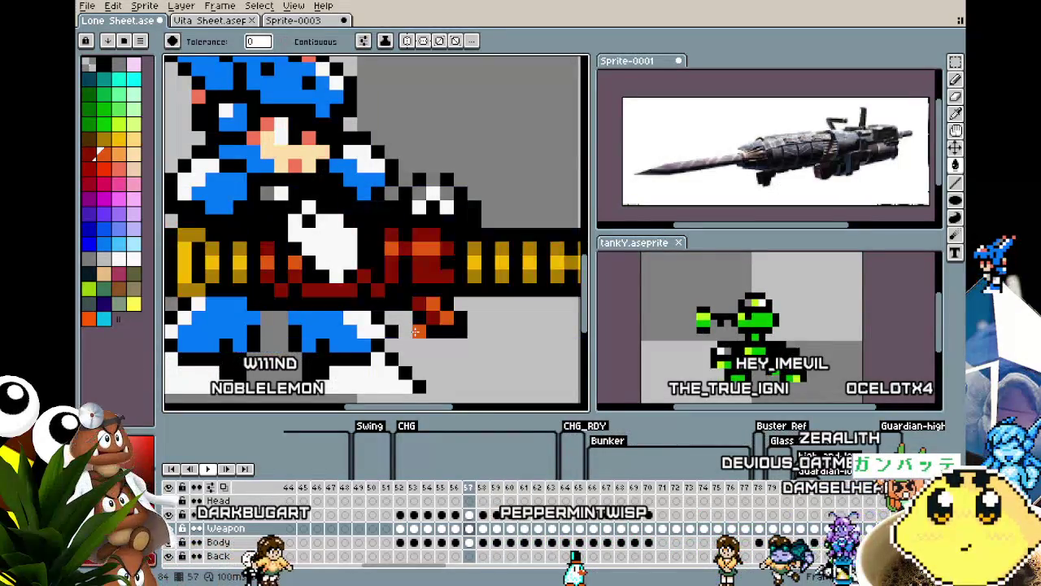
{"action": "key", "text": "Right"}
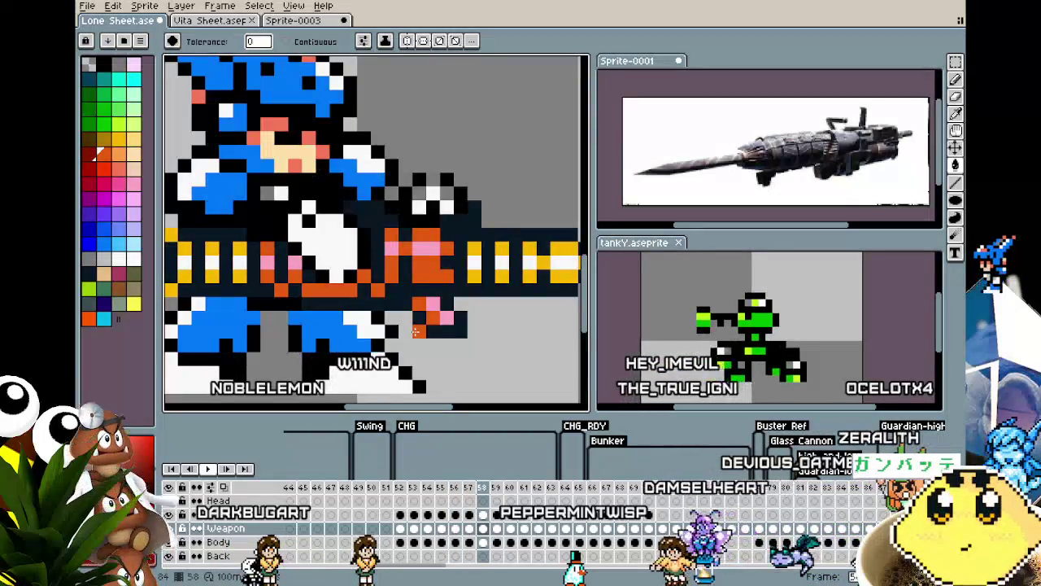
{"action": "key", "text": "Right"}
{"action": "key", "text": "Right"}
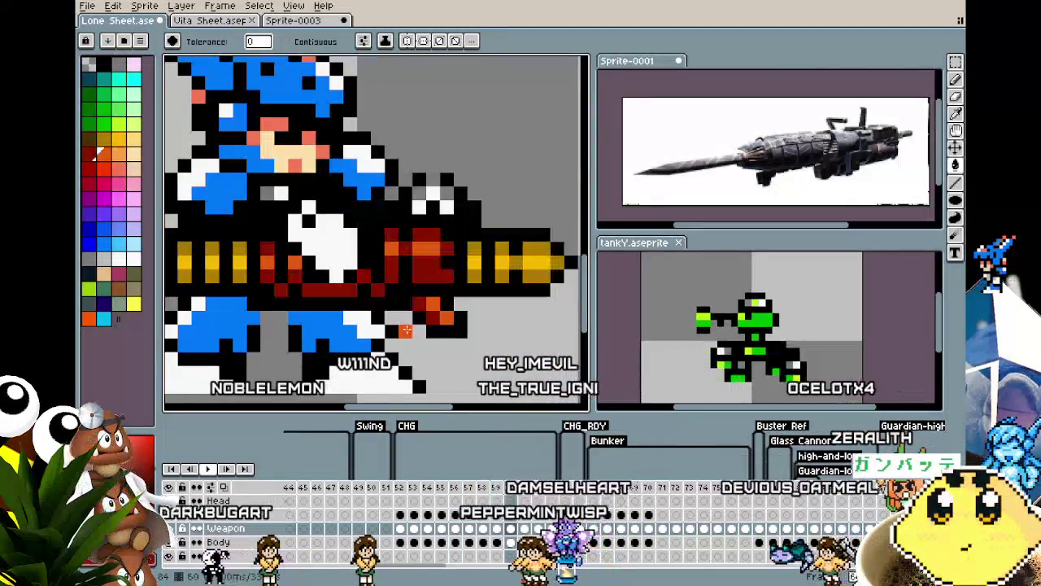
{"action": "key", "text": "Right"}
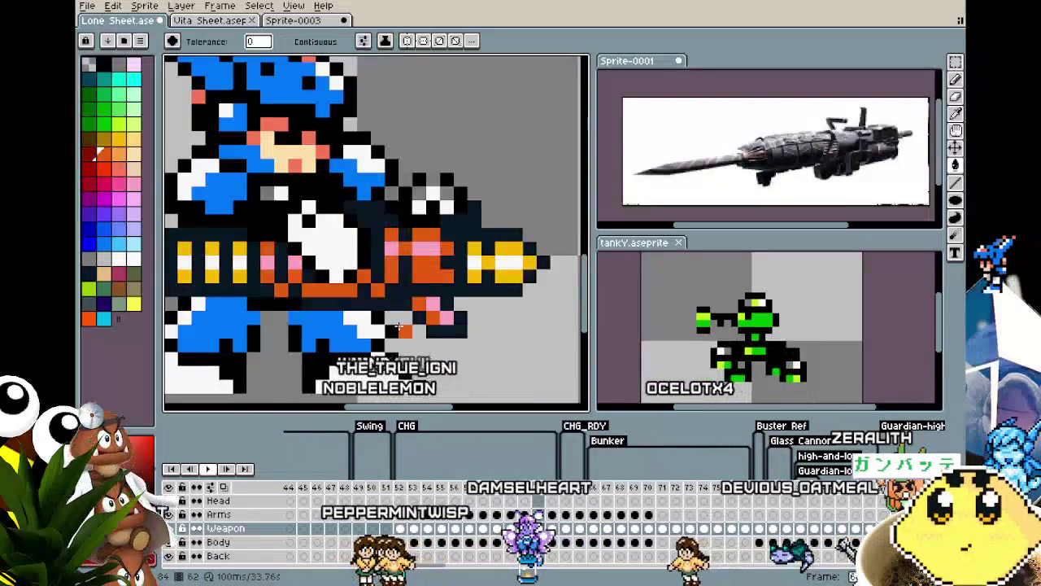
{"action": "key", "text": "Right"}
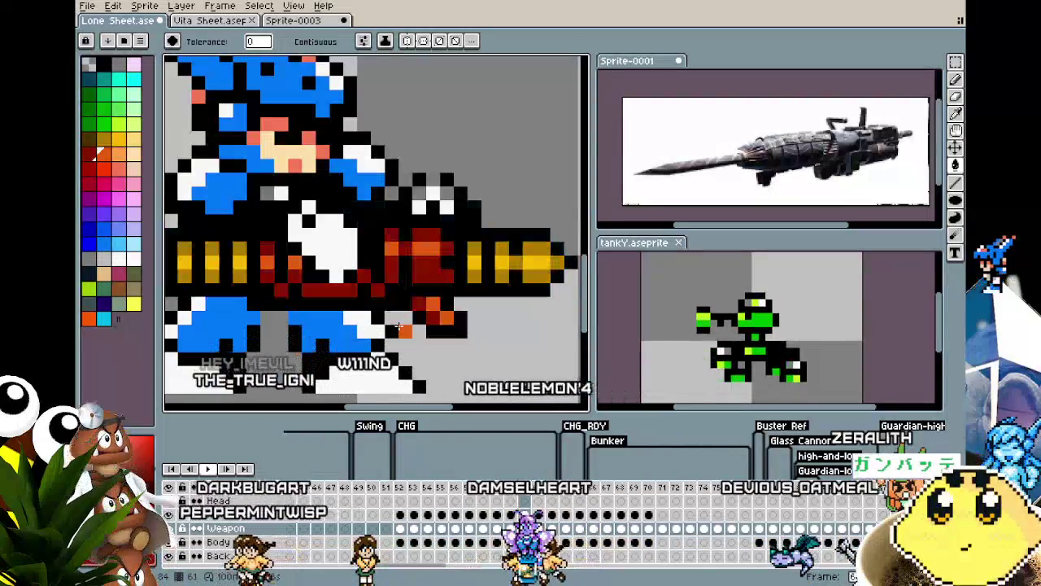
{"action": "key", "text": "Right"}
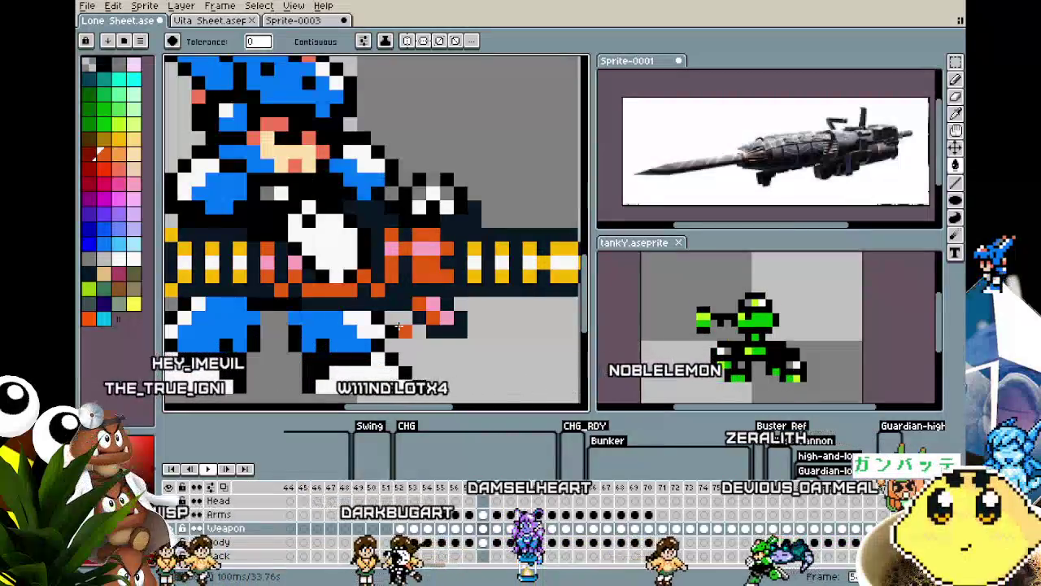
{"action": "scroll", "coordinate": [344, 262], "scroll_direction": "down", "scroll_amount": 1}
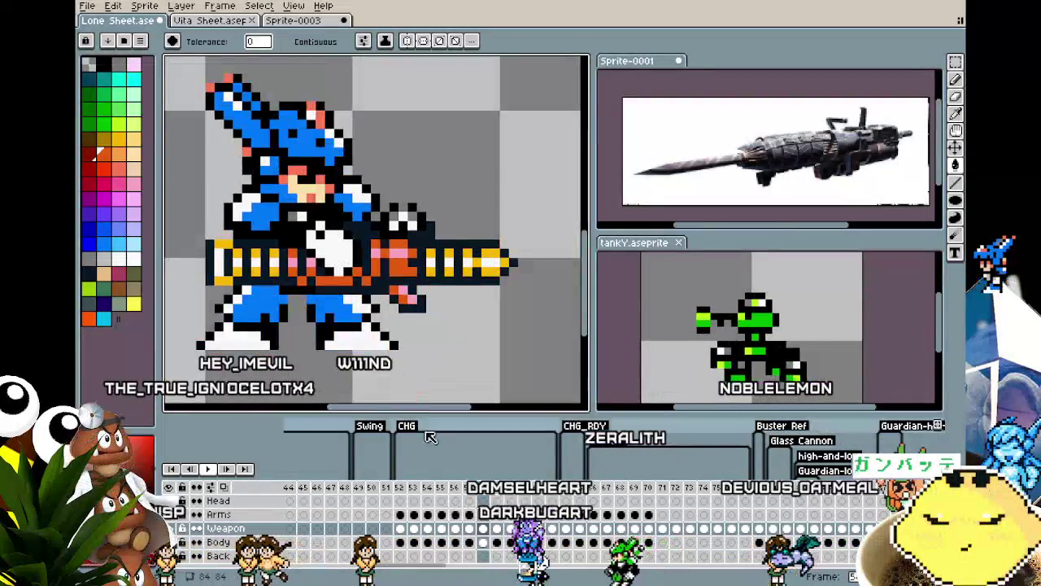
Insert a new frame after frame 59.
{"action": "key", "text": "Right"}
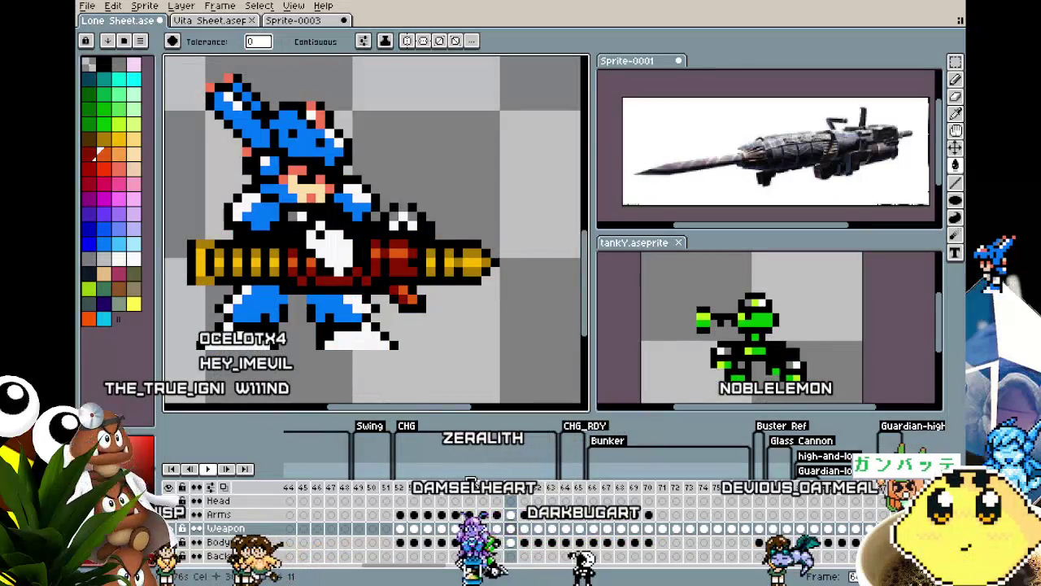
{"action": "key", "text": "Right"}
{"action": "key", "text": "Left"}
{"action": "key", "text": "Left"}
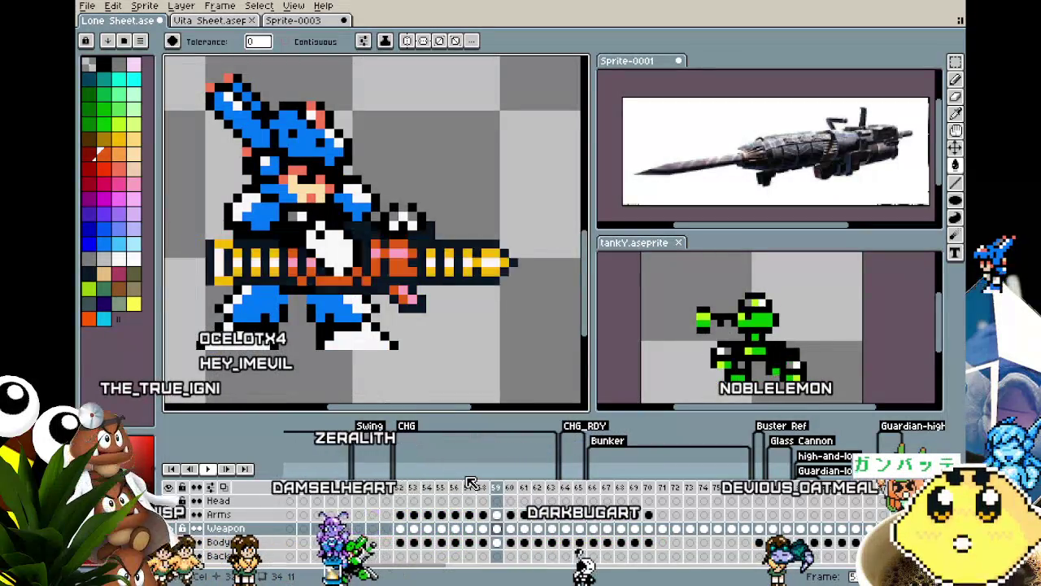
{"action": "left_click", "coordinate": [505, 502]}
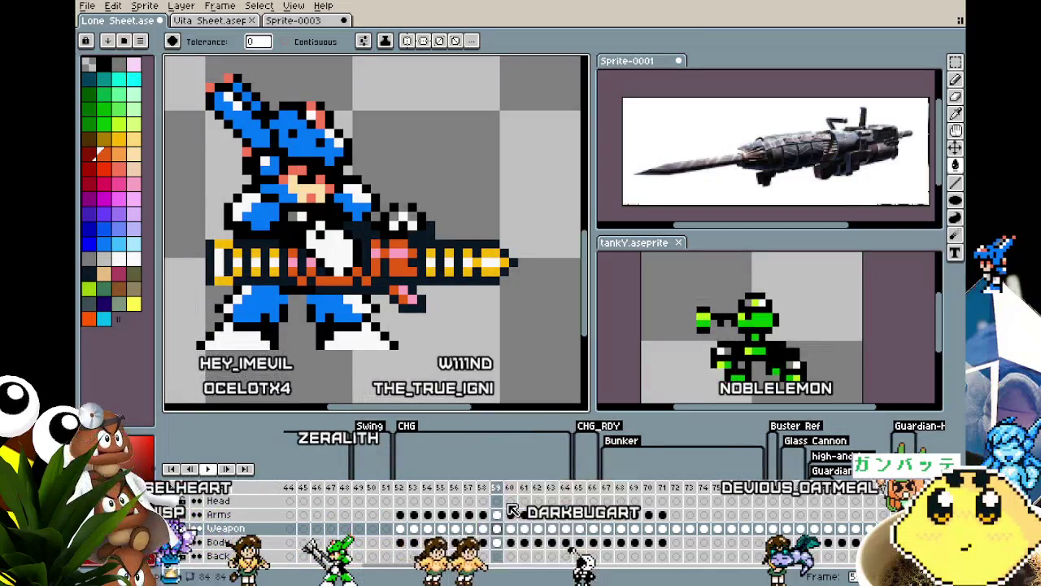
Step between frames 58 and 61 to review the added frame.
{"action": "key", "text": "Right"}
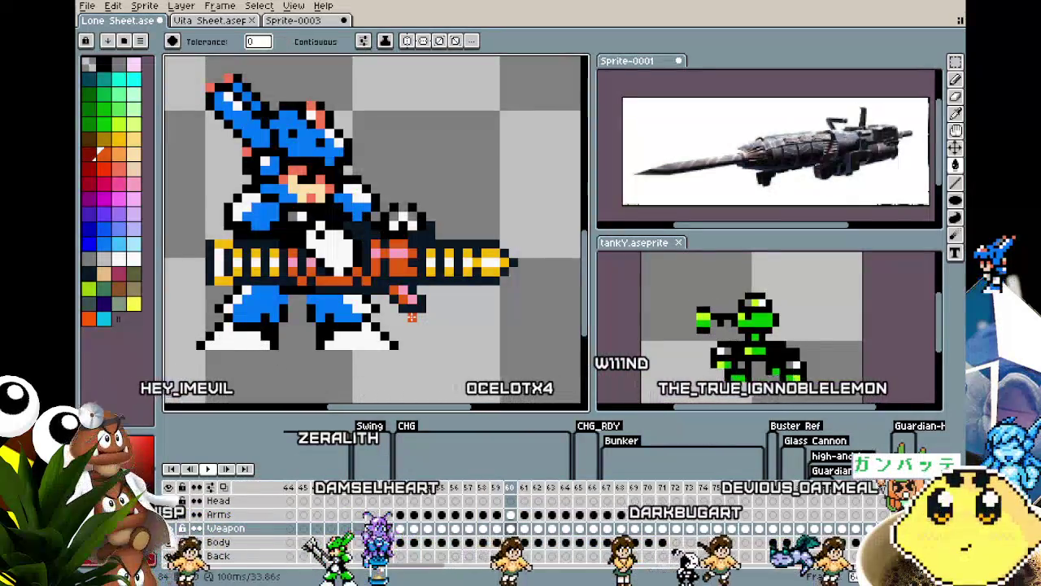
{"action": "key", "text": "Right"}
{"action": "key", "text": "Left"}
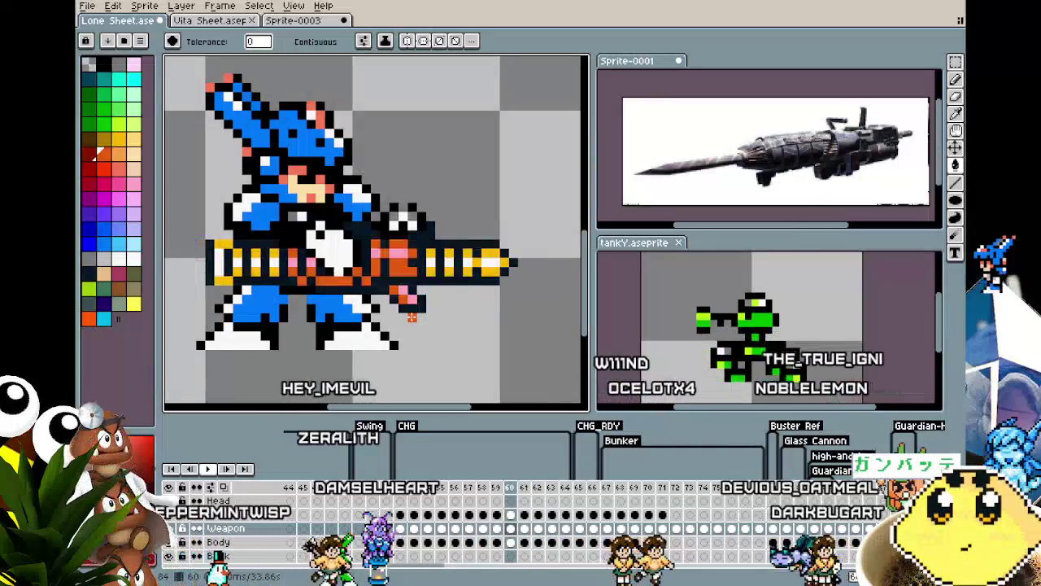
{"action": "key", "text": "Left"}
{"action": "key", "text": "Left"}
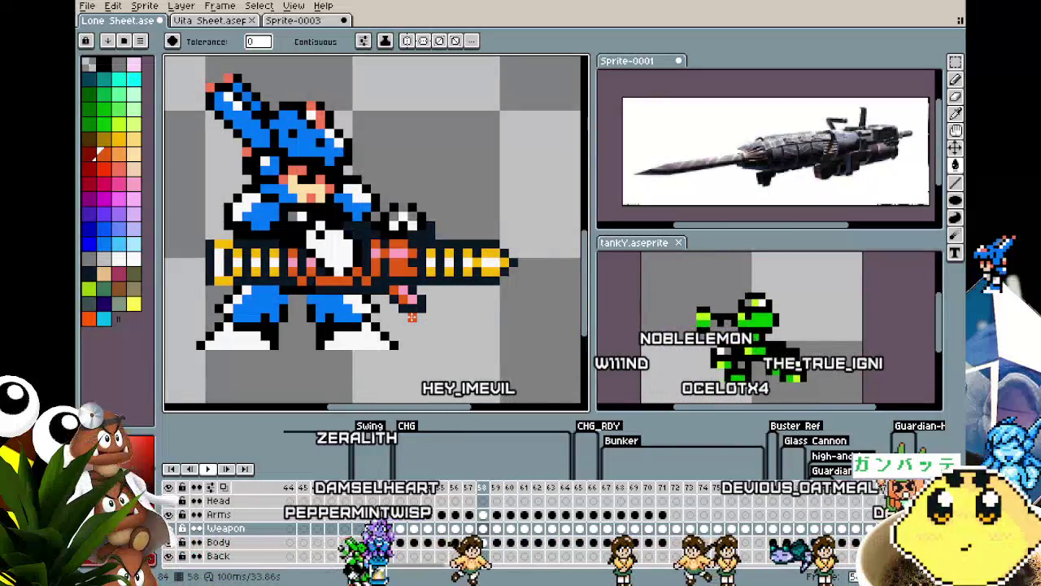
{"action": "key", "text": "Right"}
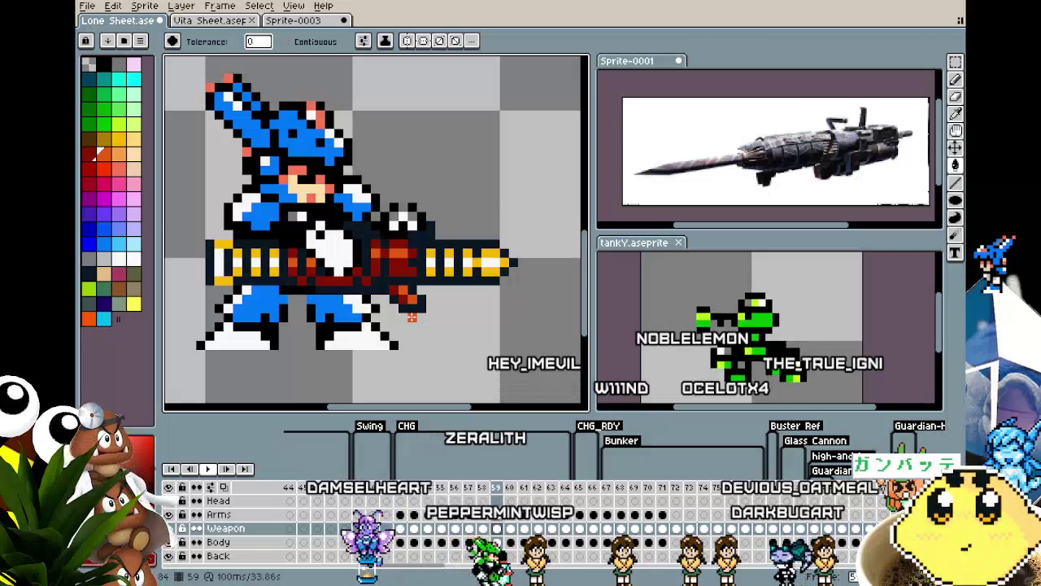
Insert another new frame after frame 63, creating frame 64.
{"action": "key", "text": "v"}
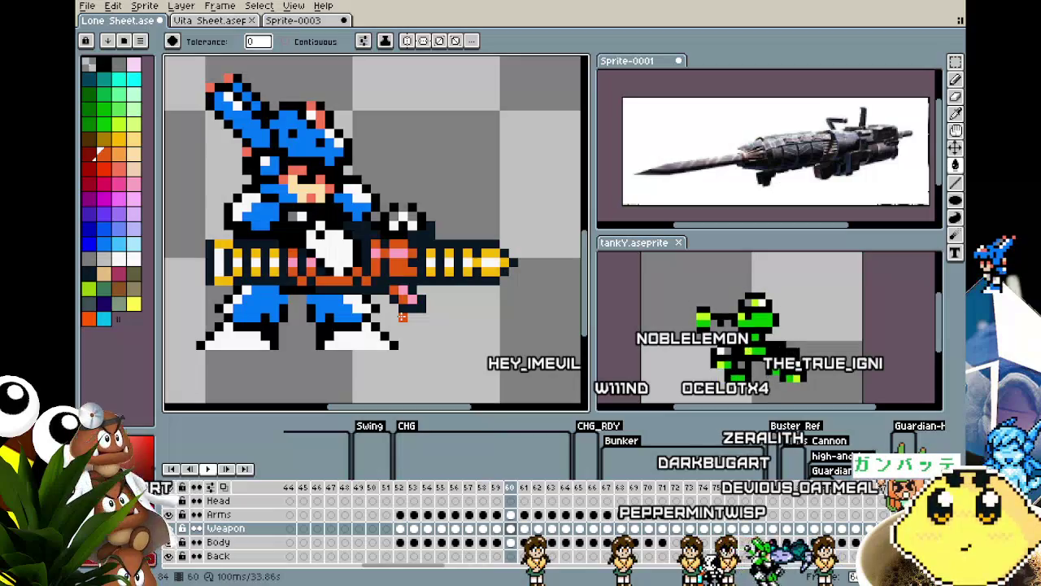
{"action": "key", "text": "Right"}
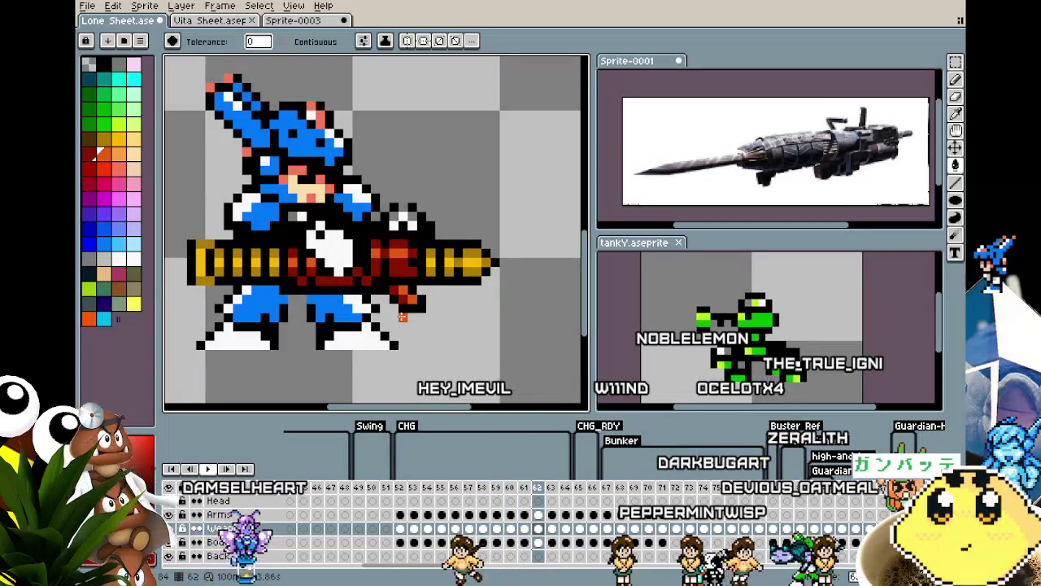
{"action": "key", "text": "Right"}
{"action": "right_click", "coordinate": [549, 491]}
{"action": "left_click", "coordinate": [589, 502]}
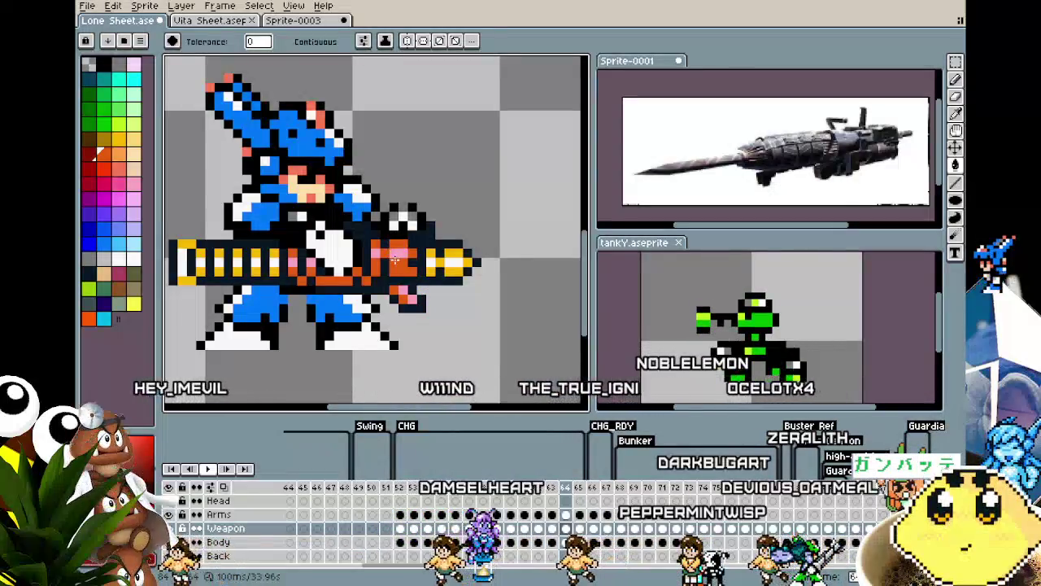
{"action": "scroll", "coordinate": [400, 269], "scroll_direction": "up", "scroll_amount": 1}
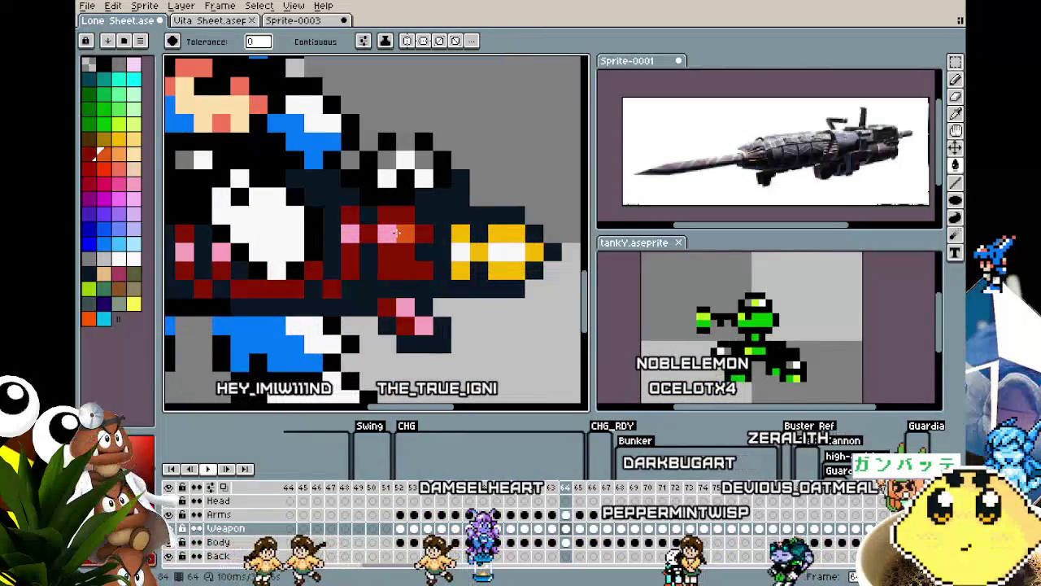
Sample a gun colour and darken the yellow barrel pixels on frame 64.
{"action": "scroll", "coordinate": [409, 352], "scroll_direction": "down", "scroll_amount": 2}
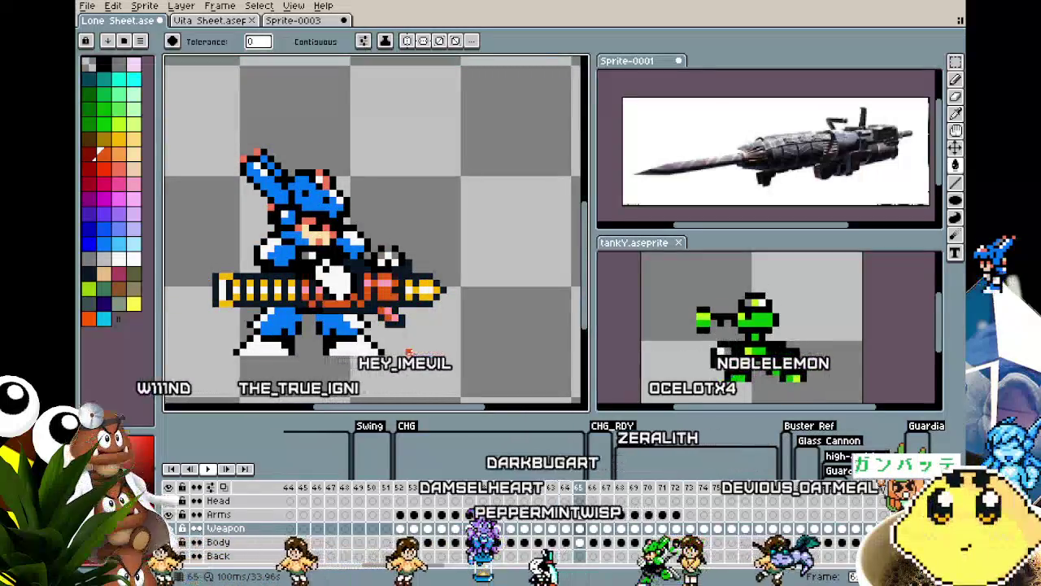
{"action": "key", "text": "Right"}
{"action": "key", "text": "Right"}
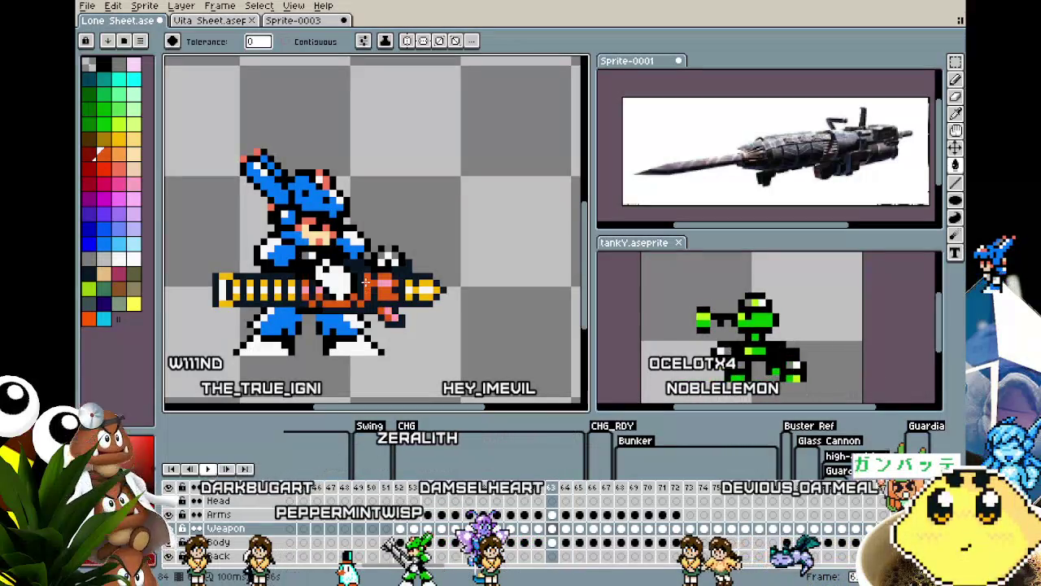
{"action": "key", "text": "Left"}
{"action": "key", "text": "Left"}
{"action": "key", "text": "Left"}
{"action": "scroll", "coordinate": [435, 294], "scroll_direction": "up", "scroll_amount": 3}
{"action": "key", "text": "i"}
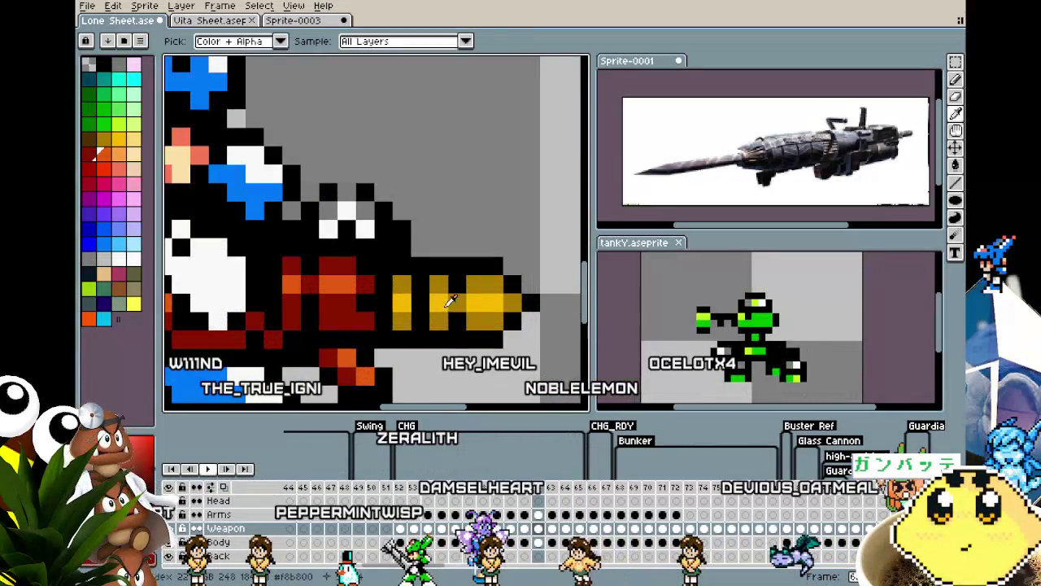
{"action": "left_click", "coordinate": [438, 285], "text": "alt"}
{"action": "key", "text": "Right"}
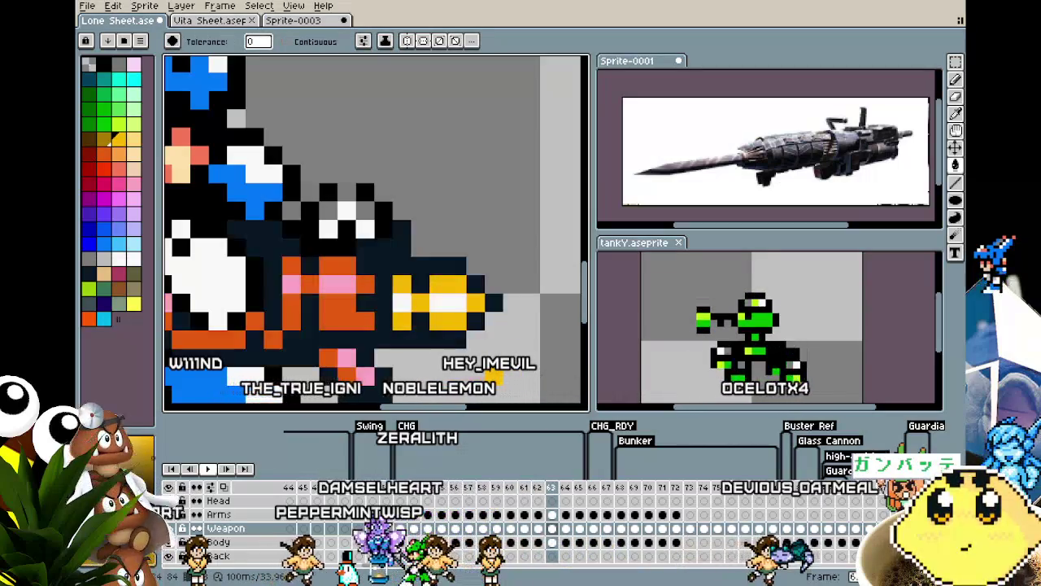
{"action": "key", "text": "Right"}
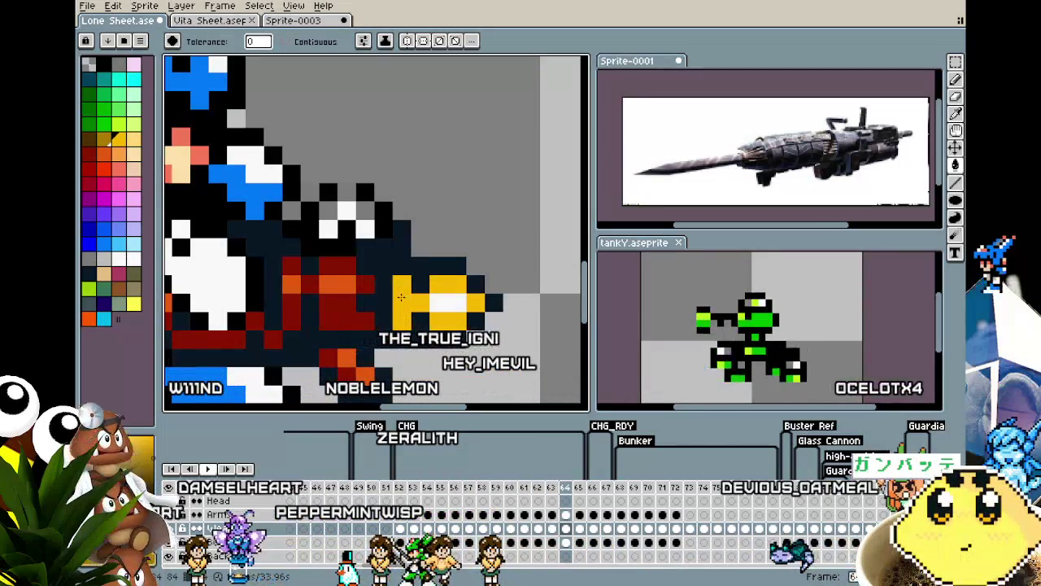
{"action": "left_click", "coordinate": [401, 284]}
{"action": "scroll", "coordinate": [403, 304], "scroll_direction": "down", "scroll_amount": 2}
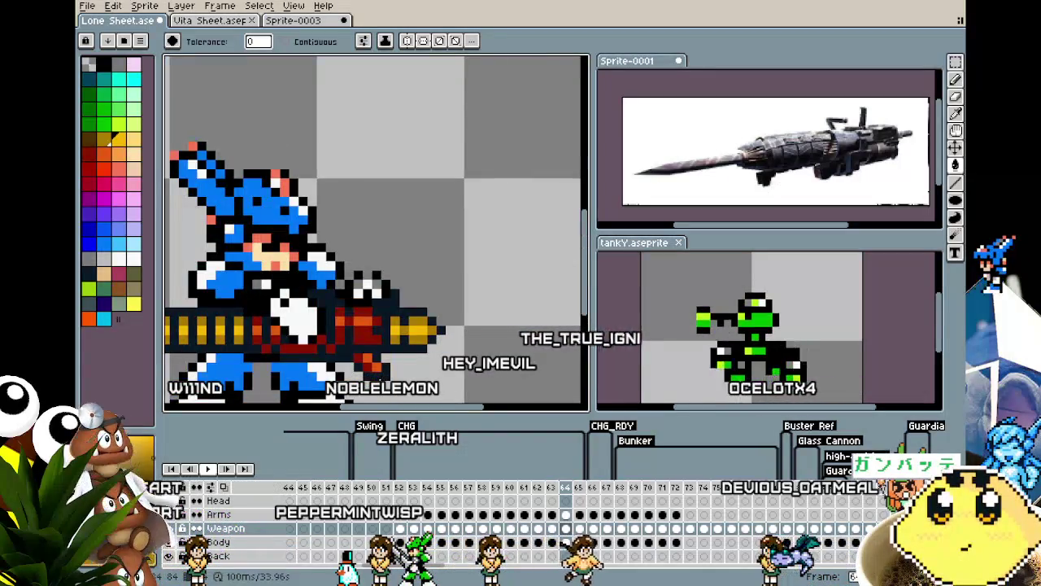
{"action": "scroll", "coordinate": [387, 374], "scroll_direction": "down", "scroll_amount": 1}
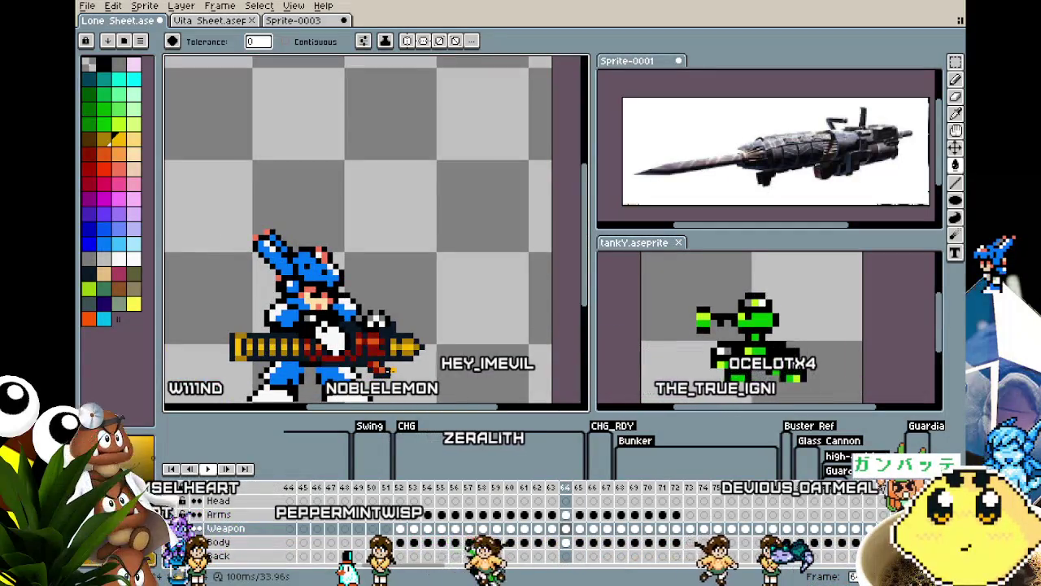
On frame 59, darken the yellow connector so the band splits into two bars.
{"action": "key", "text": "comma"}
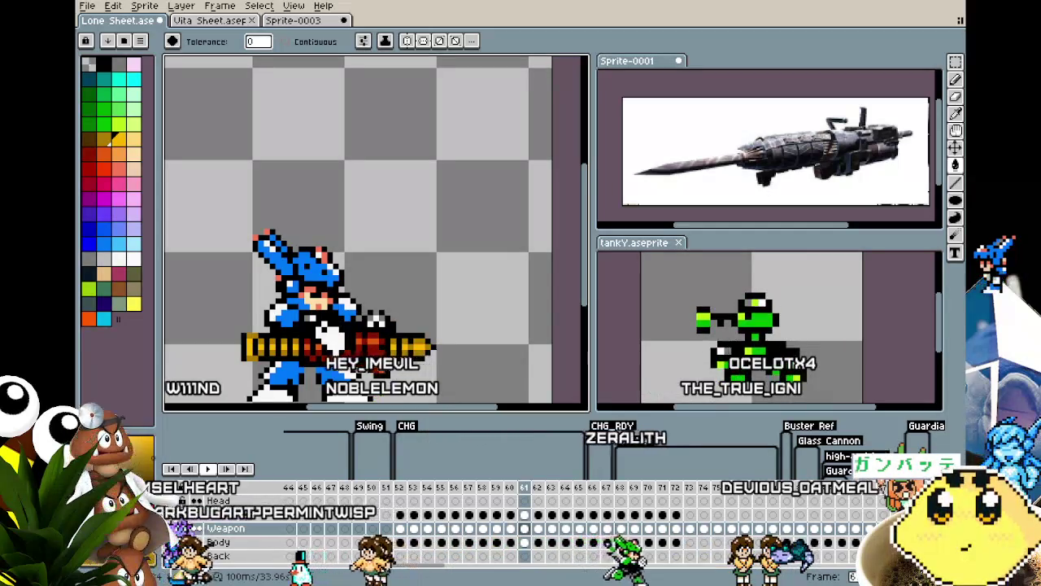
{"action": "key", "text": "comma"}
{"action": "key", "text": "comma"}
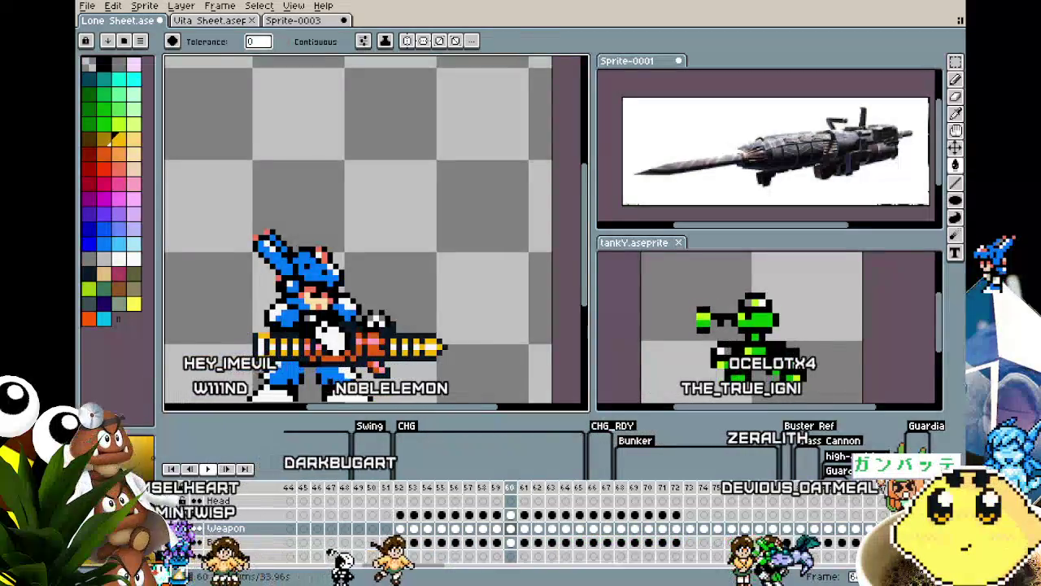
{"action": "scroll", "coordinate": [388, 375], "scroll_direction": "up", "scroll_amount": 2}
{"action": "key", "text": "period"}
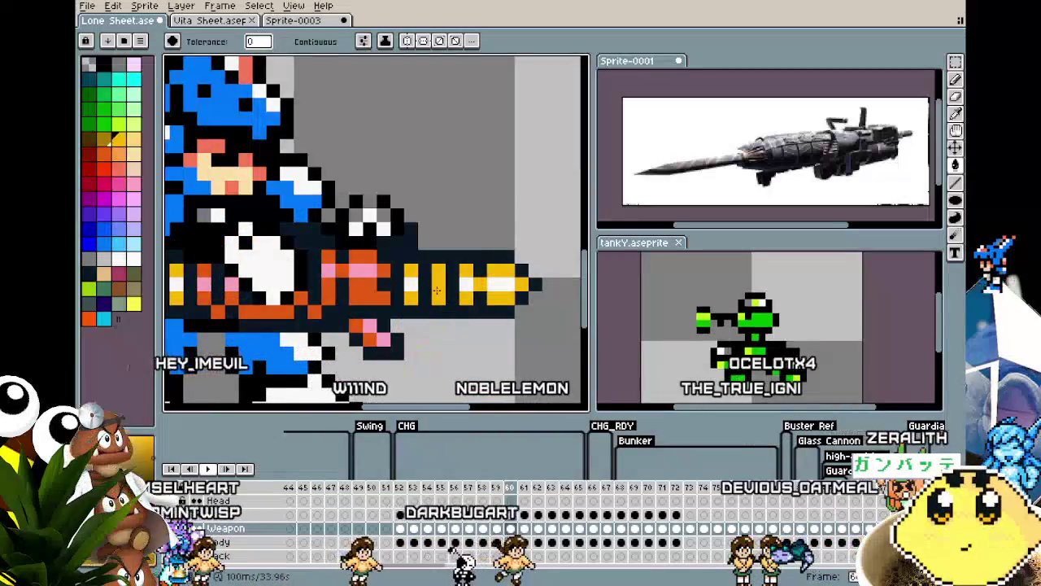
{"action": "key", "text": "comma"}
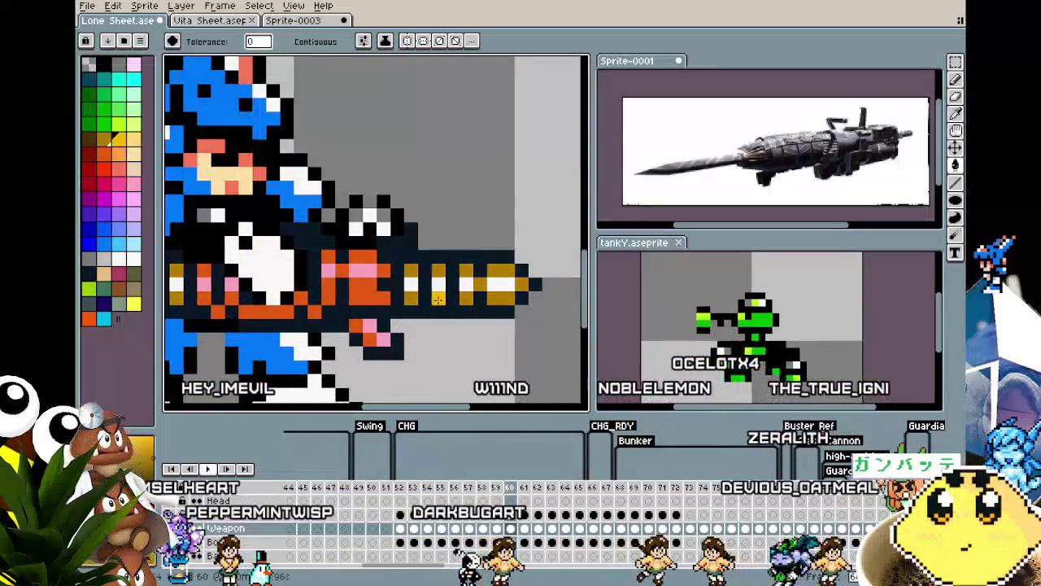
{"action": "key", "text": "comma"}
{"action": "key", "text": "comma"}
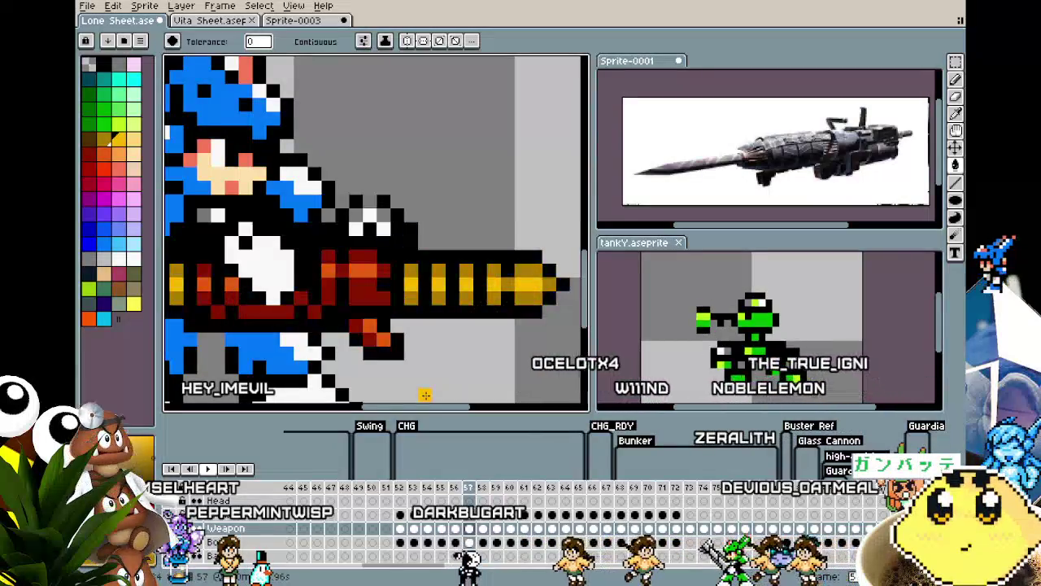
{"action": "key", "text": "period"}
{"action": "key", "text": "period"}
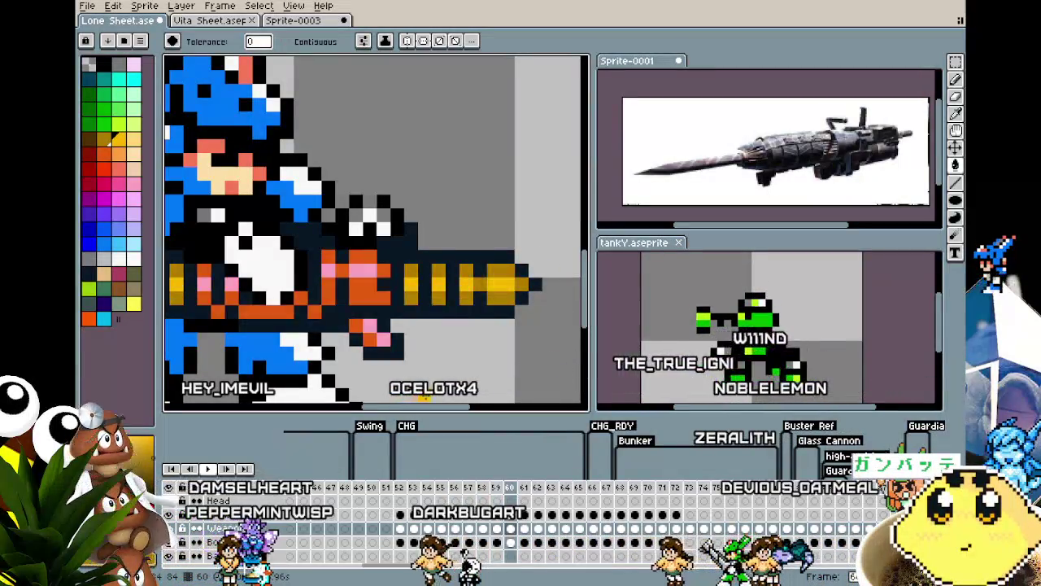
{"action": "left_click", "coordinate": [429, 297]}
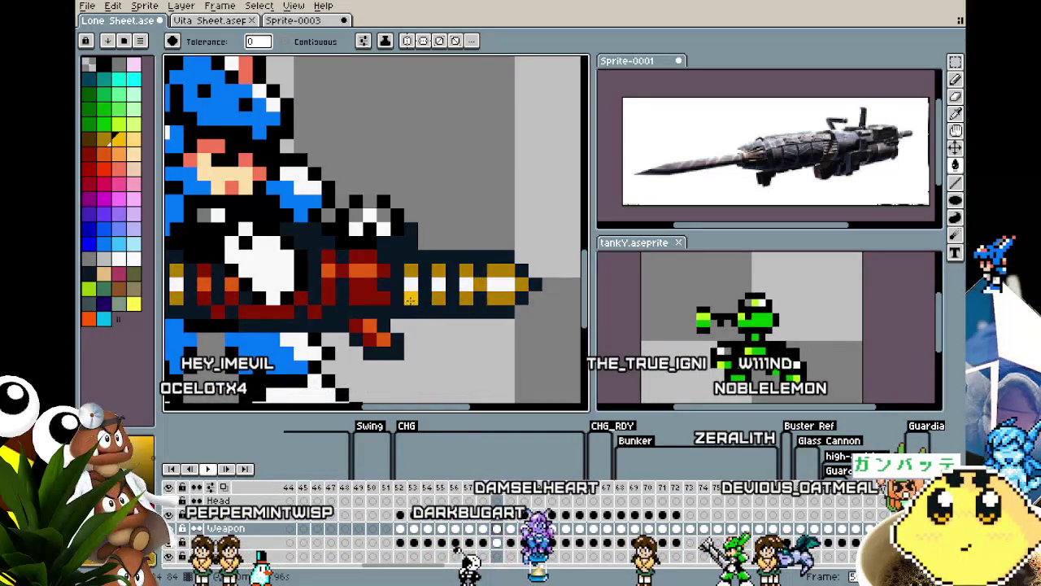
{"action": "scroll", "coordinate": [398, 312], "scroll_direction": "down", "scroll_amount": 3}
Zoom out and step through frames 59–63 to preview the gun.
{"action": "key", "text": "comma"}
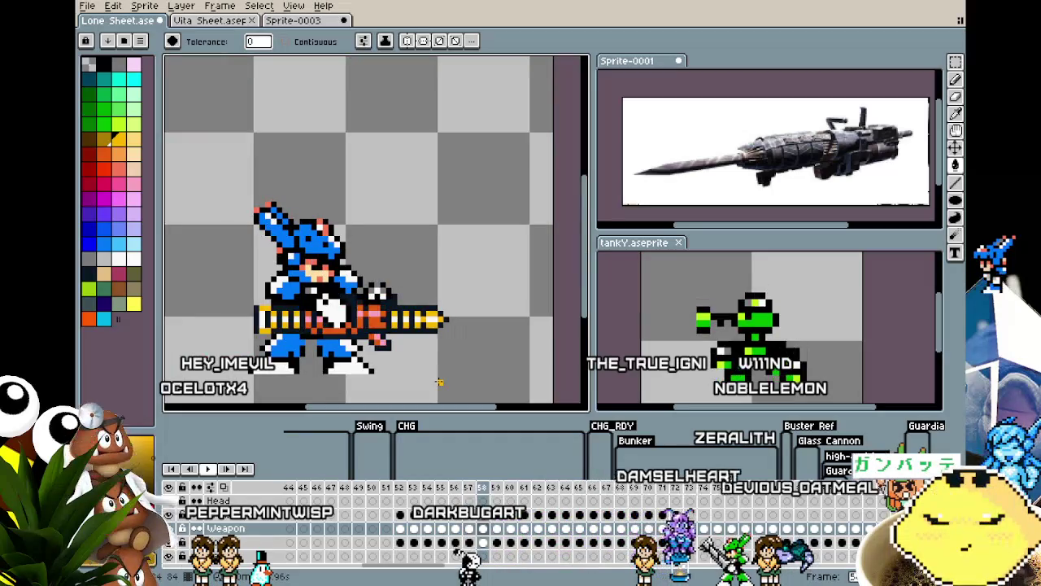
{"action": "key", "text": "period"}
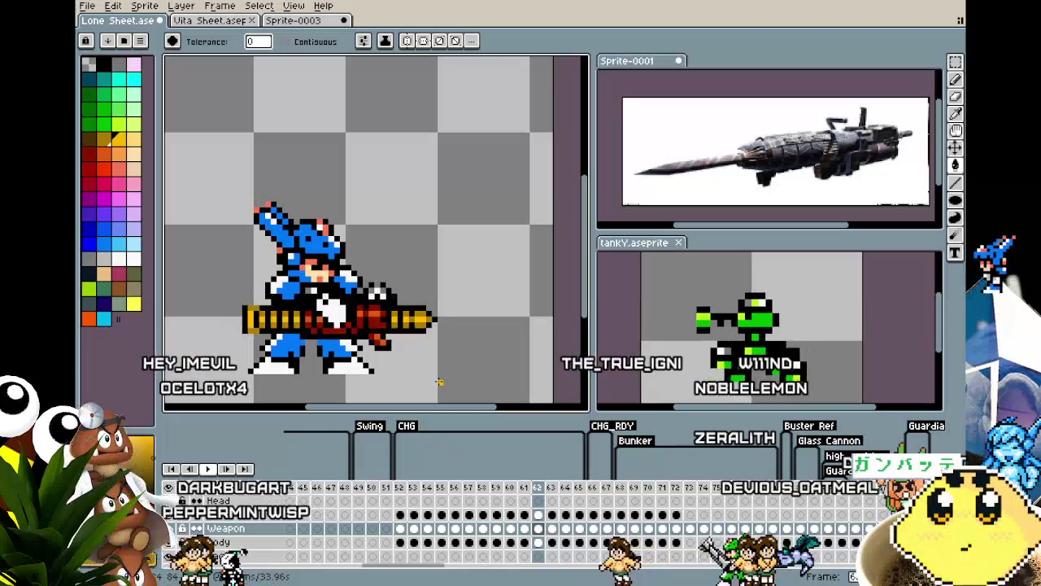
{"action": "key", "text": "period"}
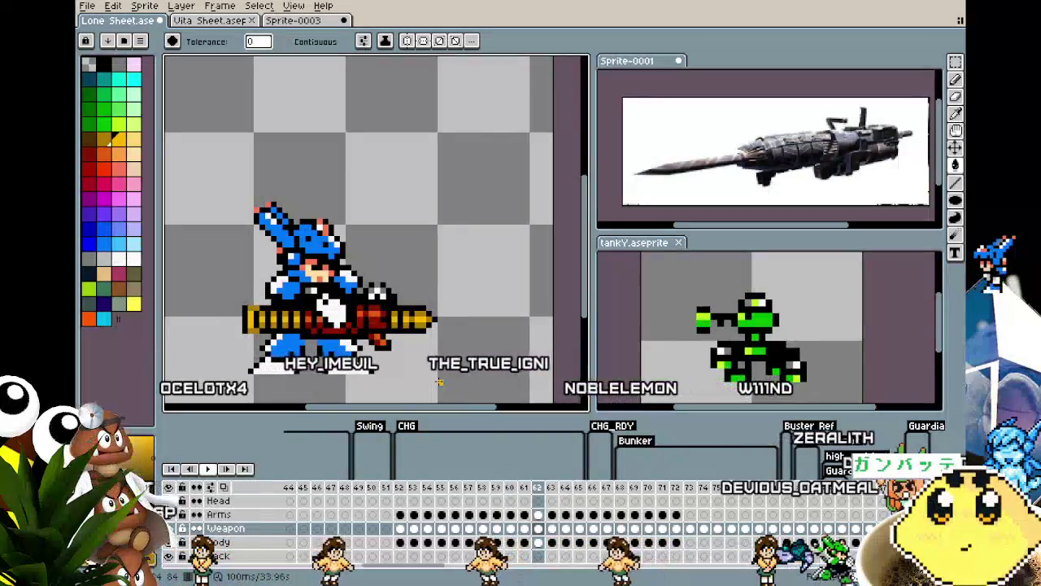
{"action": "key", "text": "period"}
{"action": "key", "text": "period"}
{"action": "key", "text": "period"}
{"action": "key", "text": "comma"}
{"action": "key", "text": "comma"}
{"action": "key", "text": "comma"}
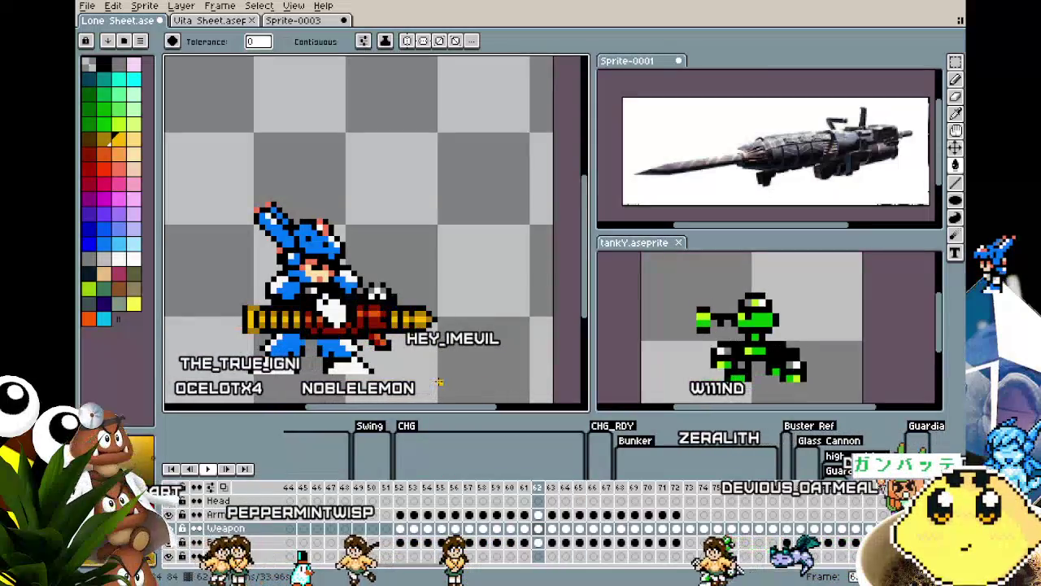
{"action": "key", "text": "comma"}
{"action": "key", "text": "comma"}
{"action": "key", "text": "comma"}
{"action": "key", "text": "comma"}
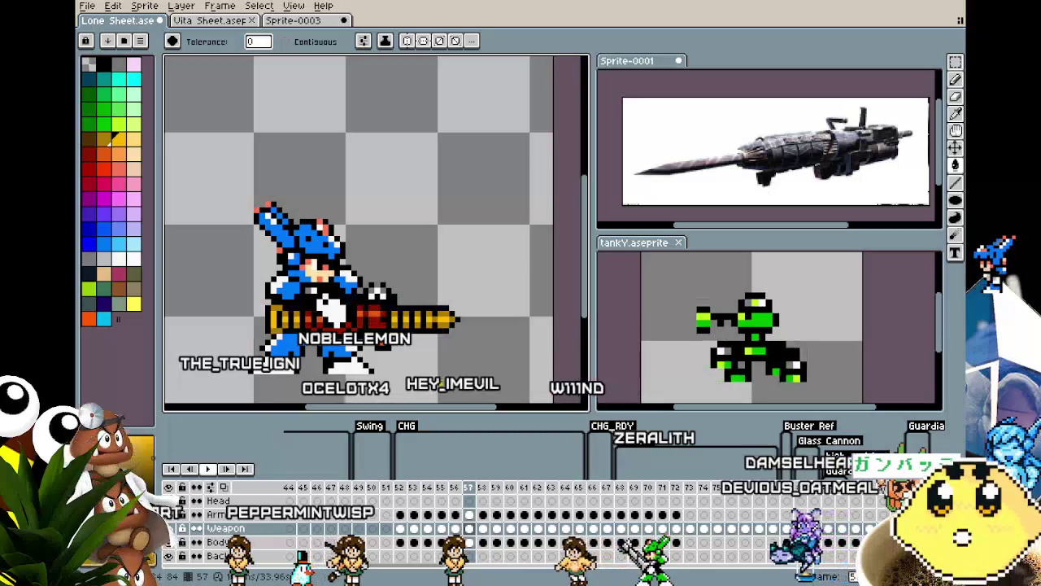
{"action": "key", "text": "period"}
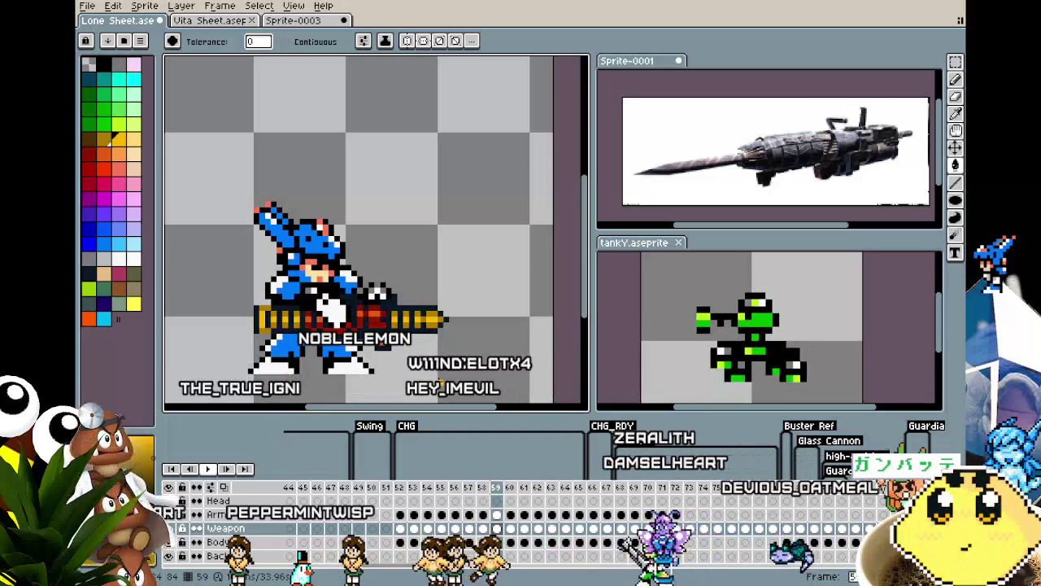
{"action": "key", "text": "period"}
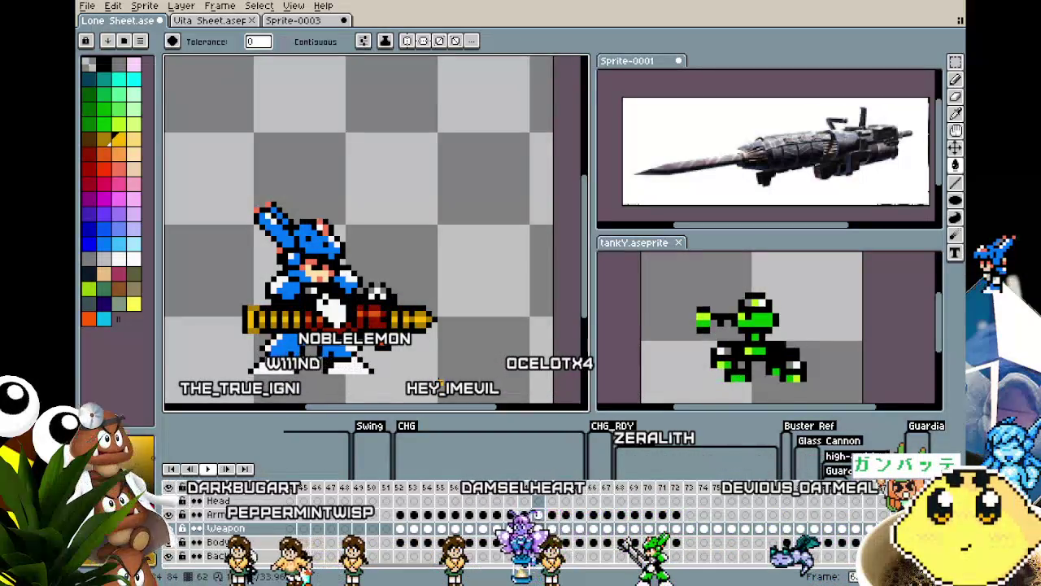
Insert a new frame at frame 62.
{"action": "key", "text": "period"}
{"action": "key", "text": "period"}
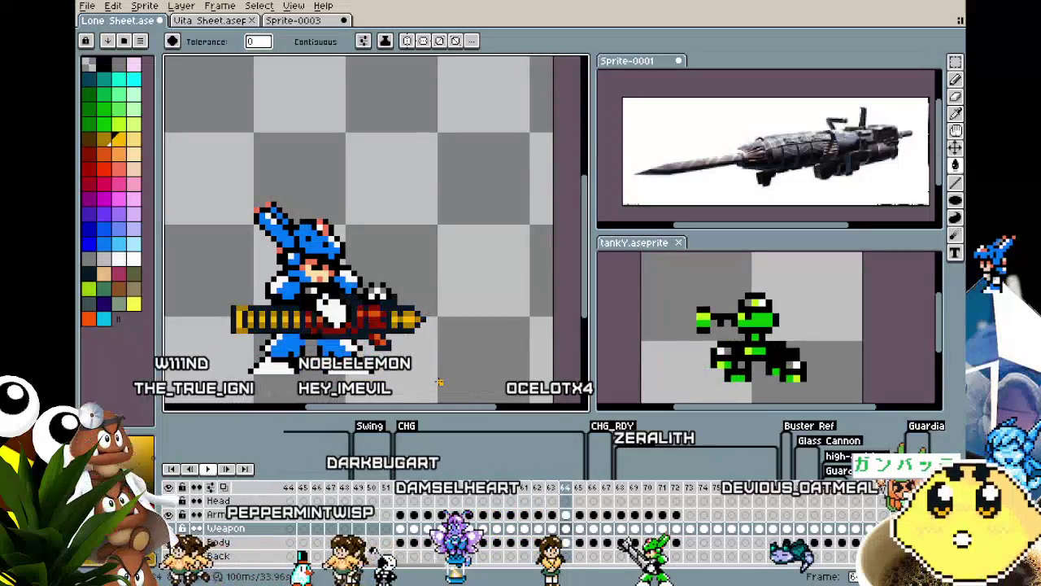
{"action": "key", "text": "comma"}
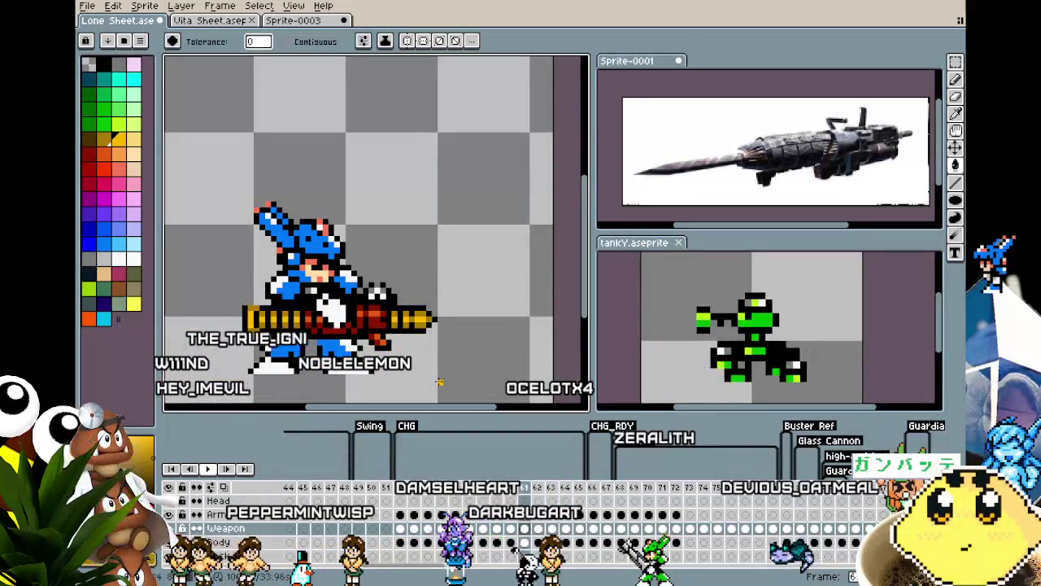
{"action": "right_click", "coordinate": [530, 491]}
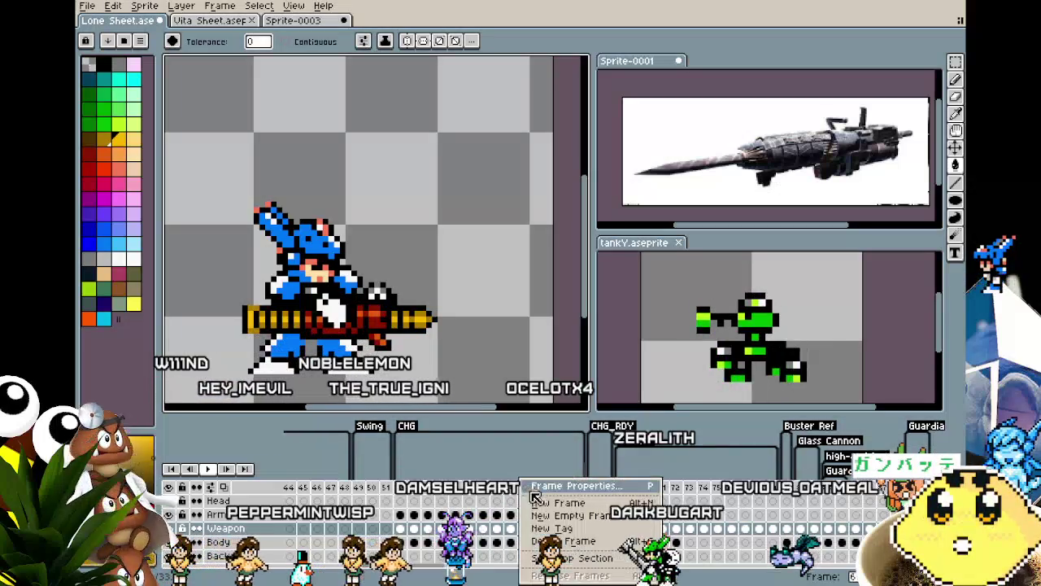
{"action": "left_click", "coordinate": [540, 511]}
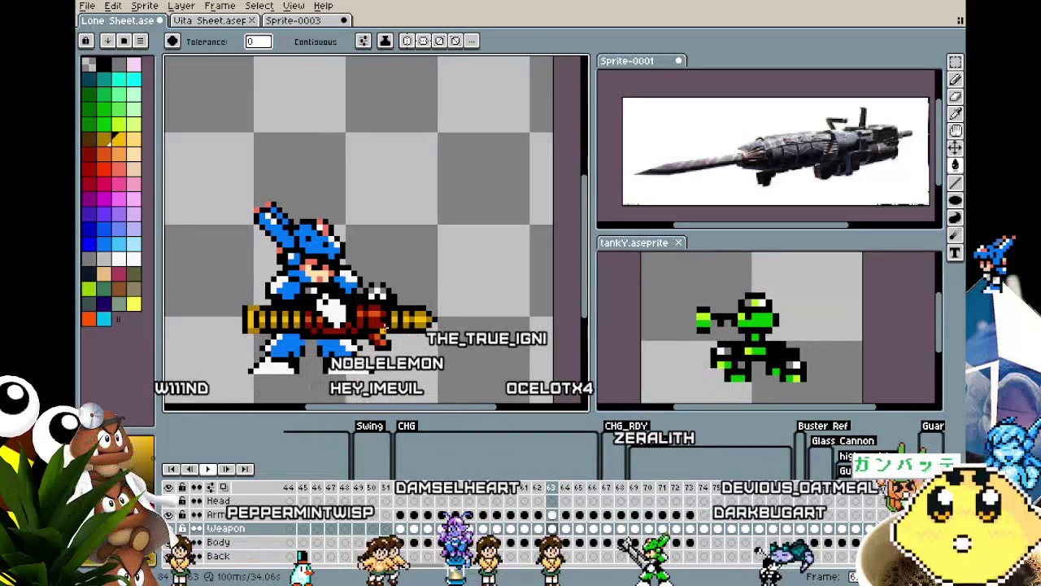
Zoom and step between frames 57 and 59 to review the gun.
{"action": "scroll", "coordinate": [411, 329], "scroll_direction": "up", "scroll_amount": 3}
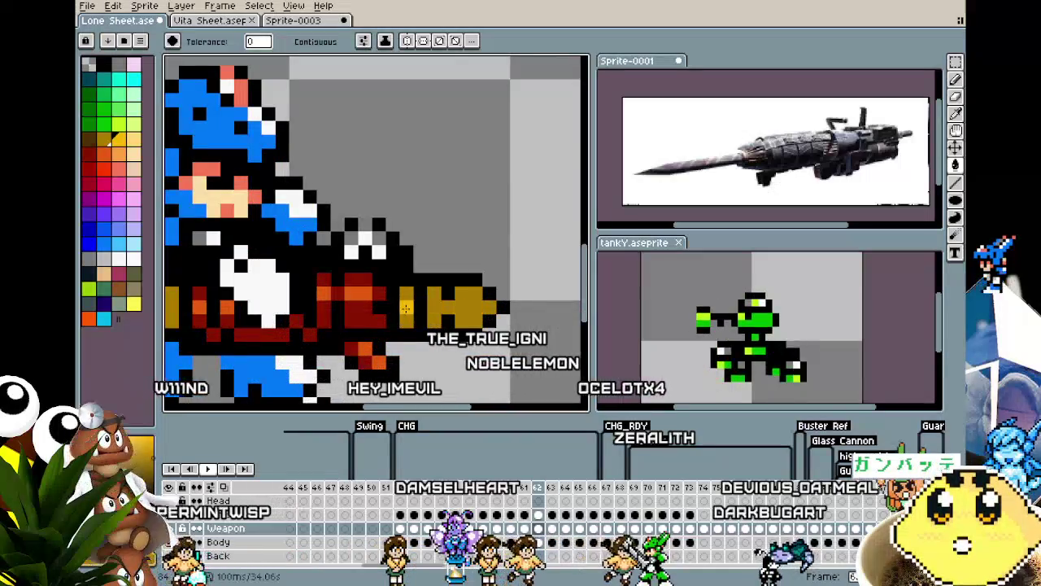
{"action": "scroll", "coordinate": [406, 341], "scroll_direction": "down", "scroll_amount": 3}
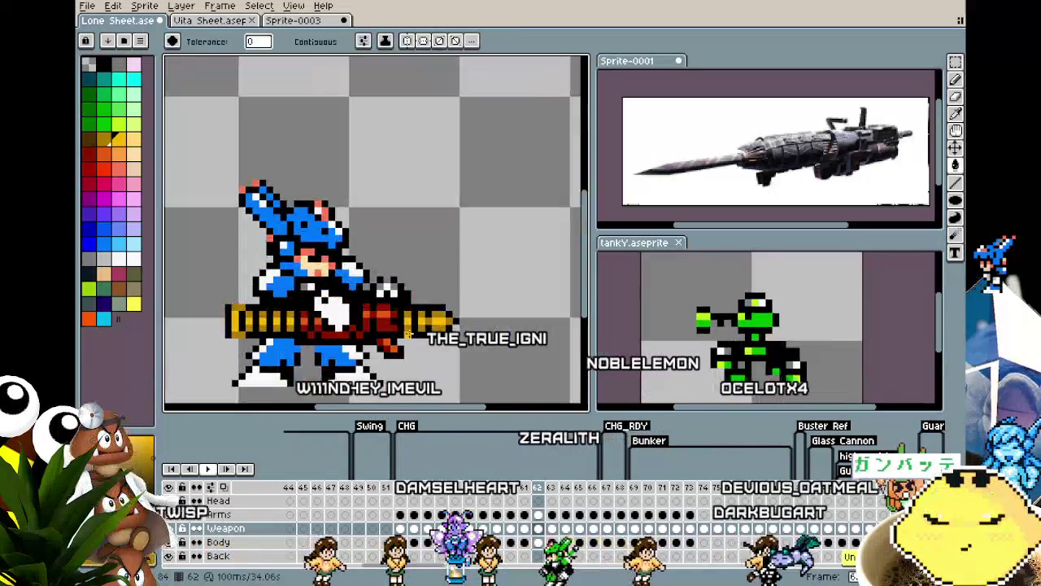
{"action": "scroll", "coordinate": [431, 392], "scroll_direction": "up", "scroll_amount": 3}
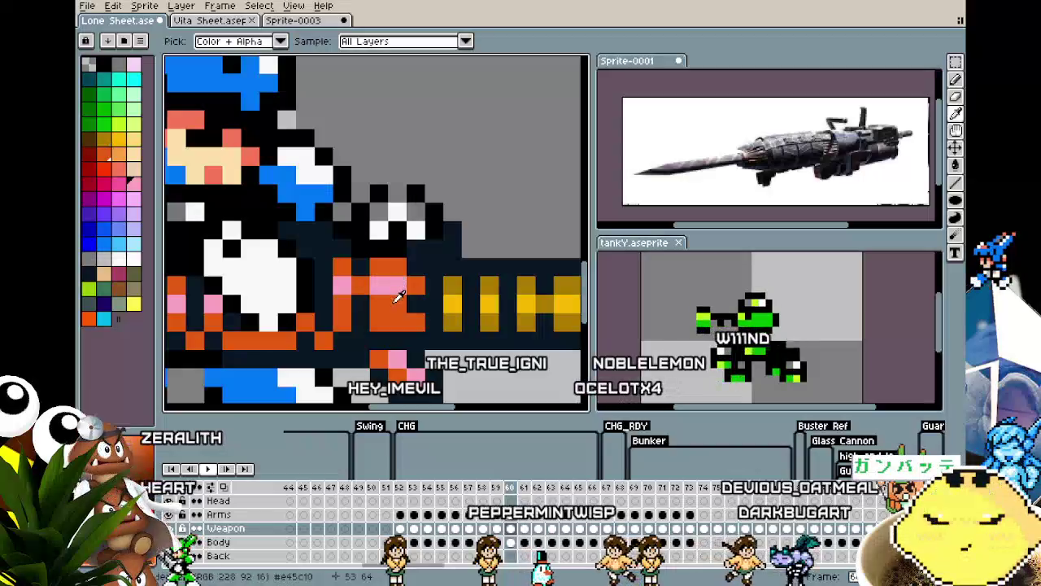
{"action": "scroll", "coordinate": [426, 398], "scroll_direction": "down", "scroll_amount": 3}
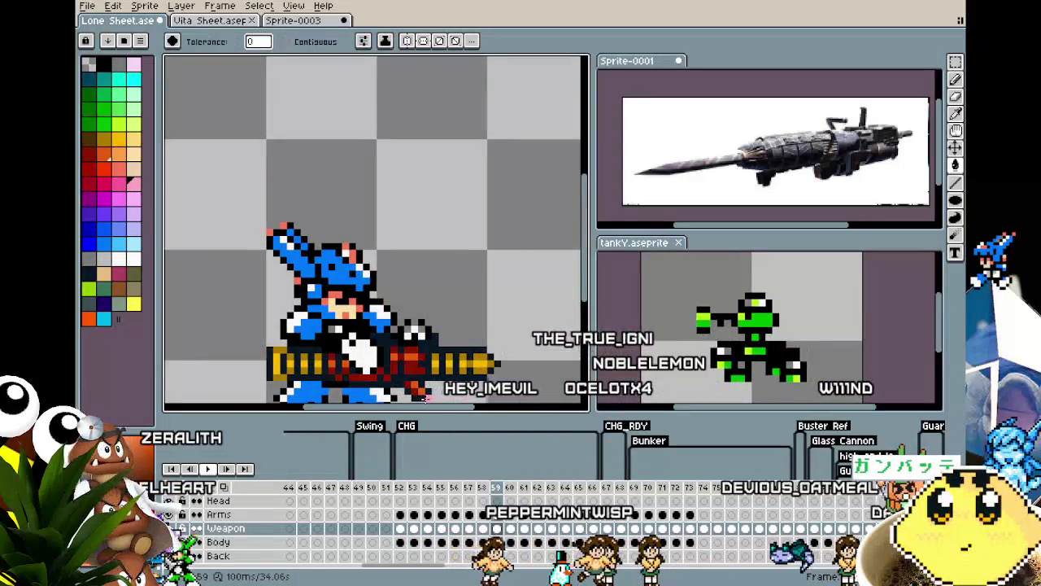
{"action": "key", "text": "Left"}
{"action": "key", "text": "Left"}
{"action": "key", "text": "Right"}
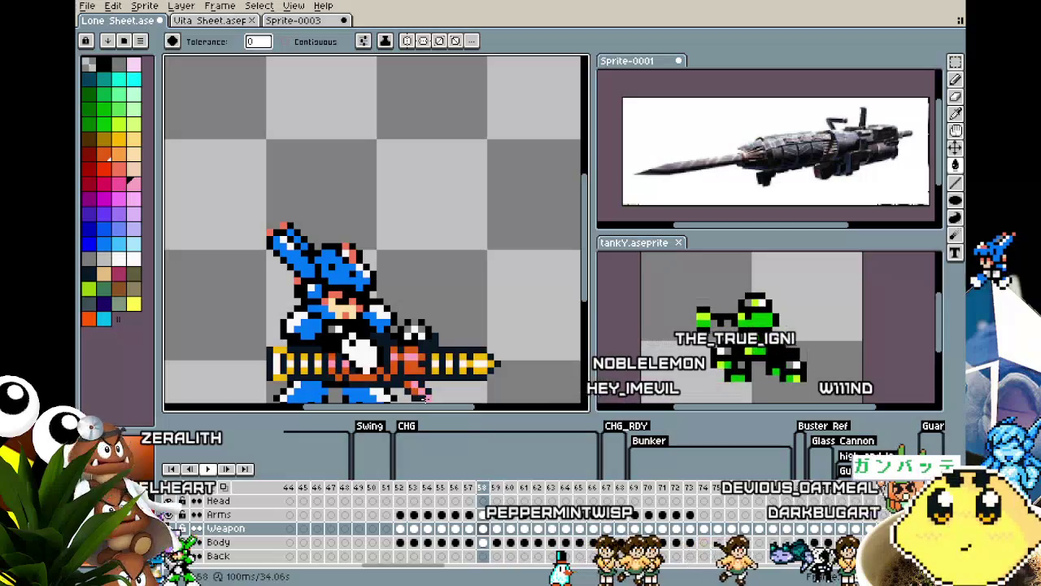
{"action": "key", "text": "Left"}
{"action": "key", "text": "Right"}
{"action": "key", "text": "Right"}
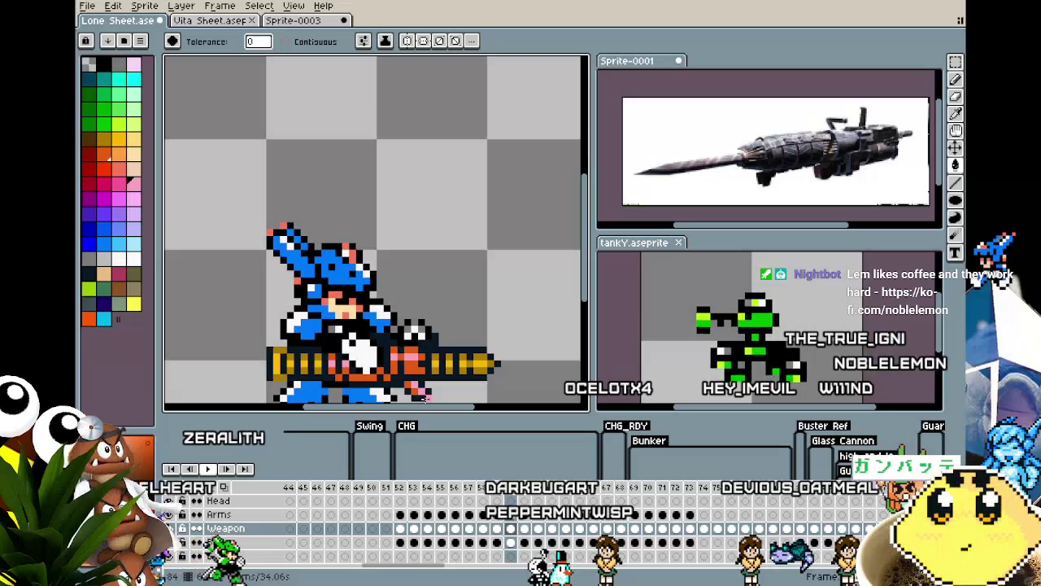
Undo the last gun edit and sample the yellow-orange from the gun.
{"action": "scroll", "coordinate": [424, 396], "scroll_direction": "up", "scroll_amount": 2}
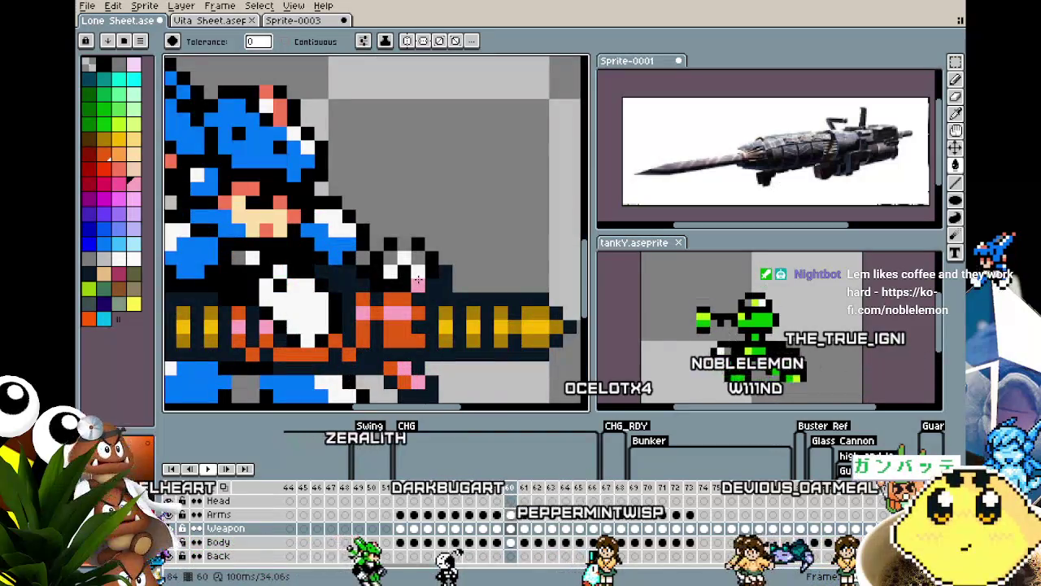
{"action": "key", "text": "ctrl+z"}
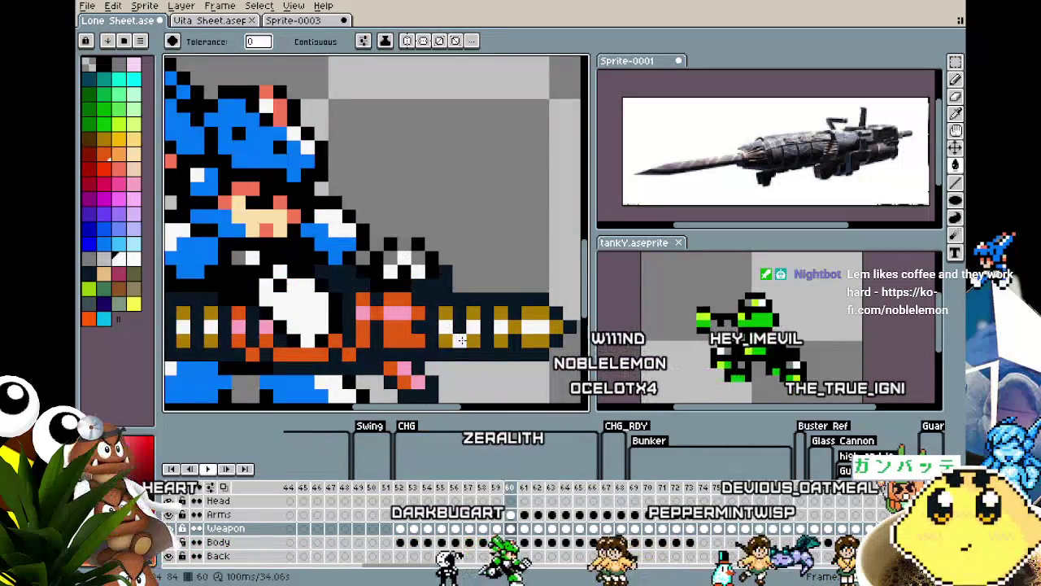
{"action": "key", "text": "i"}
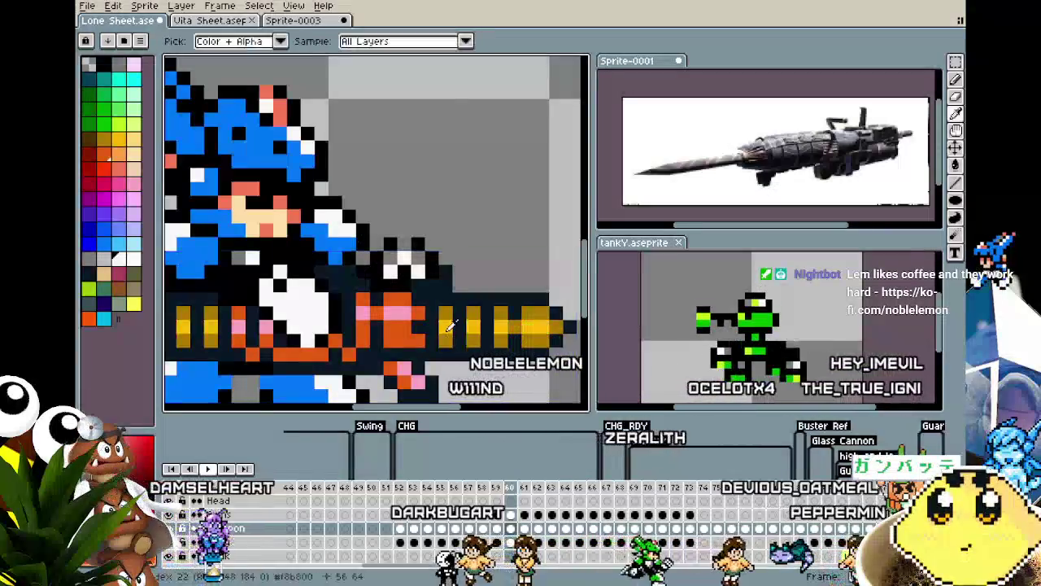
{"action": "left_click", "coordinate": [450, 326]}
{"action": "scroll", "coordinate": [496, 392], "scroll_direction": "down", "scroll_amount": 2}
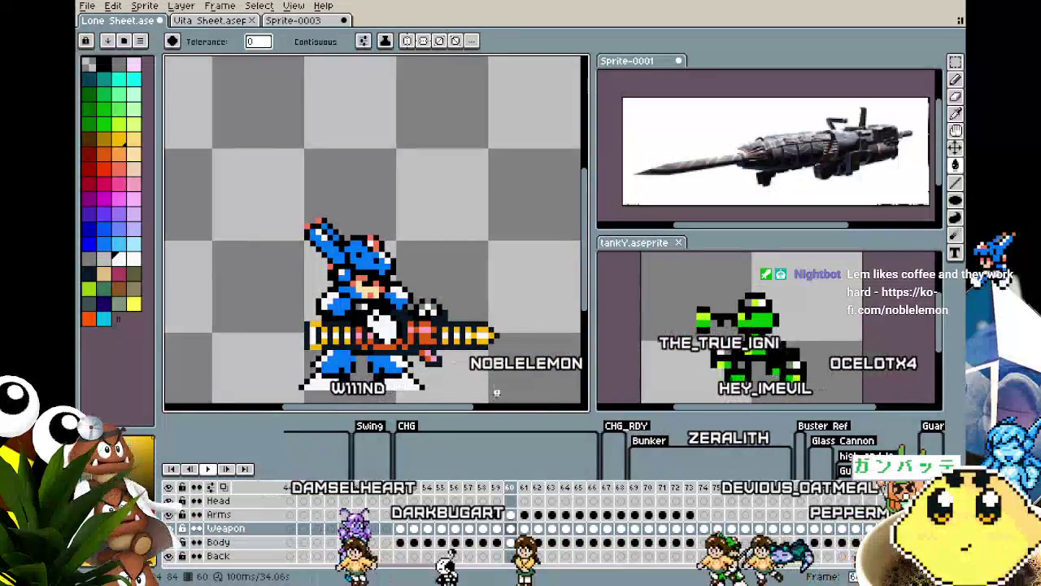
Zoom in around frames 60–62 and fill the gun's scattered pixels with pink on frame 61.
{"action": "key", "text": "period"}
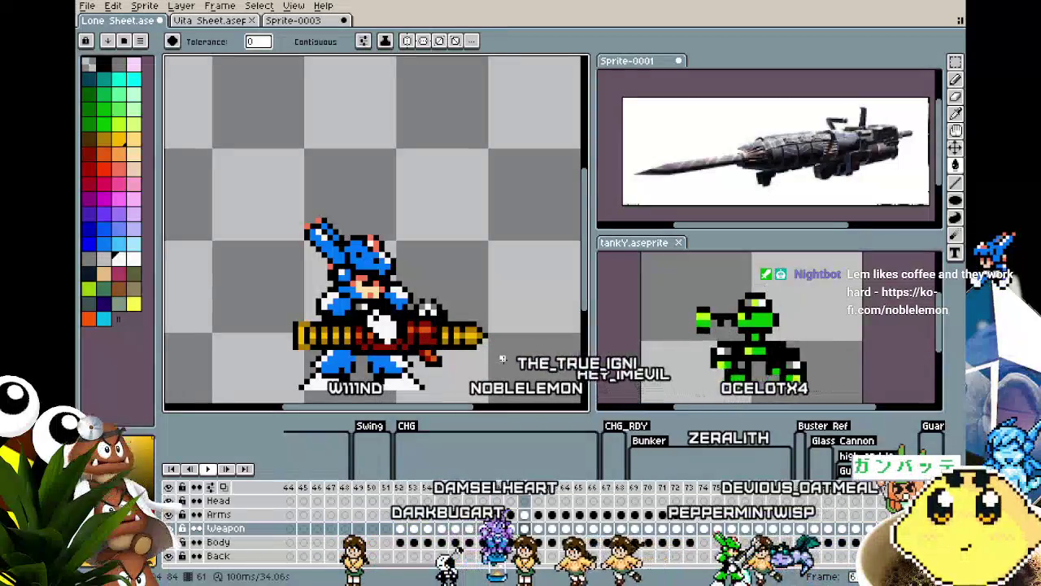
{"action": "key", "text": "period"}
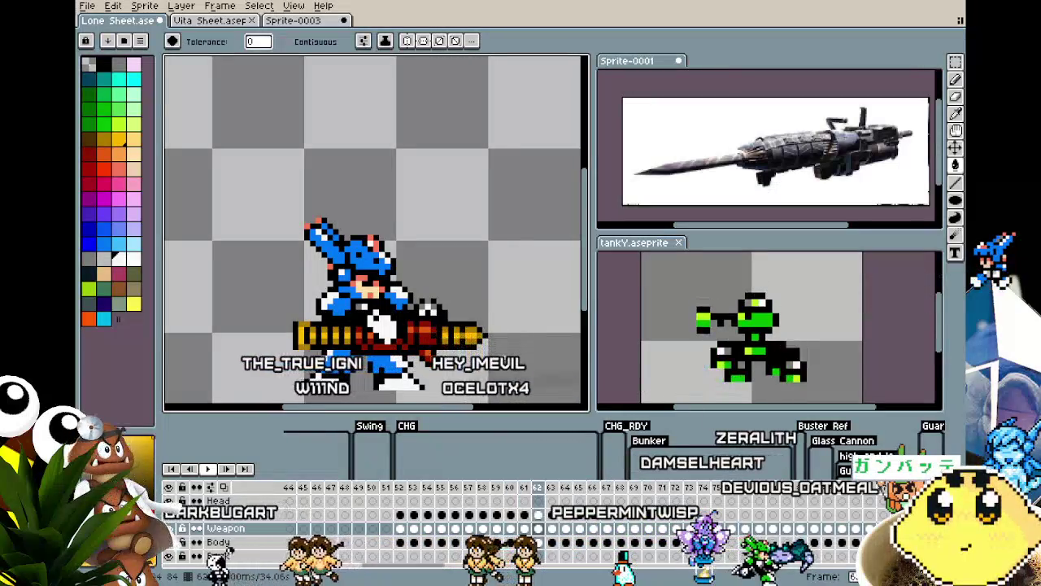
{"action": "scroll", "coordinate": [446, 321], "scroll_direction": "up", "scroll_amount": 2}
{"action": "scroll", "coordinate": [446, 322], "scroll_direction": "up", "scroll_amount": 1}
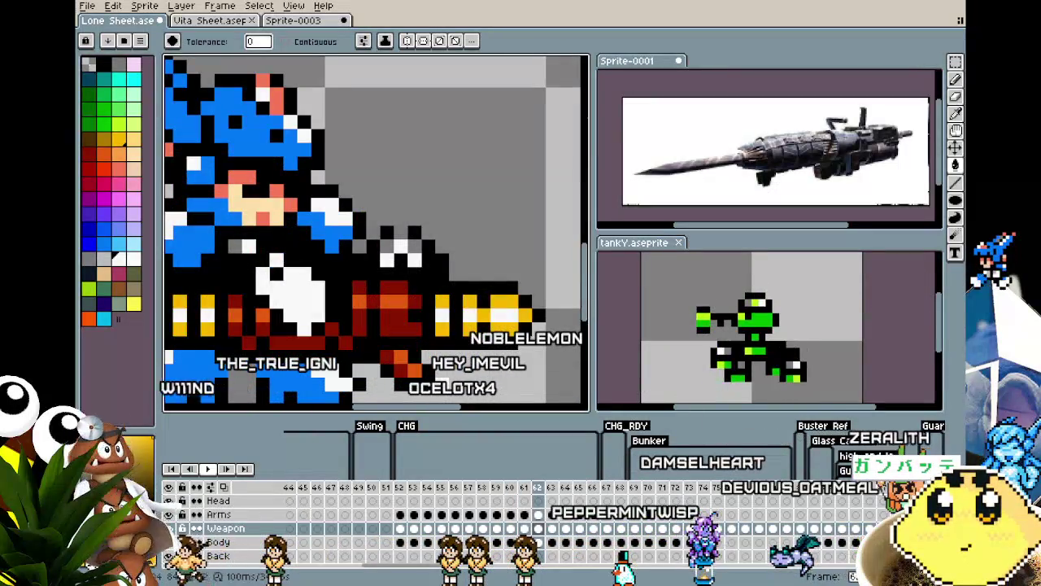
{"action": "key", "text": "comma"}
{"action": "key", "text": "comma"}
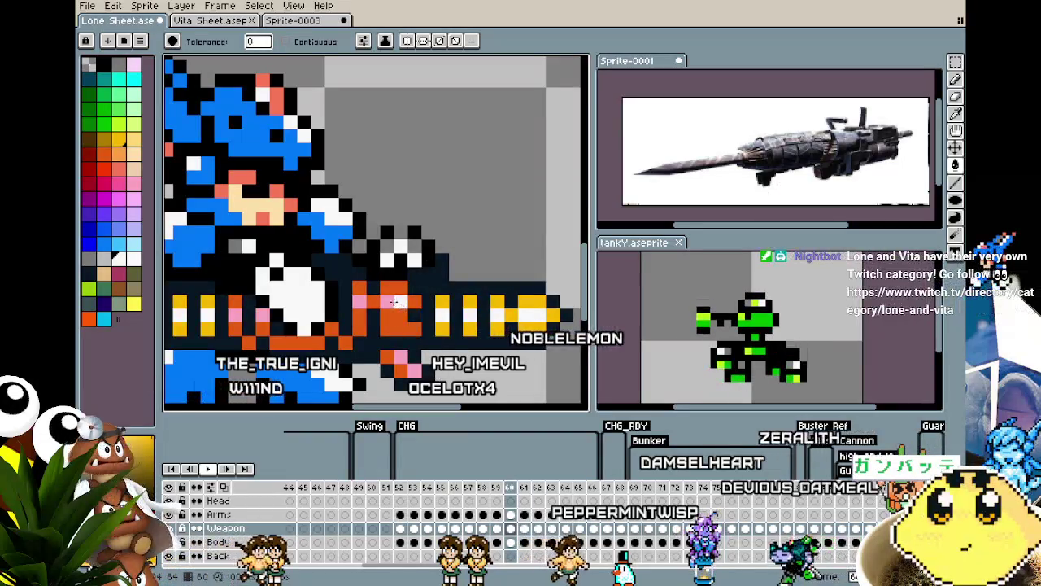
{"action": "key", "text": "period"}
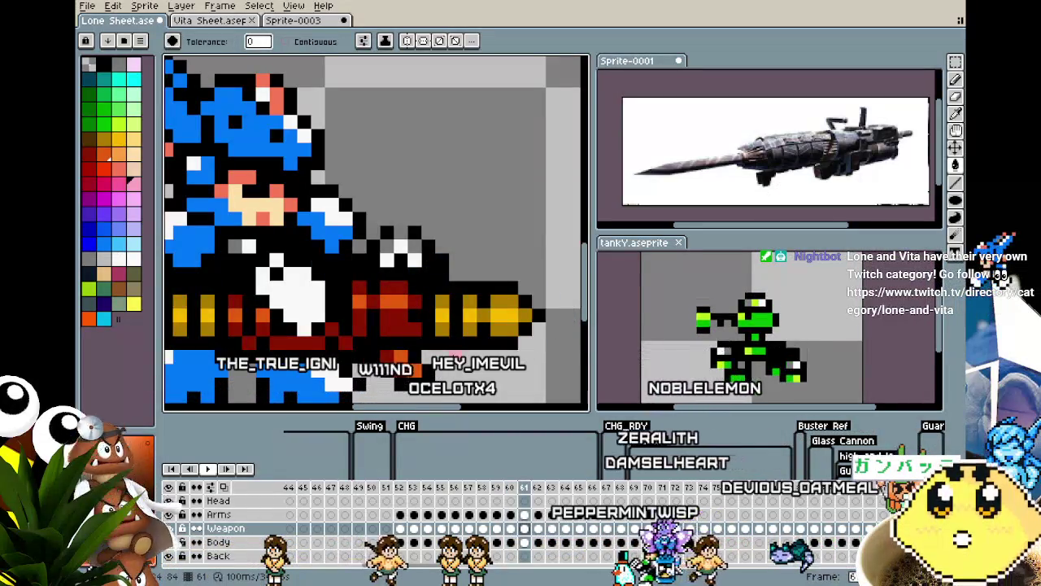
{"action": "left_click", "coordinate": [391, 318]}
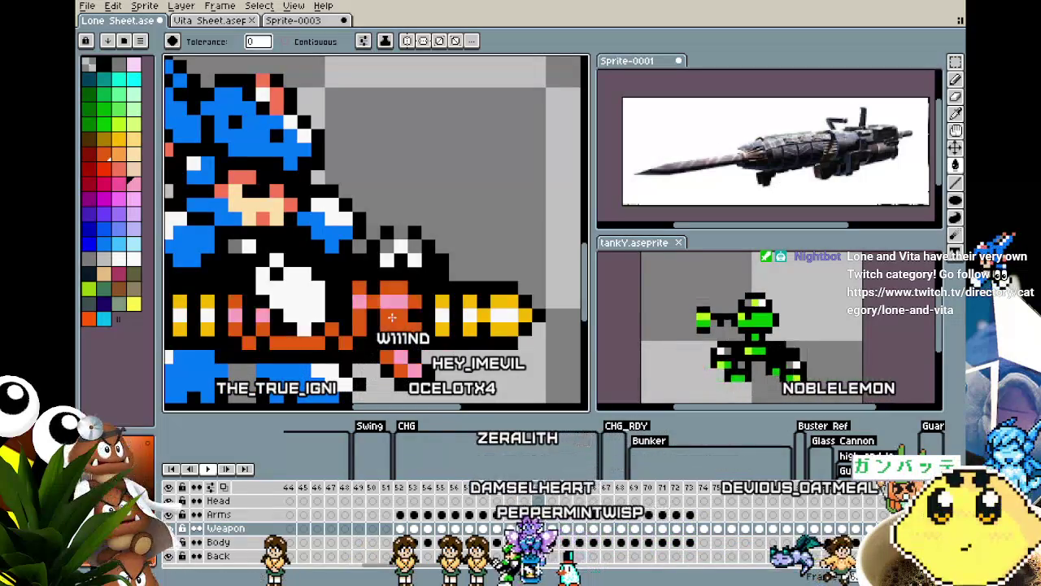
Zoom out and step forward to frame 64 to check the recoil pose.
{"action": "scroll", "coordinate": [392, 317], "scroll_direction": "down", "scroll_amount": 2}
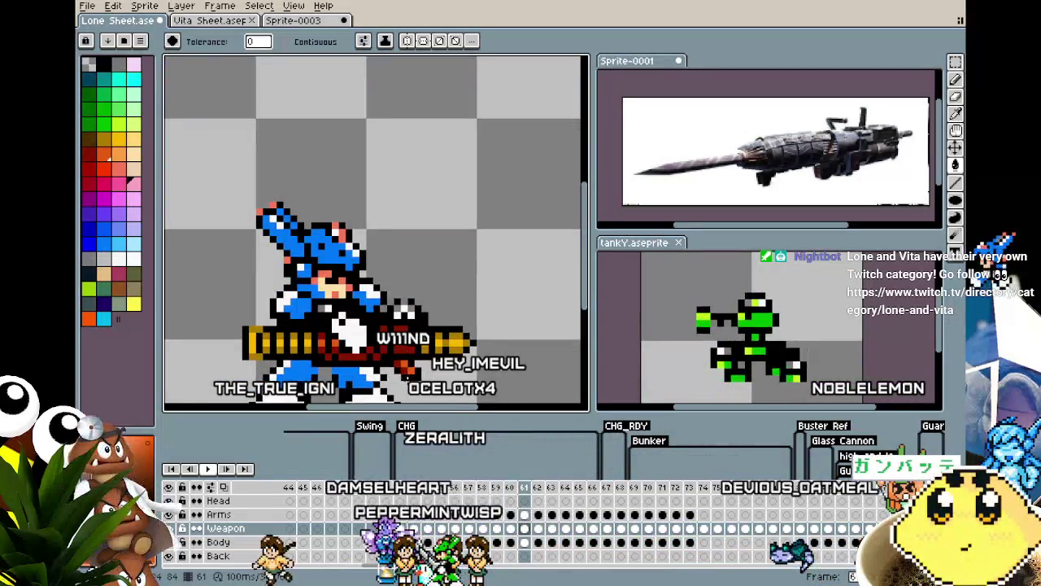
{"action": "key", "text": "period"}
{"action": "key", "text": "period"}
{"action": "key", "text": "period"}
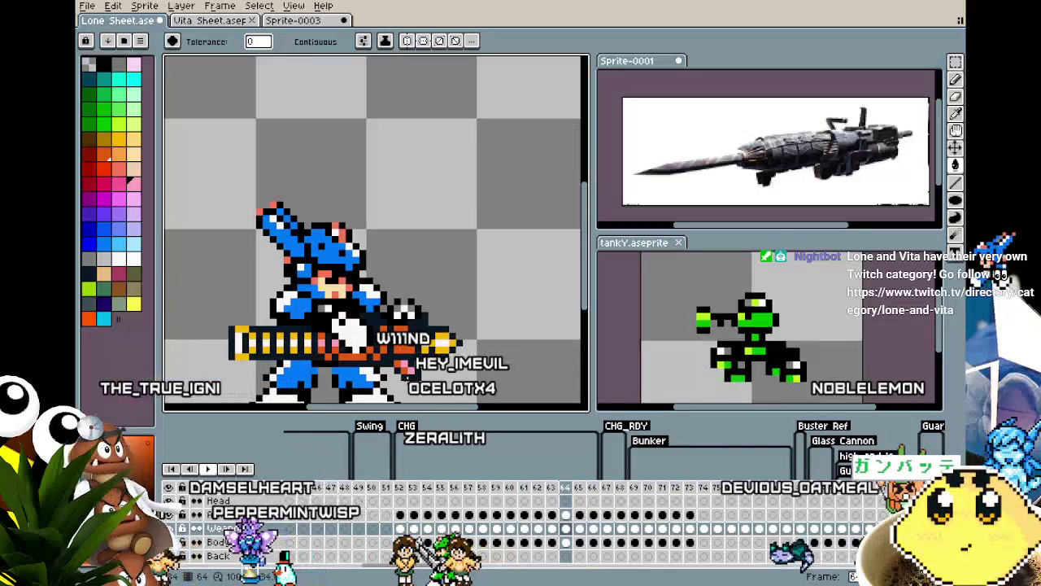
{"action": "key", "text": "period"}
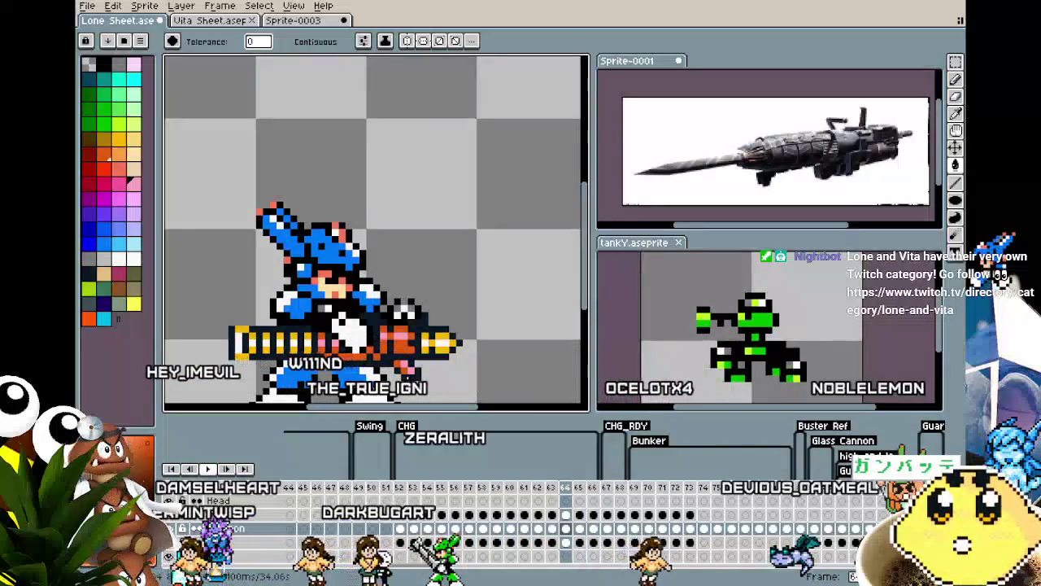
Scrub back from frame 61 to the charge, then forward through the shot to frame 65.
{"action": "key", "text": "comma"}
{"action": "key", "text": "comma"}
{"action": "key", "text": "comma"}
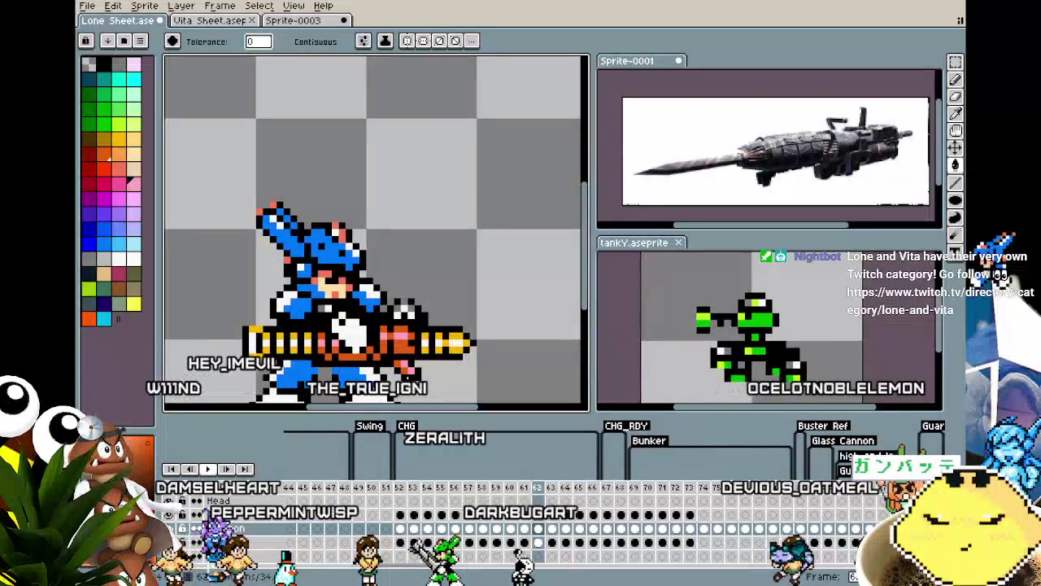
{"action": "key", "text": "comma"}
{"action": "key", "text": "comma"}
{"action": "key", "text": "comma"}
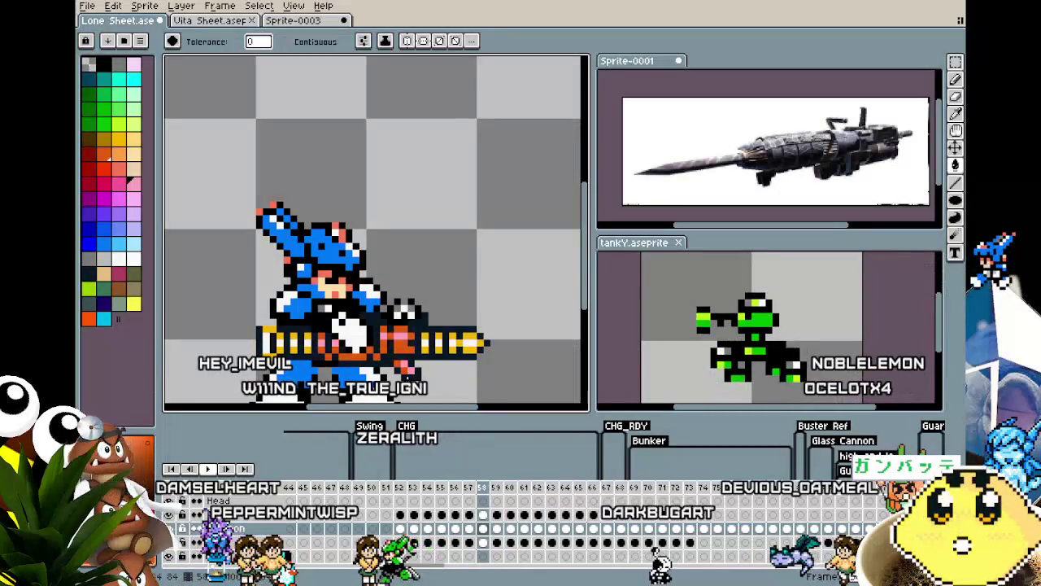
{"action": "key", "text": "comma"}
{"action": "key", "text": "comma"}
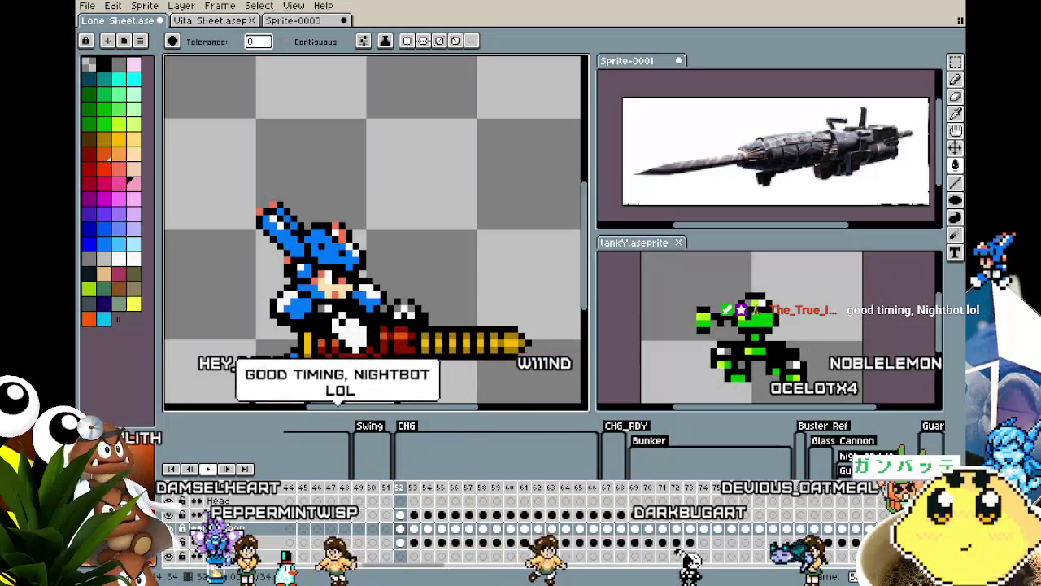
{"action": "key", "text": "period"}
{"action": "key", "text": "period"}
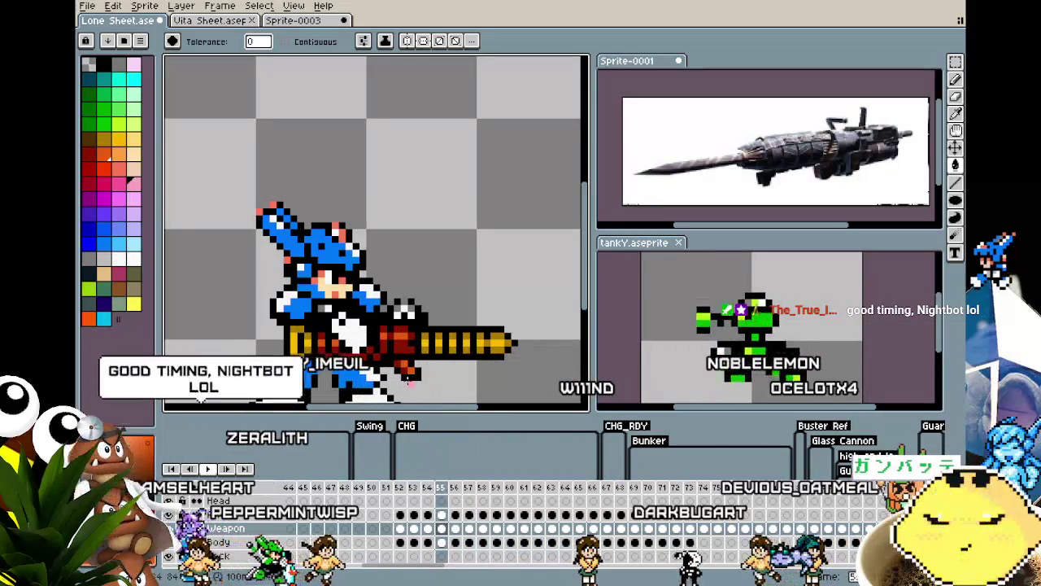
{"action": "key", "text": "period"}
{"action": "key", "text": "period"}
{"action": "key", "text": "period"}
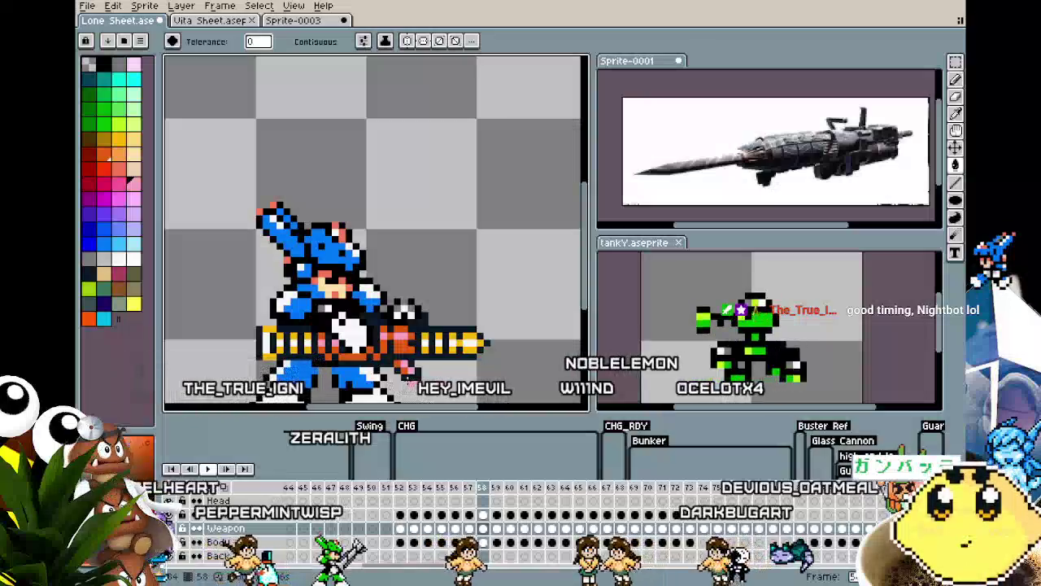
{"action": "key", "text": "period"}
{"action": "key", "text": "period"}
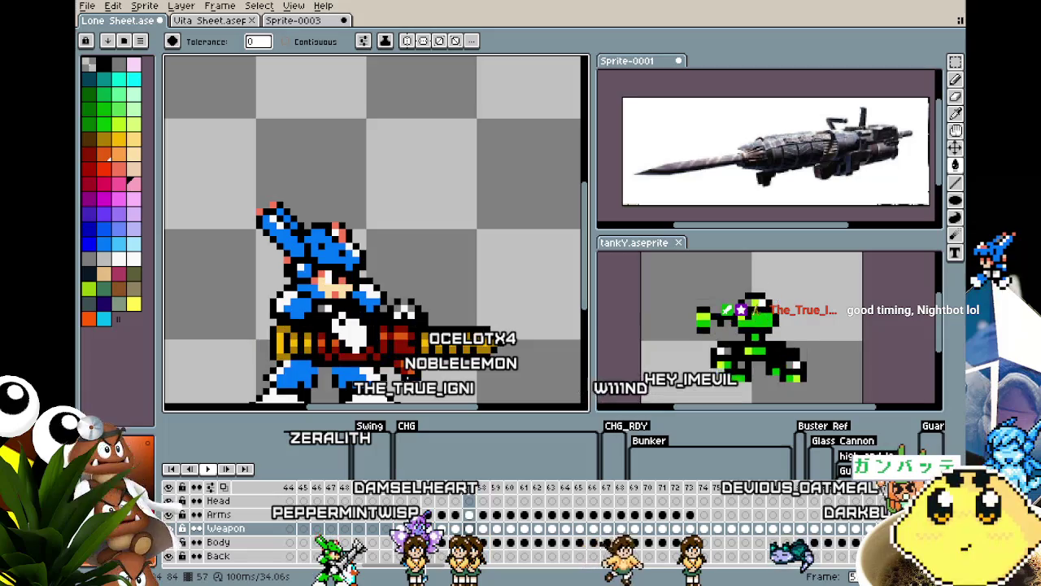
{"action": "key", "text": "period"}
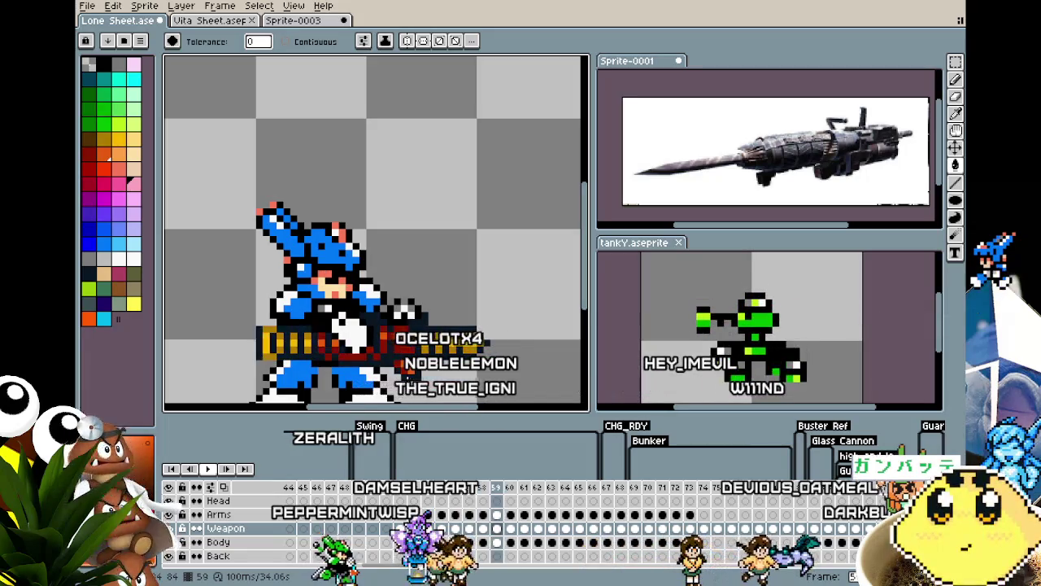
{"action": "key", "text": "period"}
{"action": "key", "text": "period"}
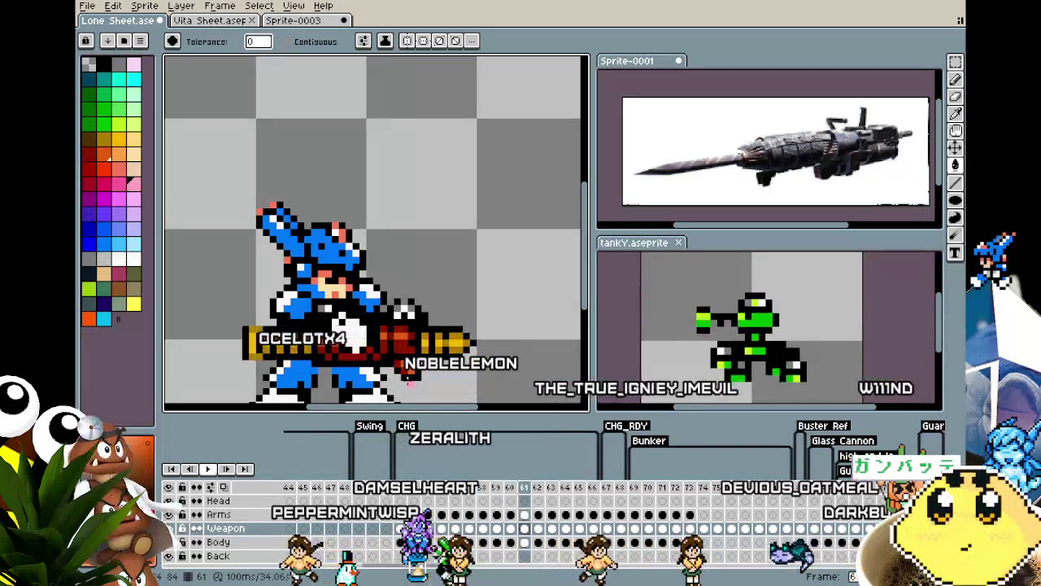
{"action": "key", "text": "period"}
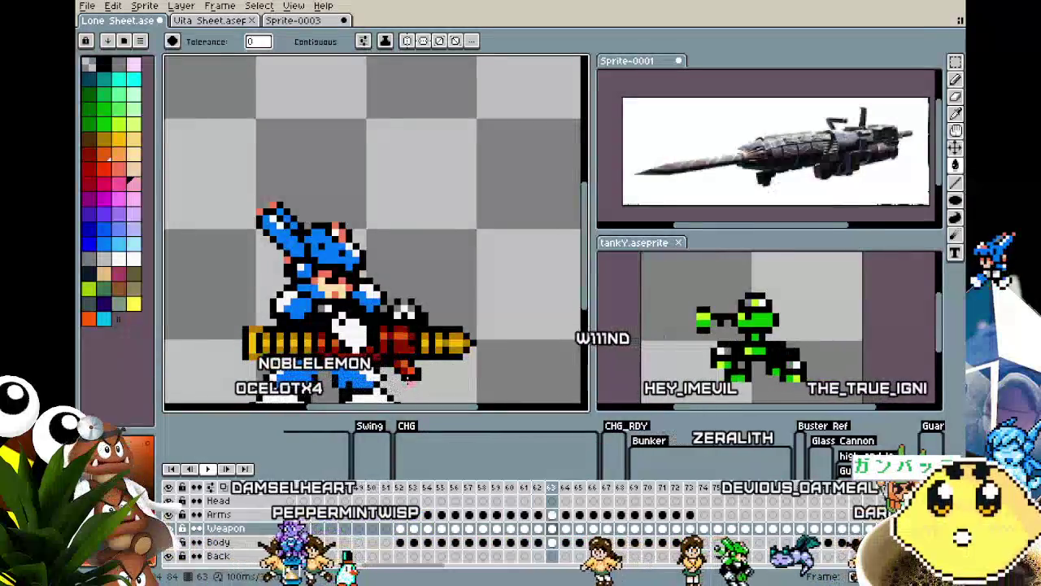
{"action": "key", "text": "period"}
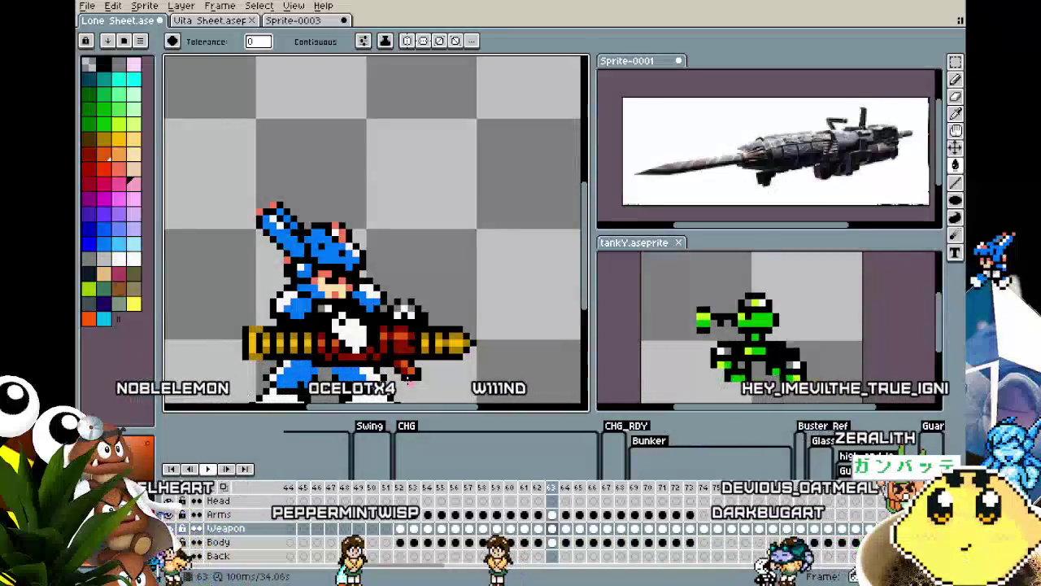
{"action": "key", "text": "period"}
{"action": "key", "text": "period"}
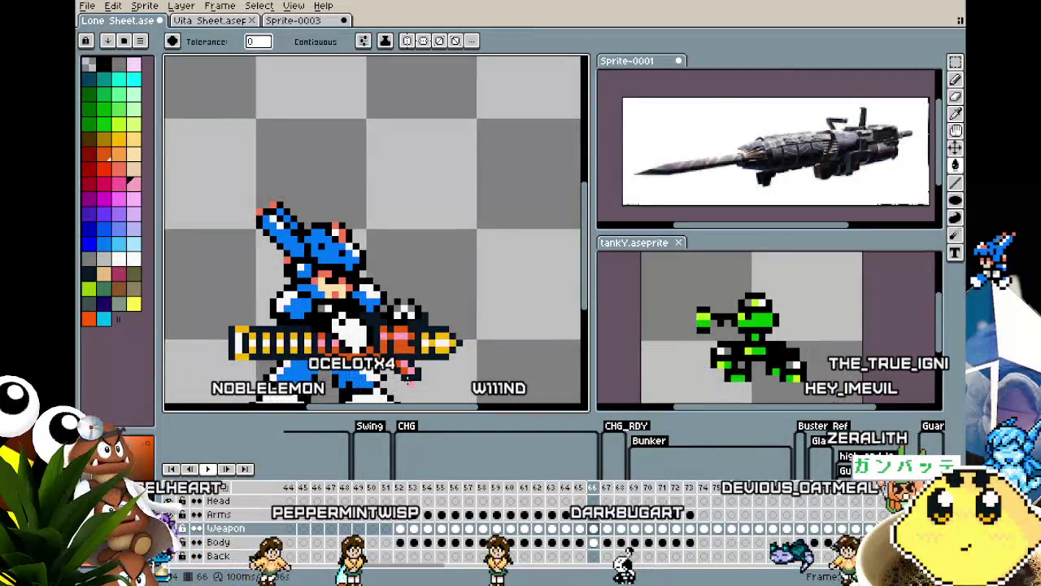
Scrub again from frame 53 through the recoil to 63, back to 52, ending near frame 53.
{"action": "key", "text": "comma"}
{"action": "key", "text": "comma"}
{"action": "key", "text": "comma"}
{"action": "key", "text": "comma"}
{"action": "key", "text": "comma"}
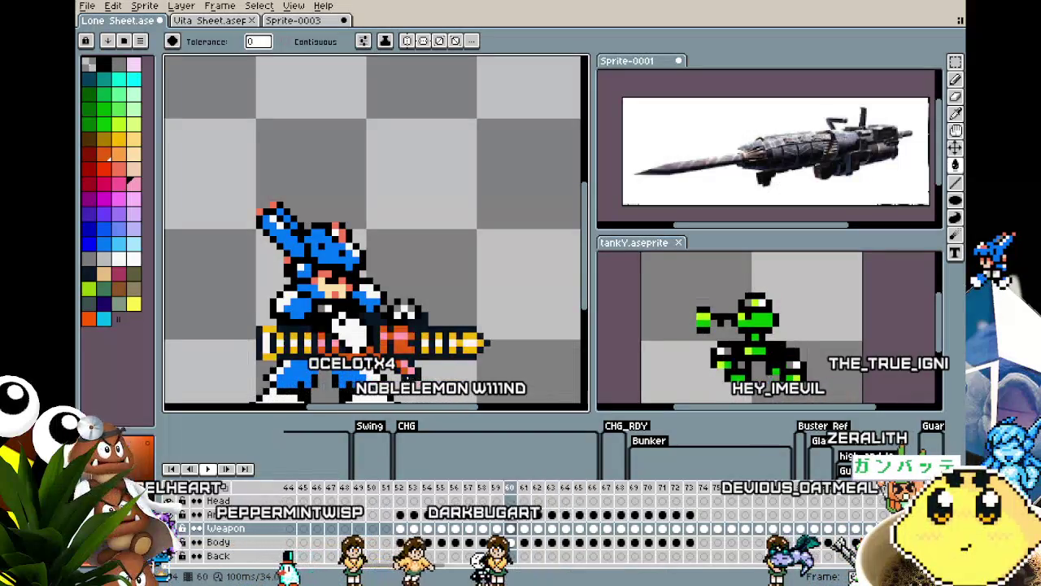
{"action": "key", "text": "comma"}
{"action": "key", "text": "comma"}
{"action": "key", "text": "comma"}
{"action": "key", "text": "comma"}
{"action": "key", "text": "comma"}
{"action": "key", "text": "comma"}
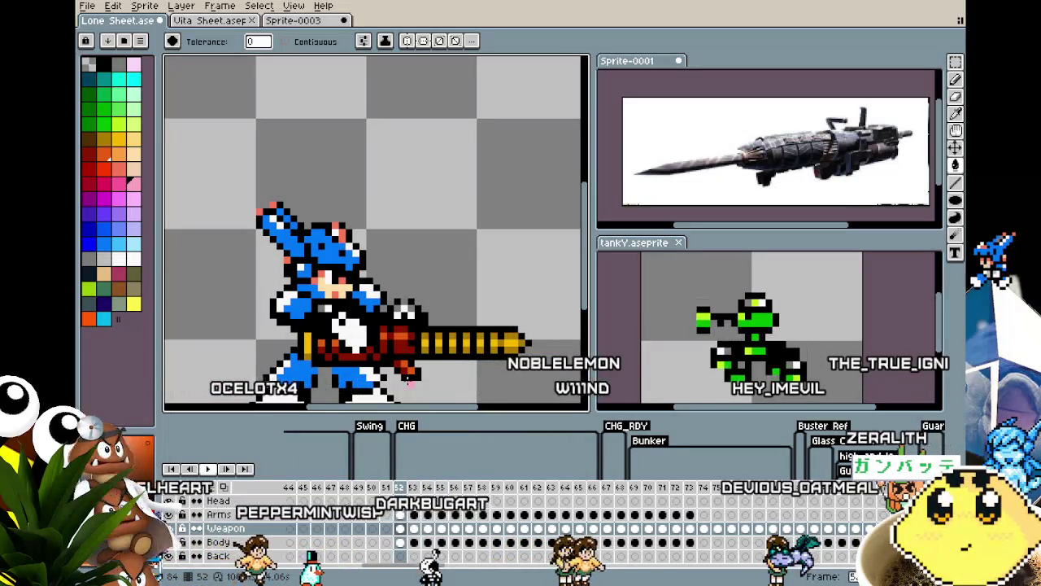
{"action": "key", "text": "period"}
{"action": "key", "text": "period"}
{"action": "key", "text": "period"}
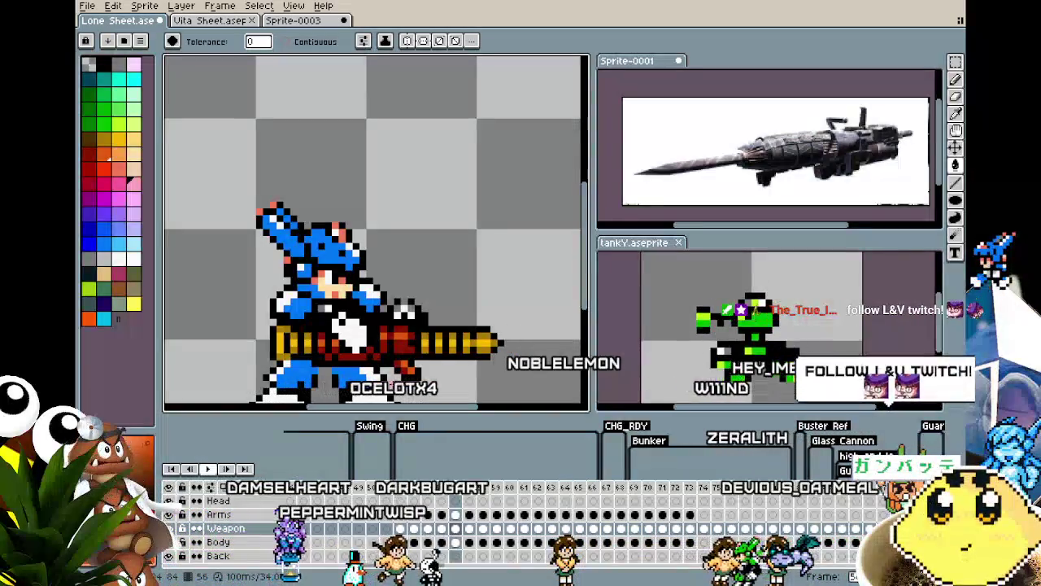
{"action": "key", "text": "period"}
{"action": "key", "text": "period"}
{"action": "key", "text": "period"}
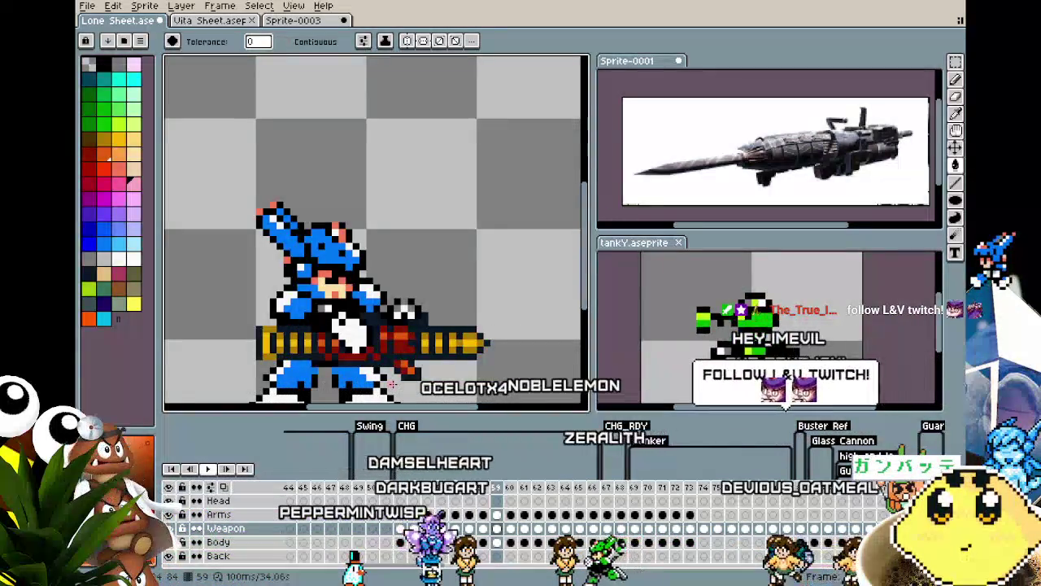
{"action": "key", "text": "period"}
{"action": "key", "text": "period"}
{"action": "key", "text": "period"}
{"action": "key", "text": "period"}
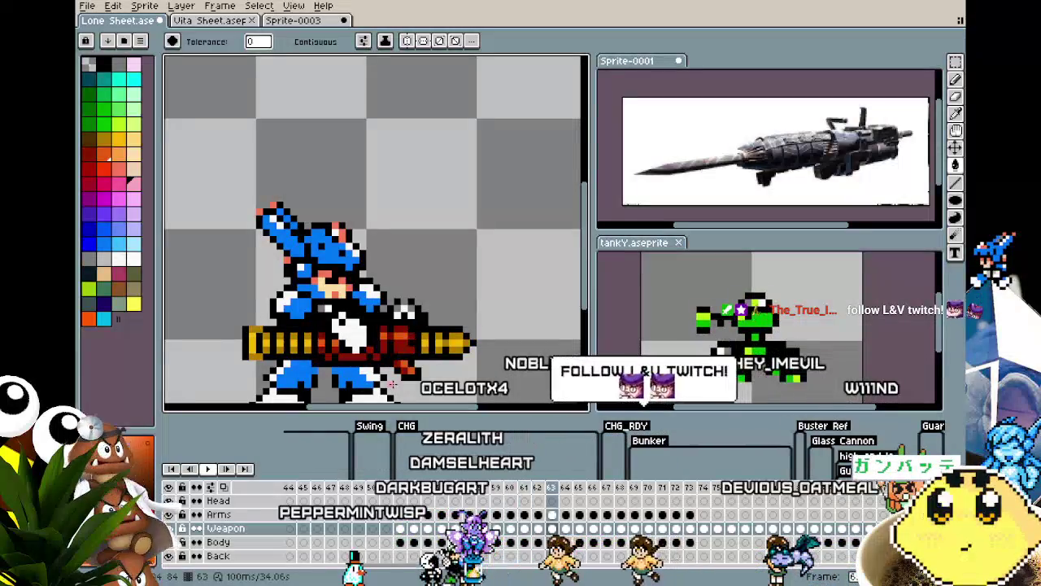
{"action": "key", "text": "period"}
{"action": "key", "text": "period"}
{"action": "key", "text": "period"}
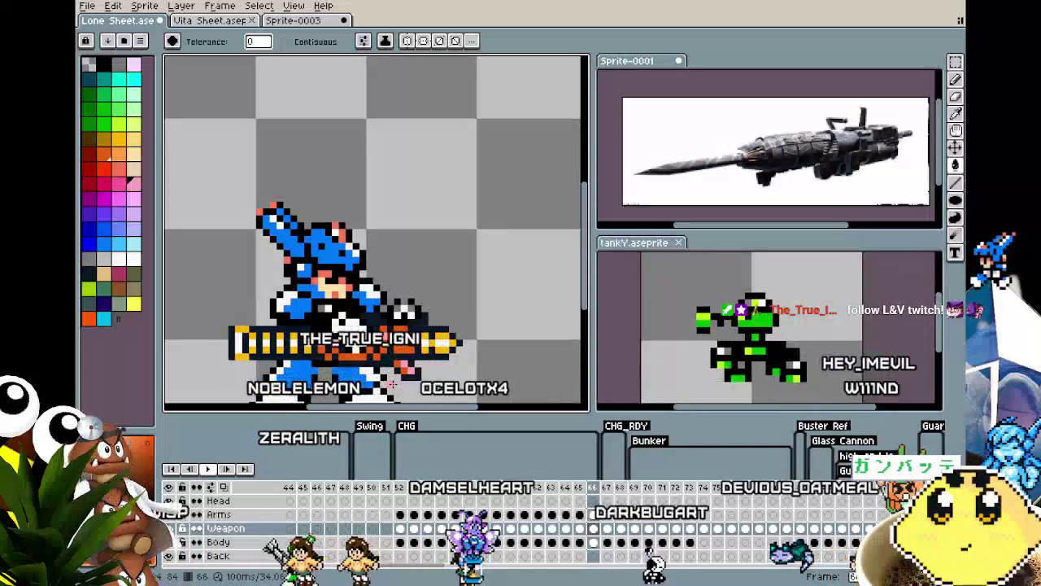
{"action": "key", "text": "comma"}
{"action": "key", "text": "comma"}
{"action": "key", "text": "comma"}
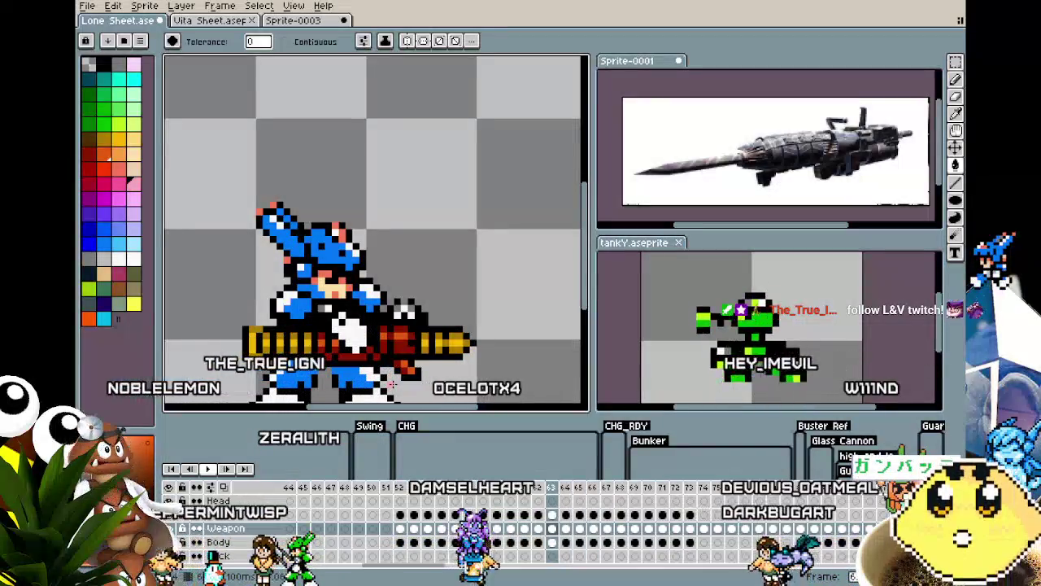
{"action": "key", "text": "comma"}
{"action": "key", "text": "comma"}
{"action": "key", "text": "comma"}
{"action": "key", "text": "comma"}
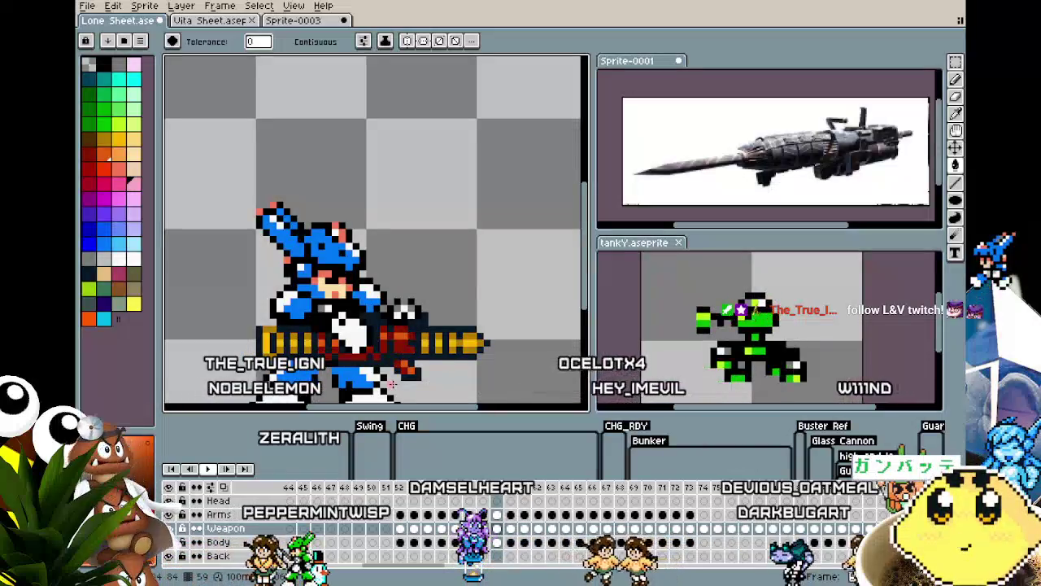
{"action": "key", "text": "comma"}
{"action": "key", "text": "comma"}
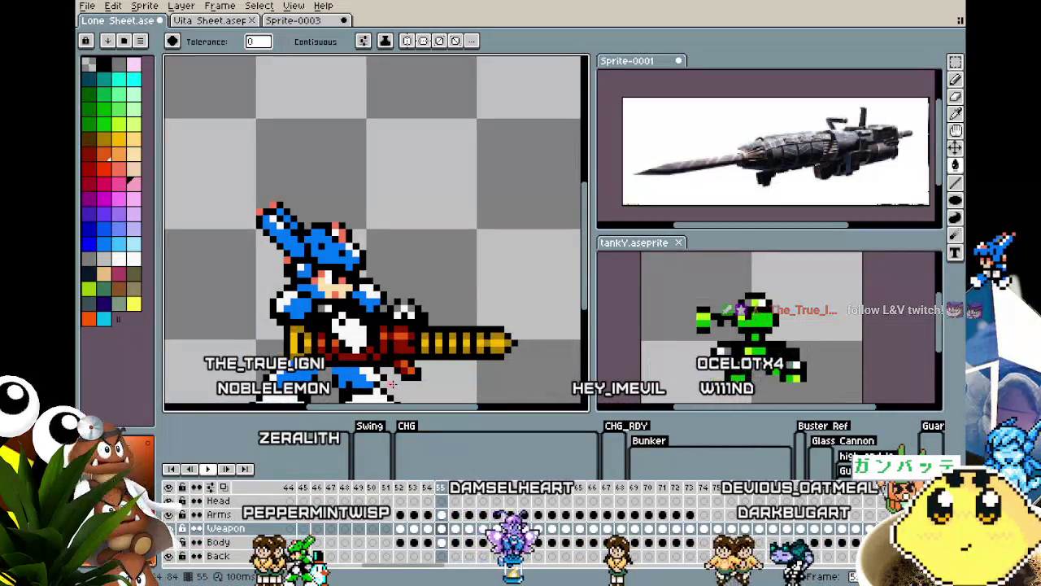
{"action": "key", "text": "comma"}
{"action": "key", "text": "comma"}
{"action": "key", "text": "comma"}
{"action": "key", "text": "period"}
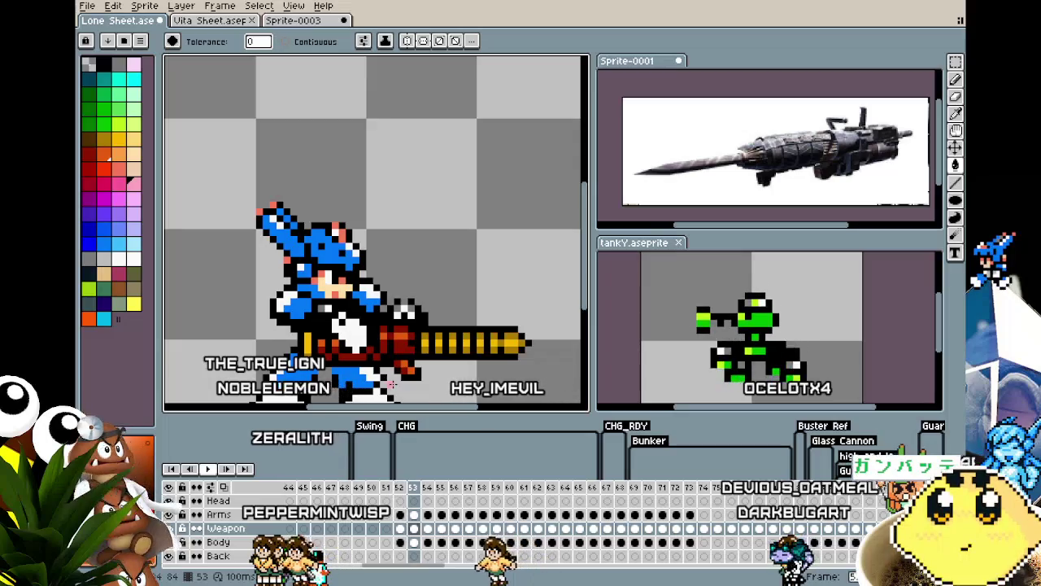
{"action": "key", "text": "period"}
{"action": "key", "text": "period"}
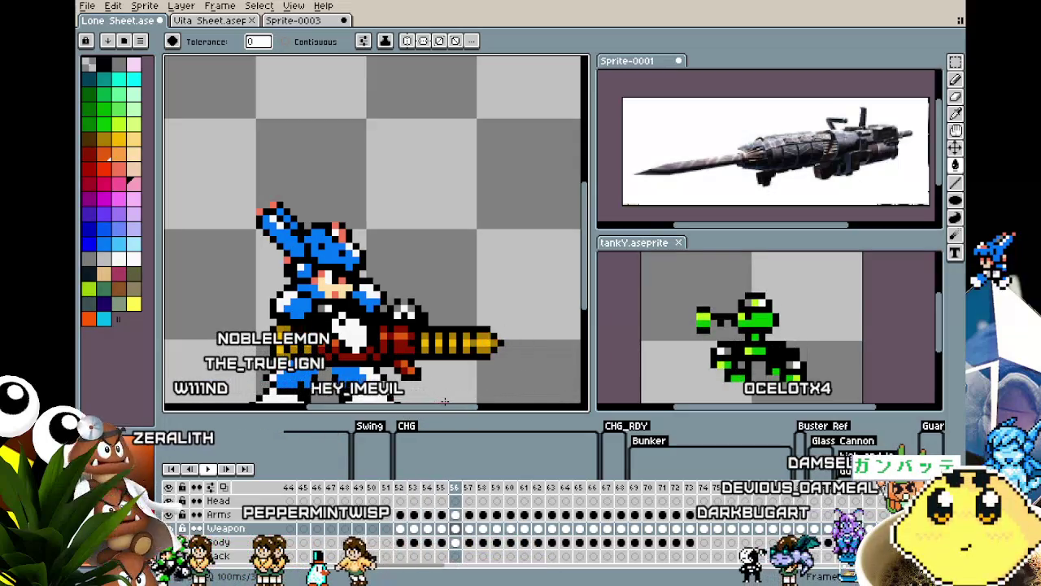
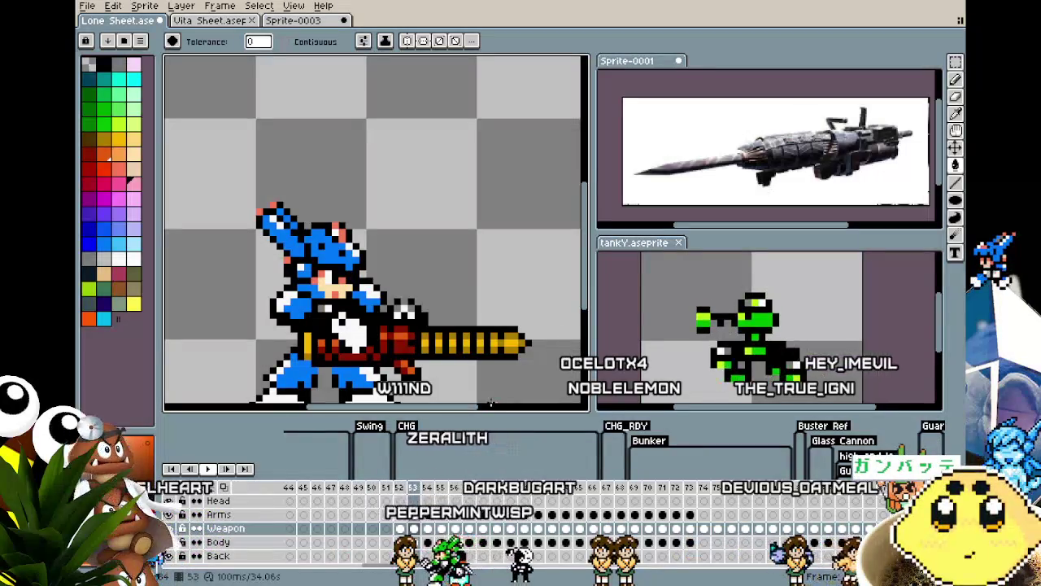
Step between frames 52 and 53 of the CHG sequence to compare weapon poses.
{"action": "key", "text": "Left"}
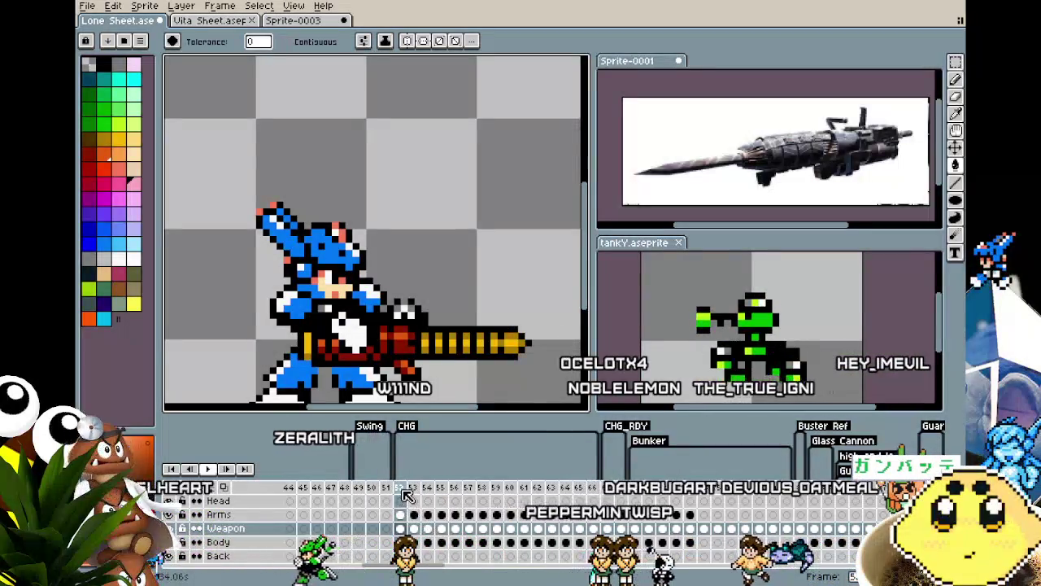
{"action": "right_click", "coordinate": [406, 496]}
{"action": "key", "text": "Escape"}
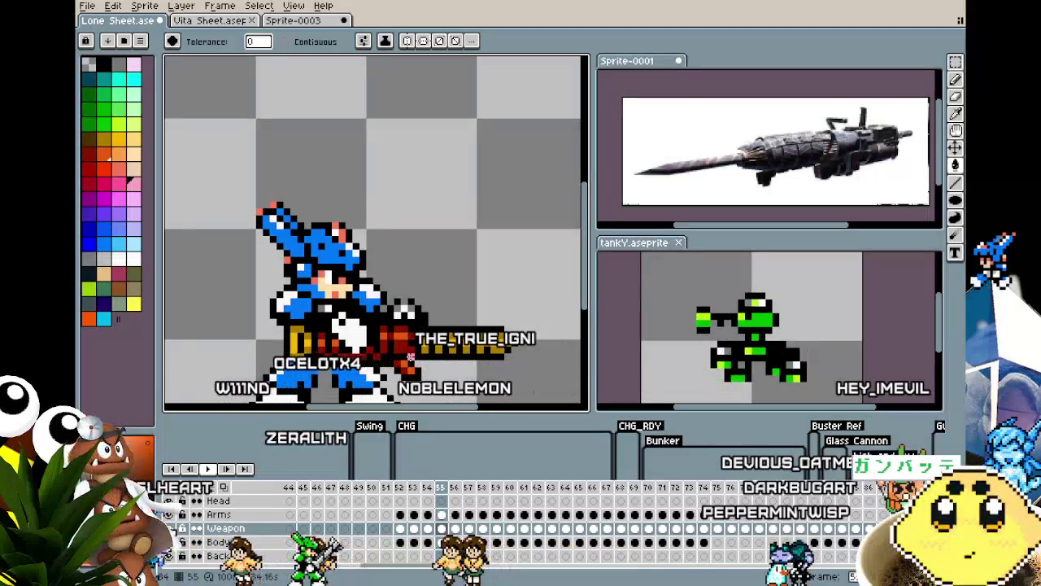
{"action": "key", "text": "Left"}
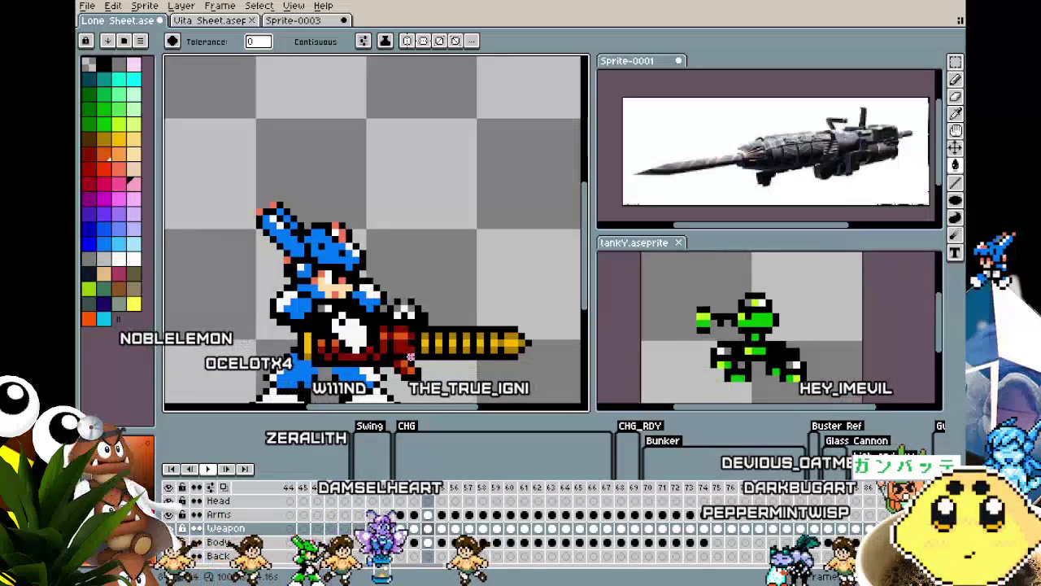
{"action": "key", "text": "Left"}
{"action": "key", "text": "Left"}
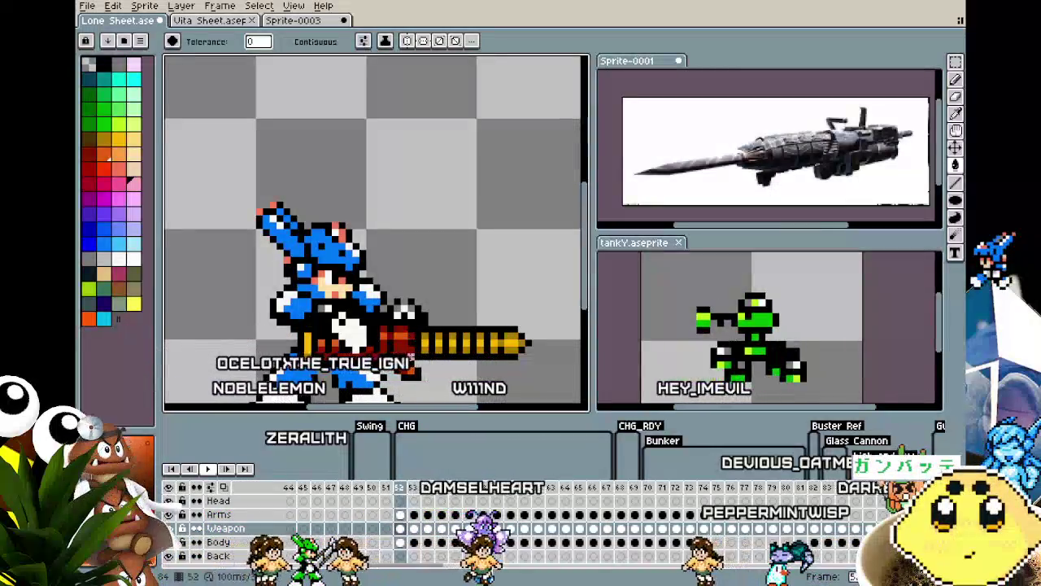
{"action": "key", "text": "Right"}
{"action": "key", "text": "Right"}
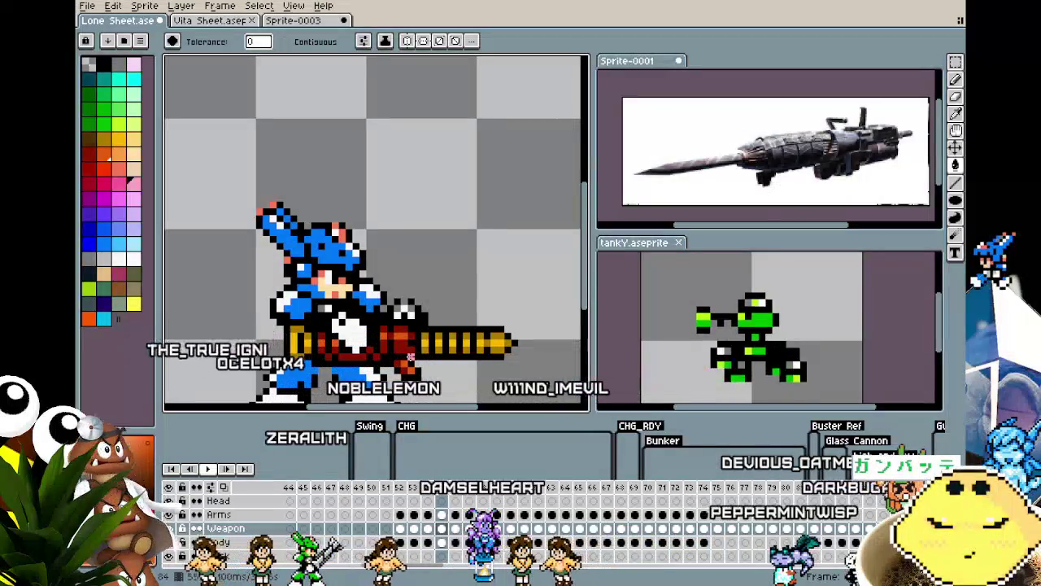
{"action": "key", "text": "Right"}
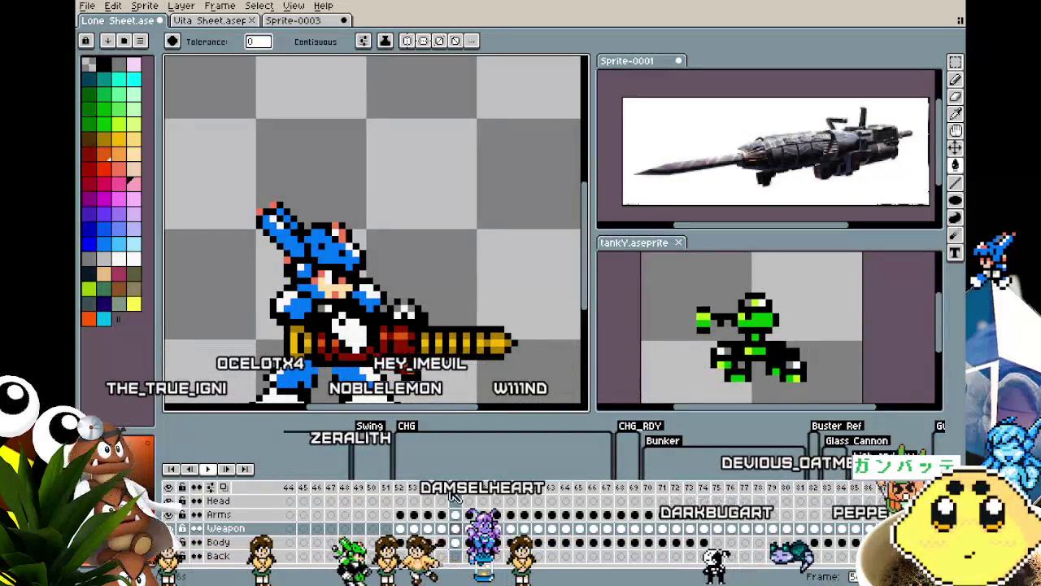
Insert two new frames into the CHG charge sequence around frame 59.
{"action": "right_click", "coordinate": [449, 487]}
{"action": "left_click", "coordinate": [474, 504]}
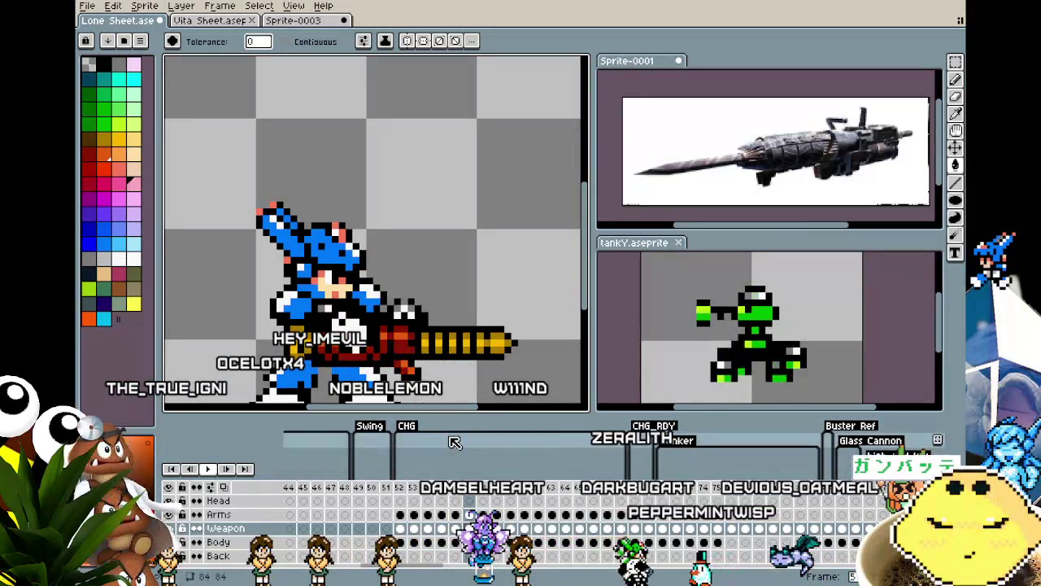
{"action": "right_click", "coordinate": [486, 498]}
{"action": "left_click", "coordinate": [506, 503]}
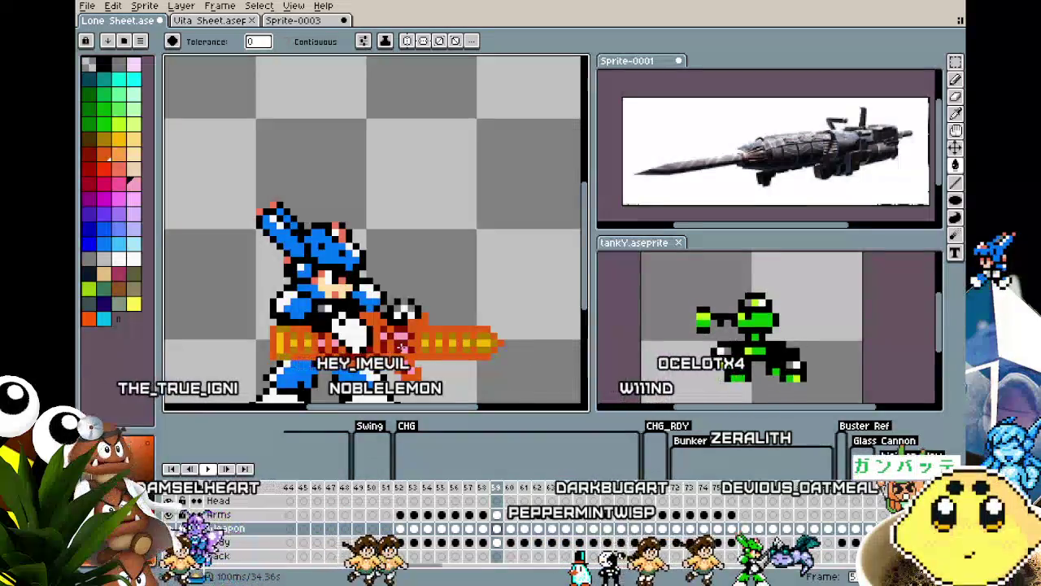
{"action": "key", "text": "Right"}
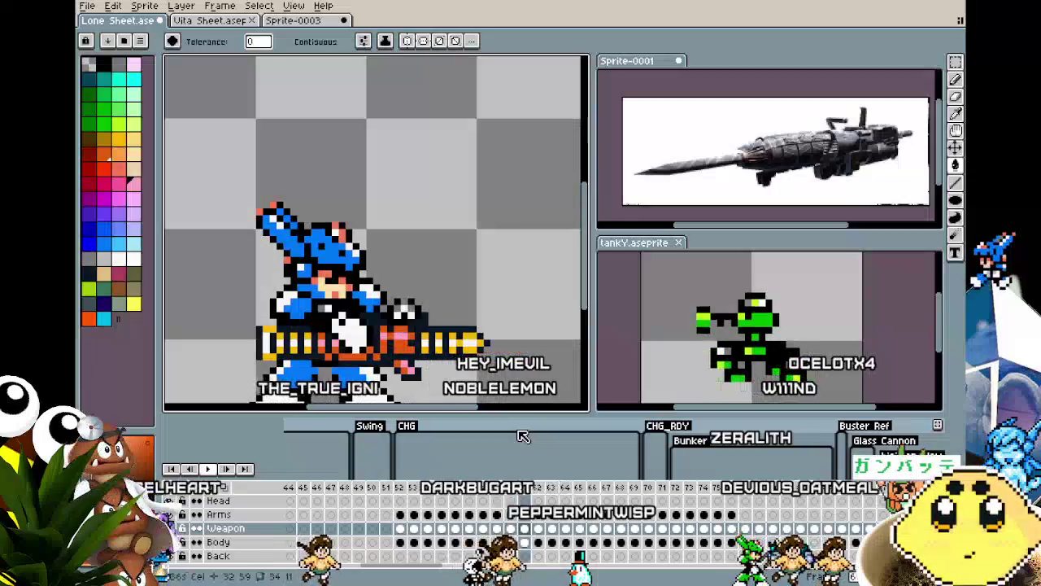
Step through CHG frames 60–63, jump back to the sequence start, and return to frame 53.
{"action": "key", "text": "Right"}
{"action": "key", "text": "Right"}
{"action": "key", "text": "Left"}
{"action": "key", "text": "Left"}
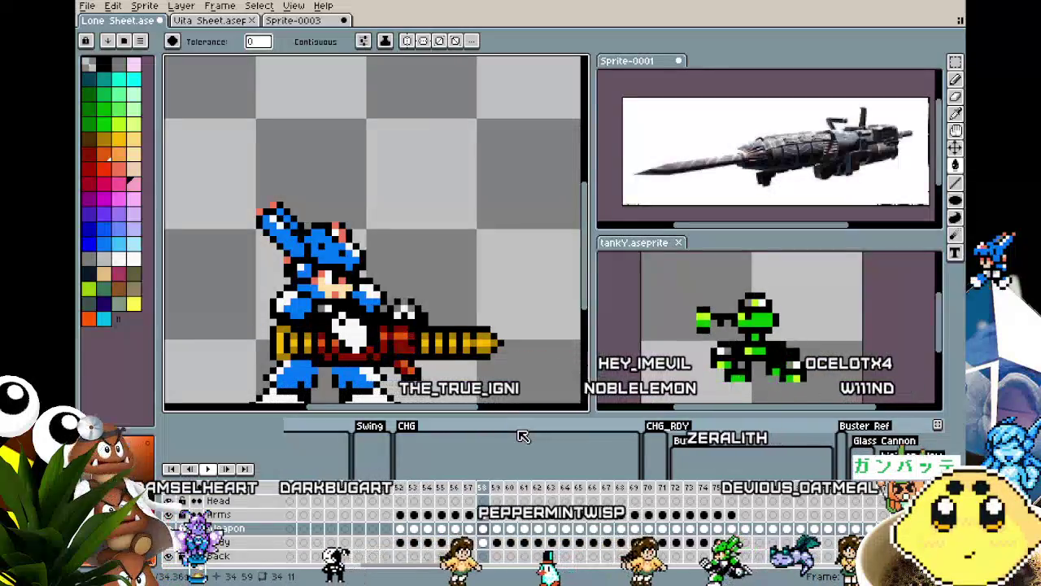
{"action": "key", "text": "Right"}
{"action": "key", "text": "Right"}
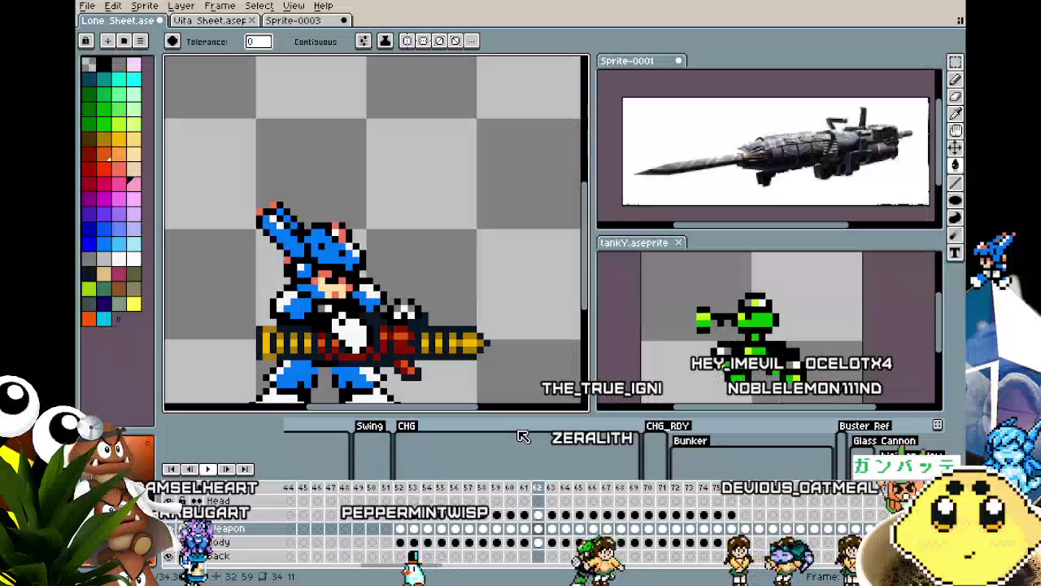
{"action": "key", "text": "Right"}
{"action": "key", "text": "Right"}
{"action": "key", "text": "Right"}
{"action": "key", "text": "Right"}
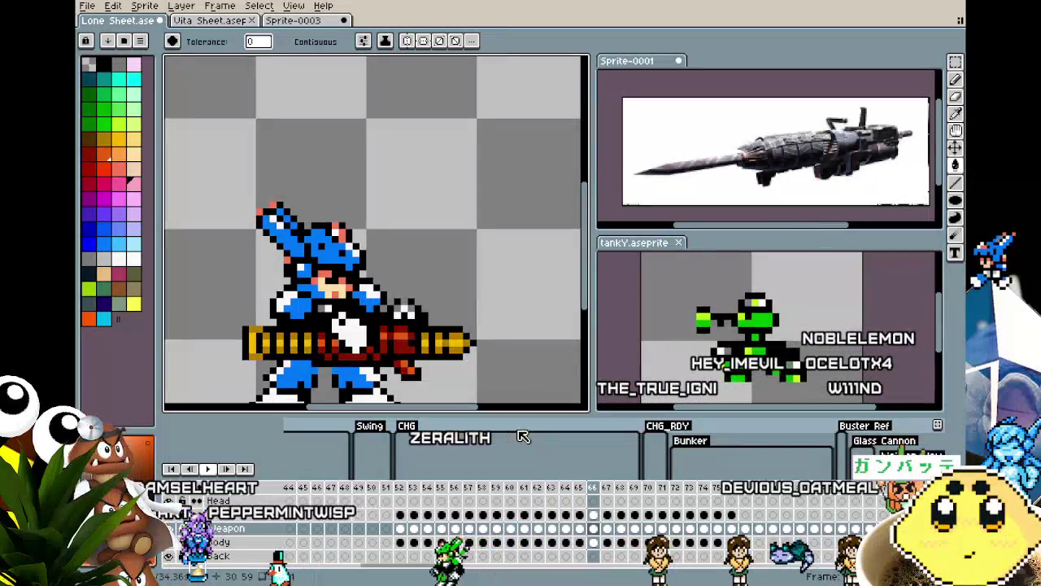
{"action": "key", "text": "Right"}
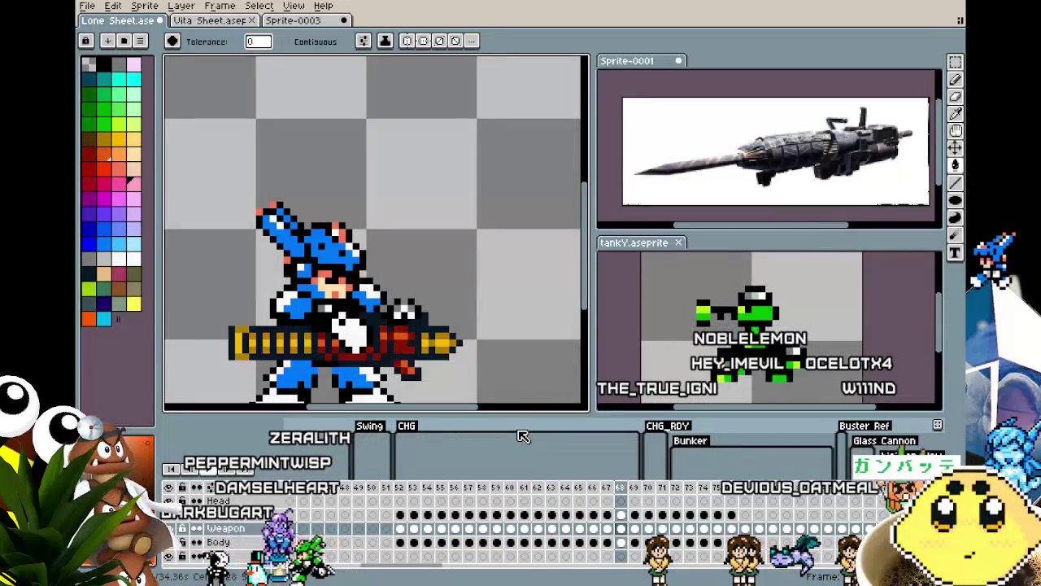
{"action": "key", "text": "Left"}
{"action": "key", "text": "Home"}
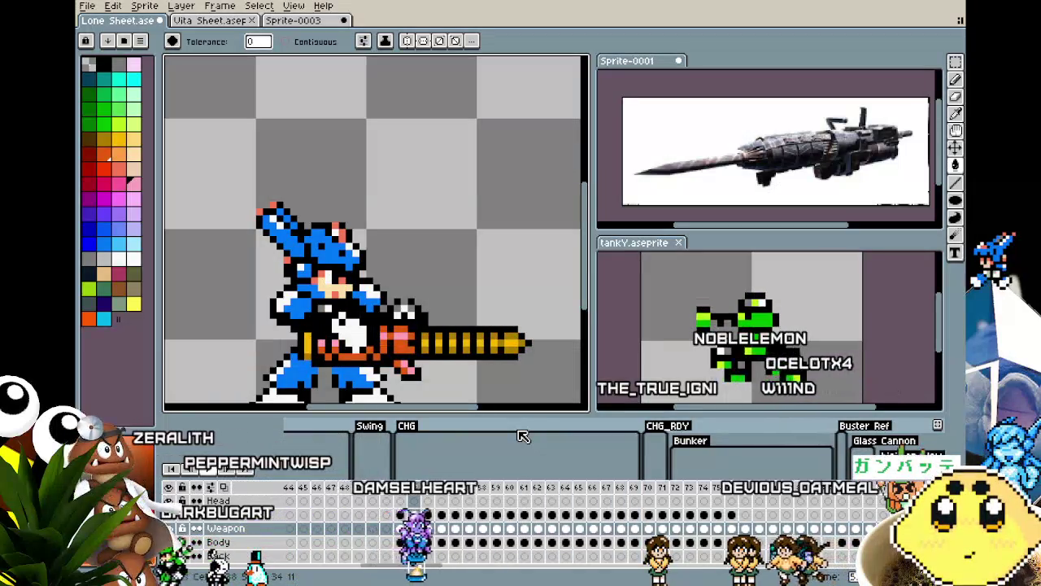
{"action": "key", "text": "Right"}
{"action": "key", "text": "Right"}
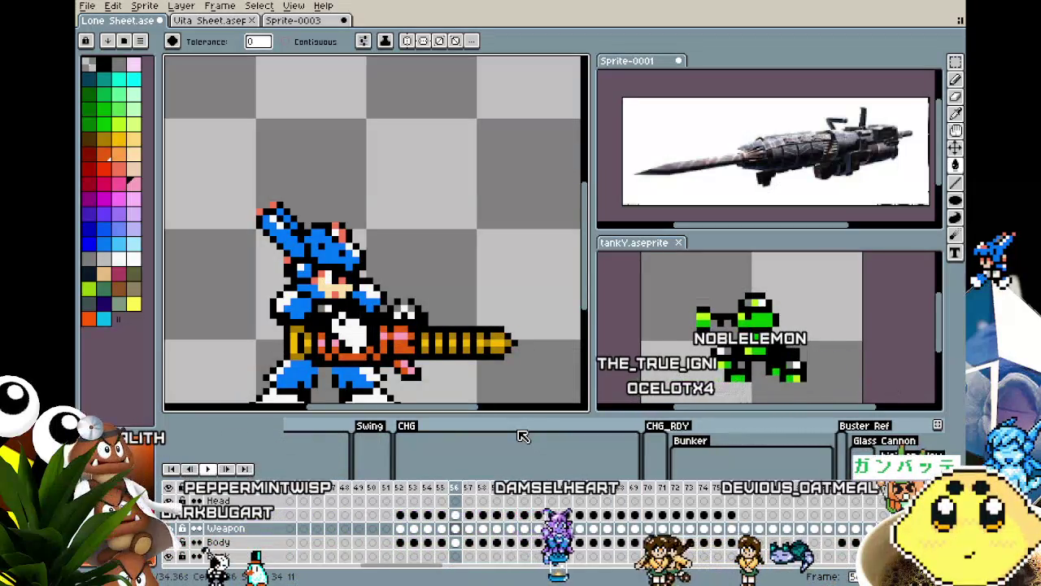
{"action": "key", "text": "Right"}
{"action": "key", "text": "Right"}
{"action": "key", "text": "Right"}
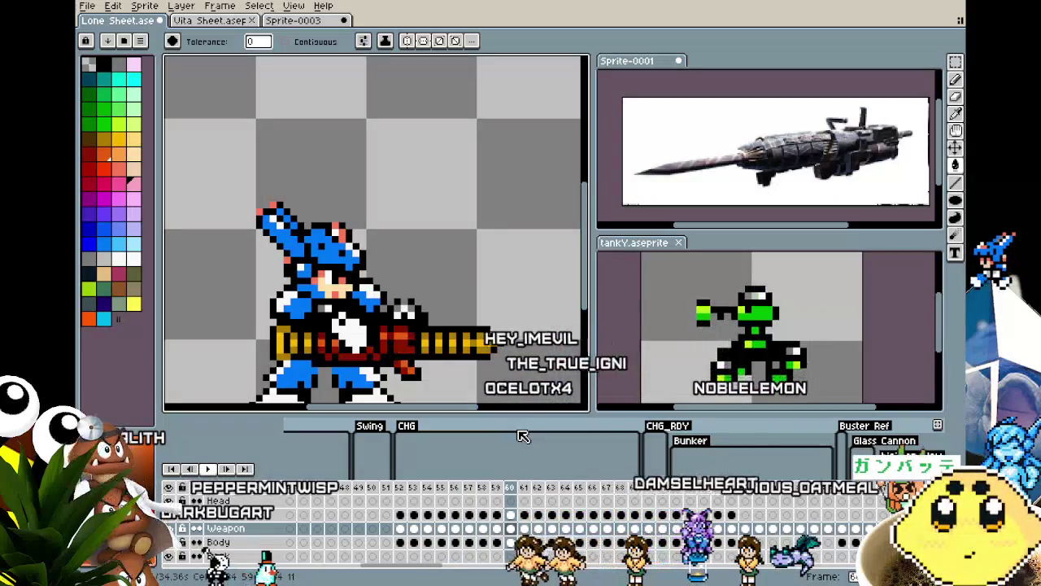
{"action": "key", "text": "Right"}
{"action": "key", "text": "Right"}
{"action": "key", "text": "Left"}
{"action": "key", "text": "Left"}
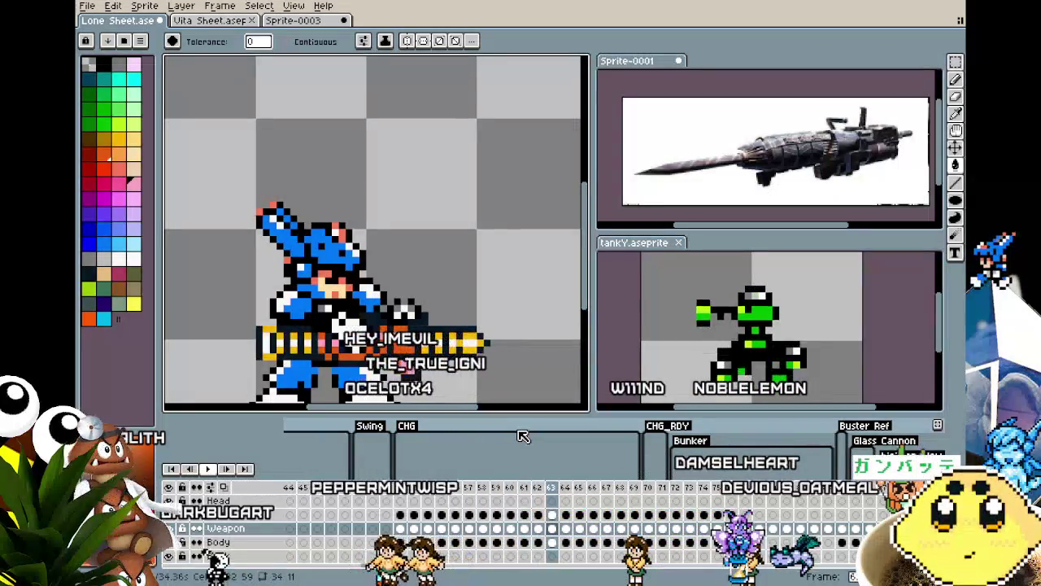
{"action": "key", "text": "Left"}
{"action": "key", "text": "Left"}
{"action": "key", "text": "Left"}
{"action": "key", "text": "Left"}
{"action": "key", "text": "Left"}
{"action": "key", "text": "Left"}
{"action": "key", "text": "Left"}
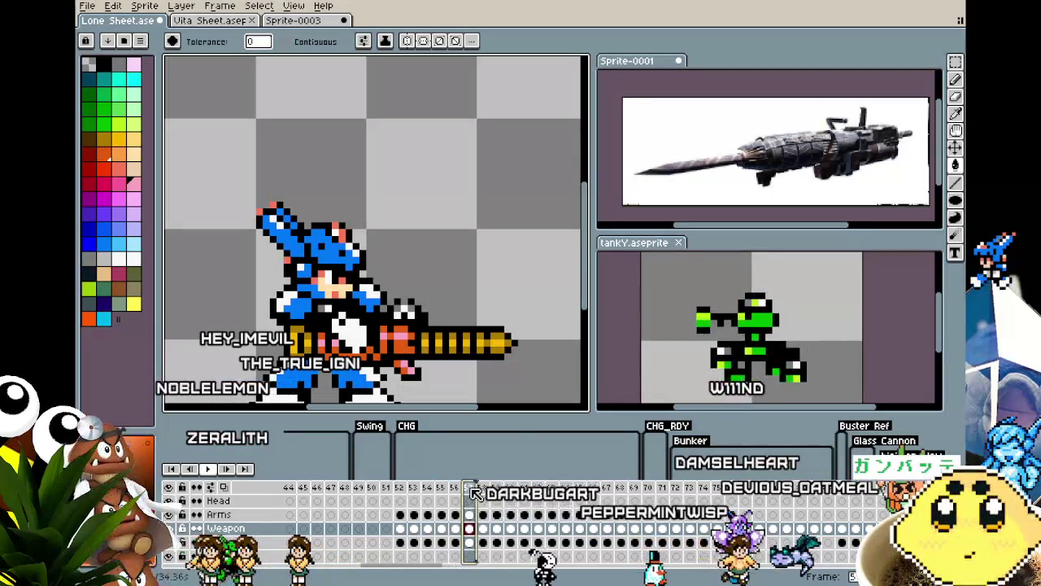
Advance frame by frame from 53 past 62 to a later charge frame, then bring up its frame options.
{"action": "key", "text": "Right"}
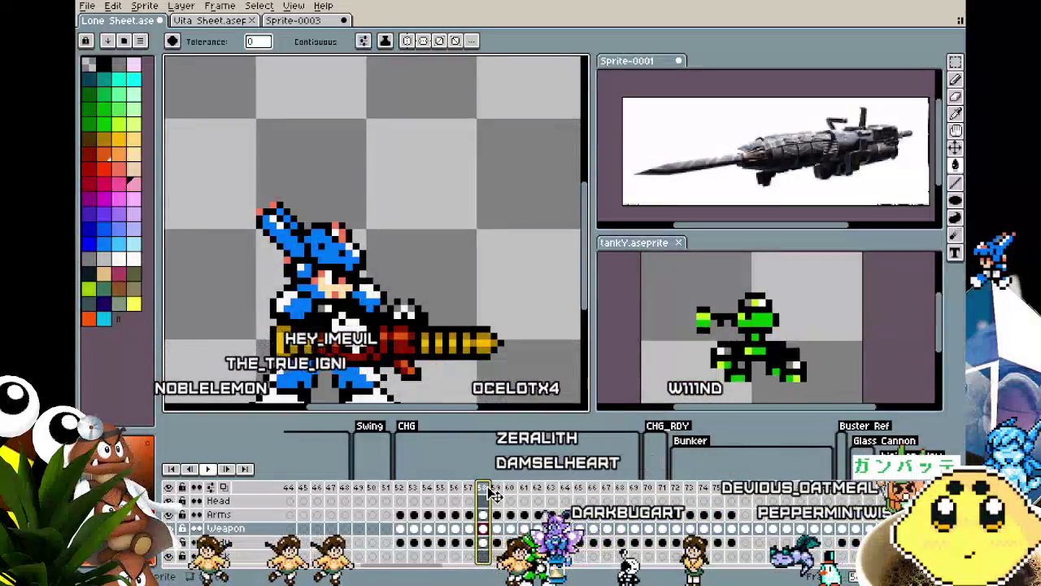
{"action": "key", "text": "Right"}
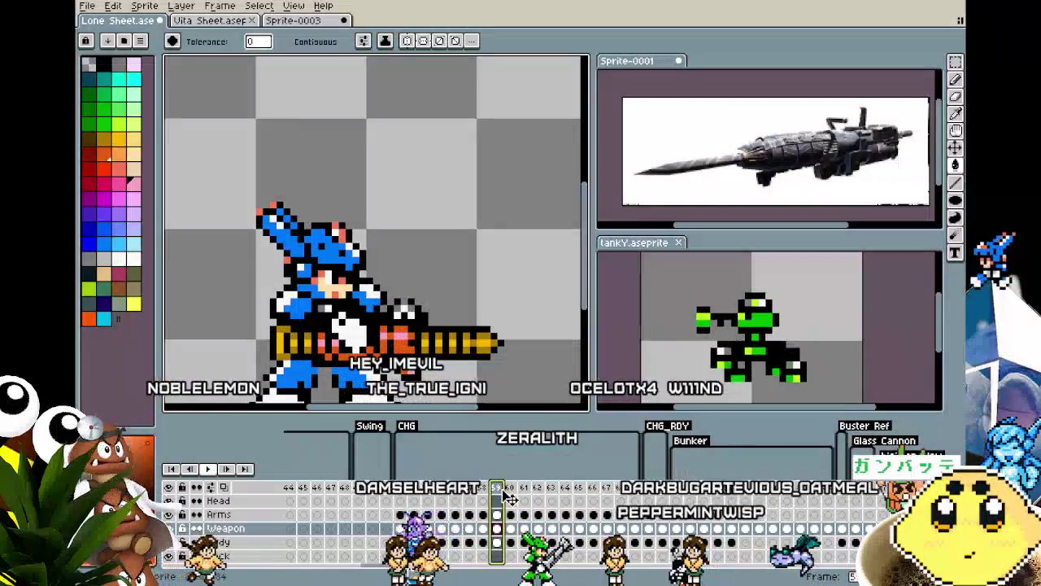
{"action": "key", "text": "Right"}
{"action": "key", "text": "Right"}
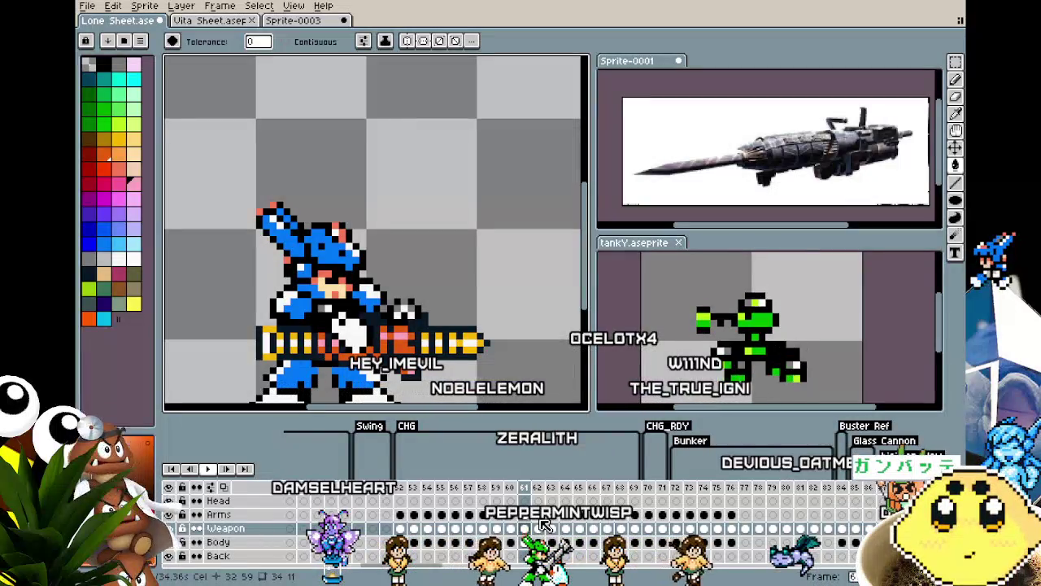
{"action": "key", "text": "Right"}
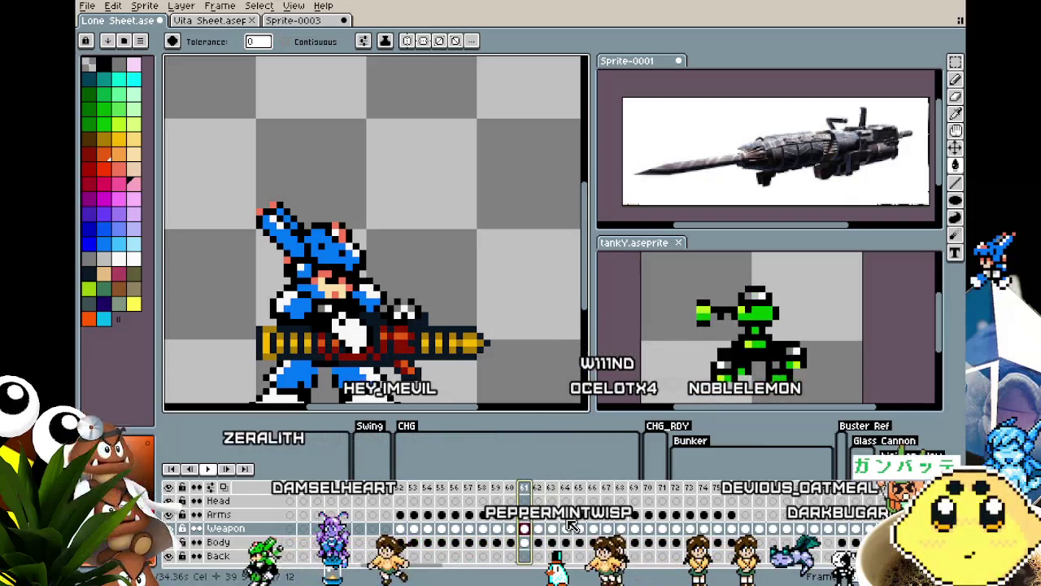
{"action": "key", "text": "Right"}
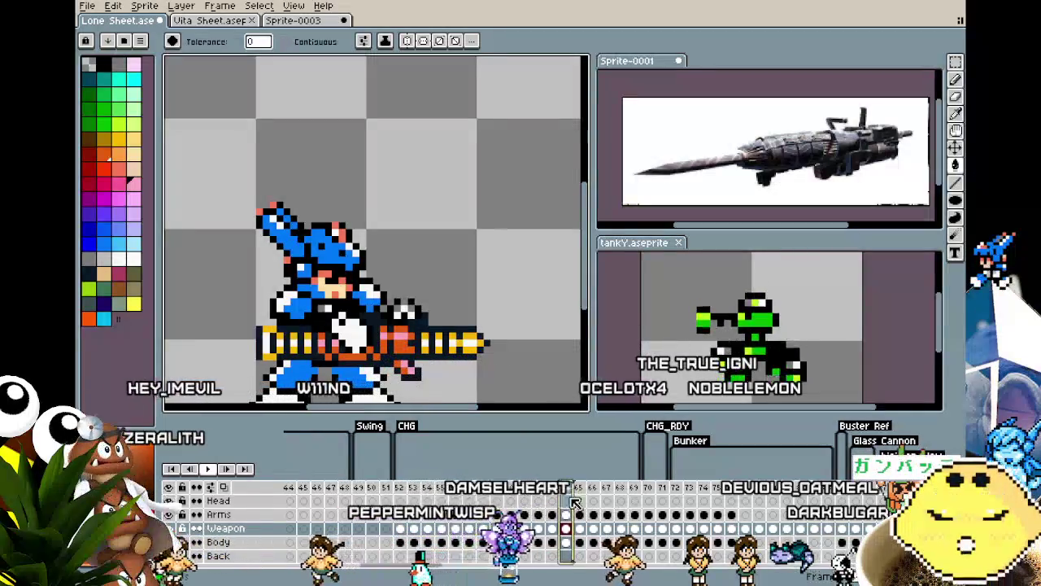
{"action": "key", "text": "Right"}
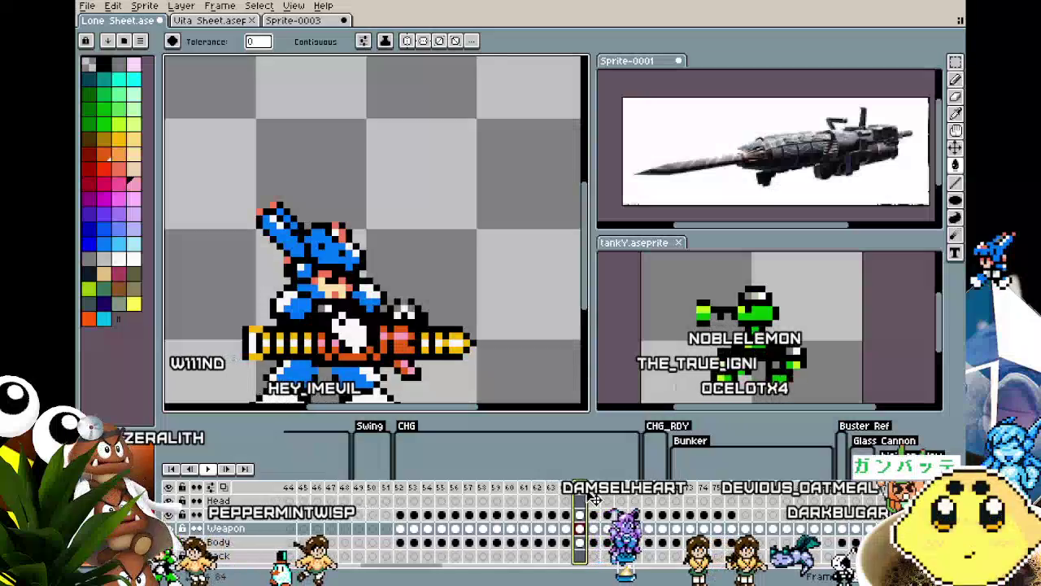
{"action": "key", "text": "Right"}
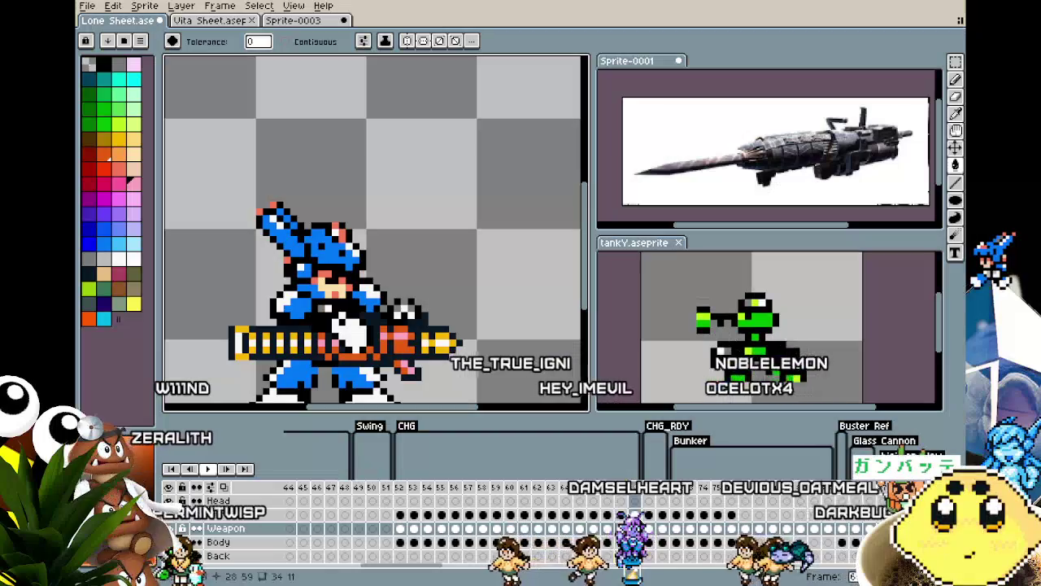
{"action": "key", "text": "Right"}
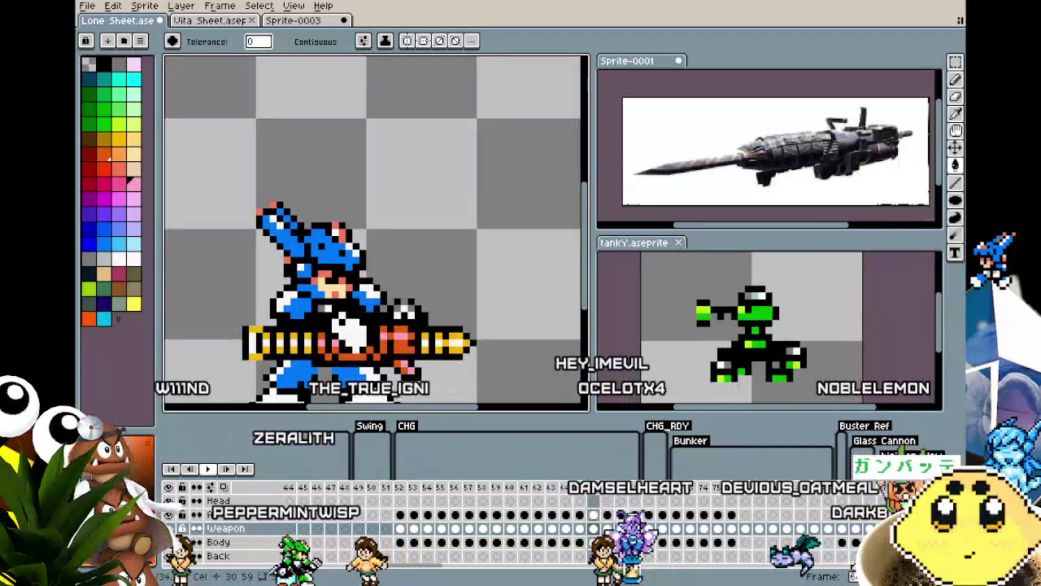
{"action": "right_click", "coordinate": [643, 492]}
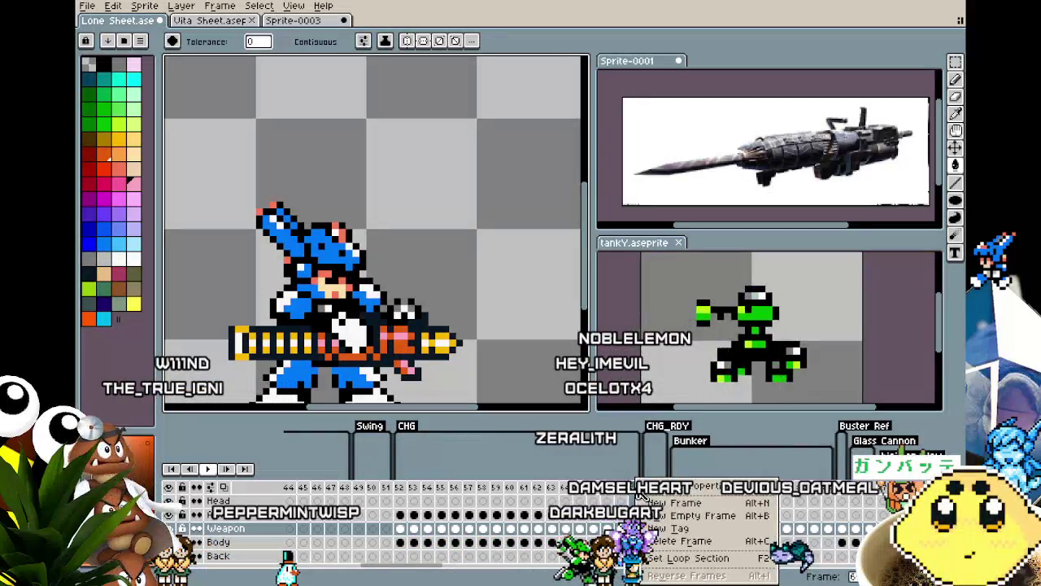
Insert a new frame after the current one and flip between neighbouring frames to compare the gun.
{"action": "left_click", "coordinate": [648, 502]}
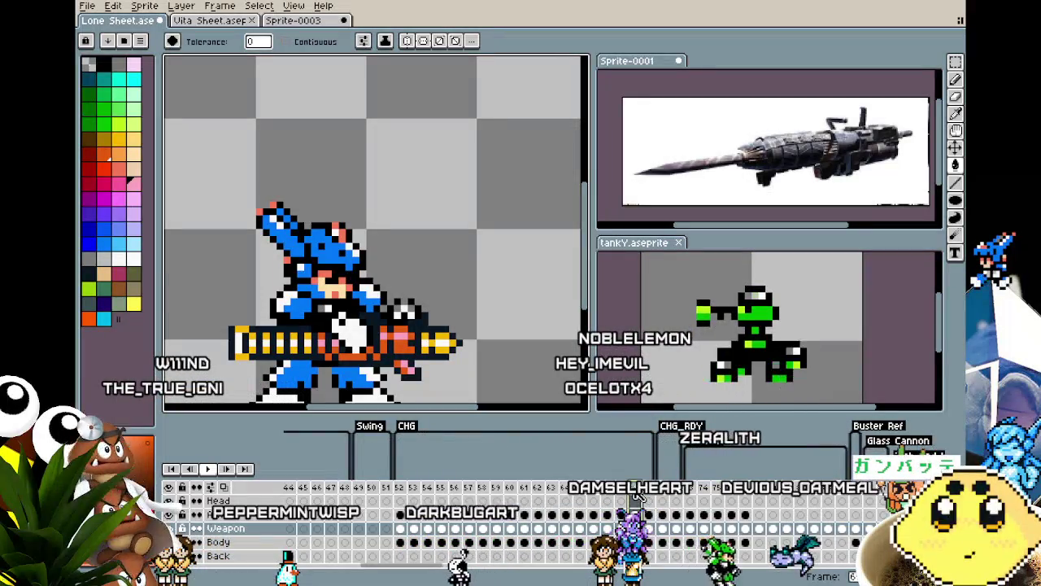
{"action": "scroll", "coordinate": [399, 345], "scroll_direction": "up", "scroll_amount": 2}
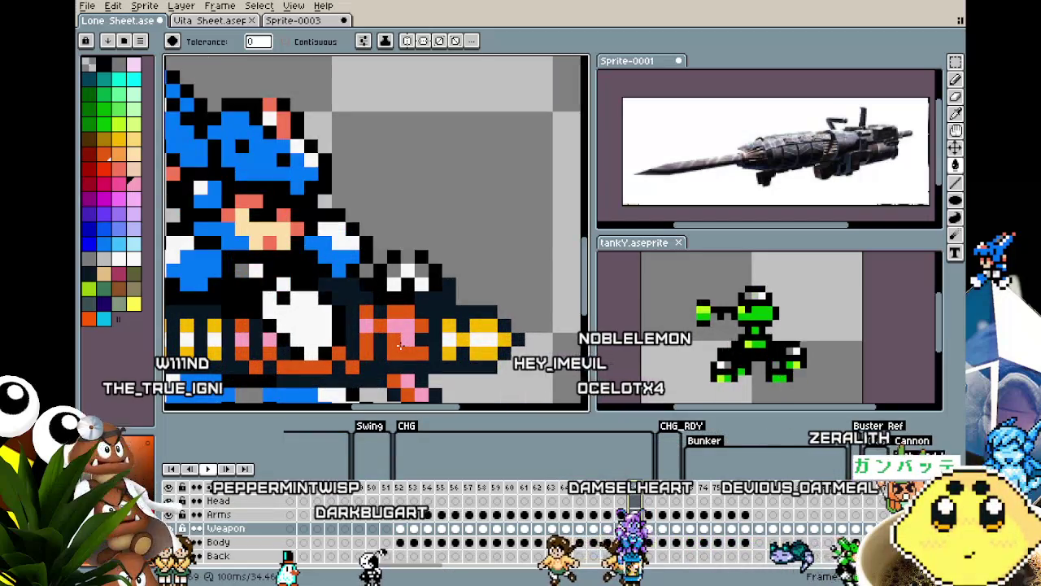
{"action": "key", "text": "Left"}
{"action": "key", "text": "Right"}
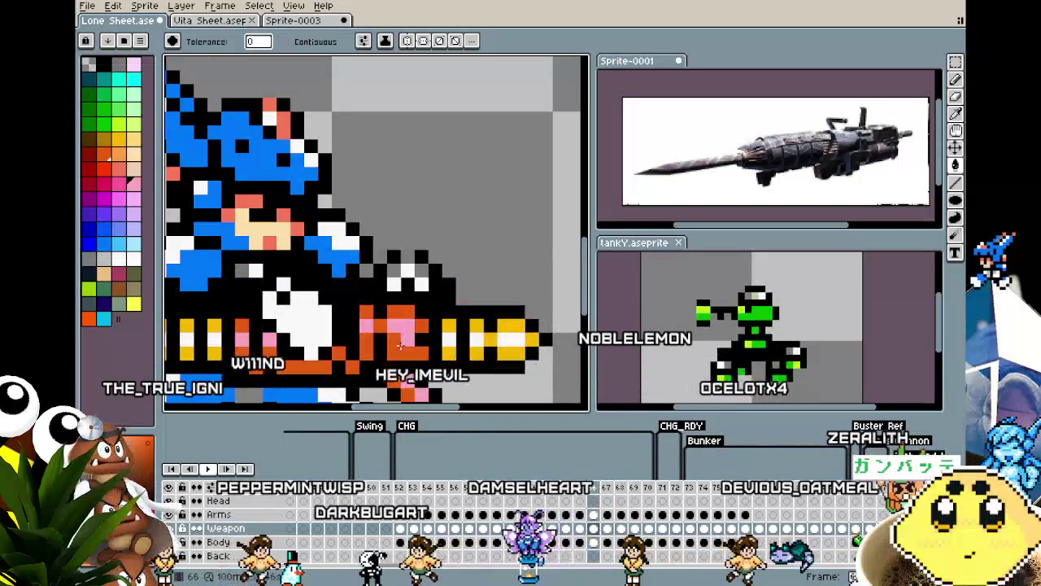
{"action": "key", "text": "Left"}
{"action": "key", "text": "Right"}
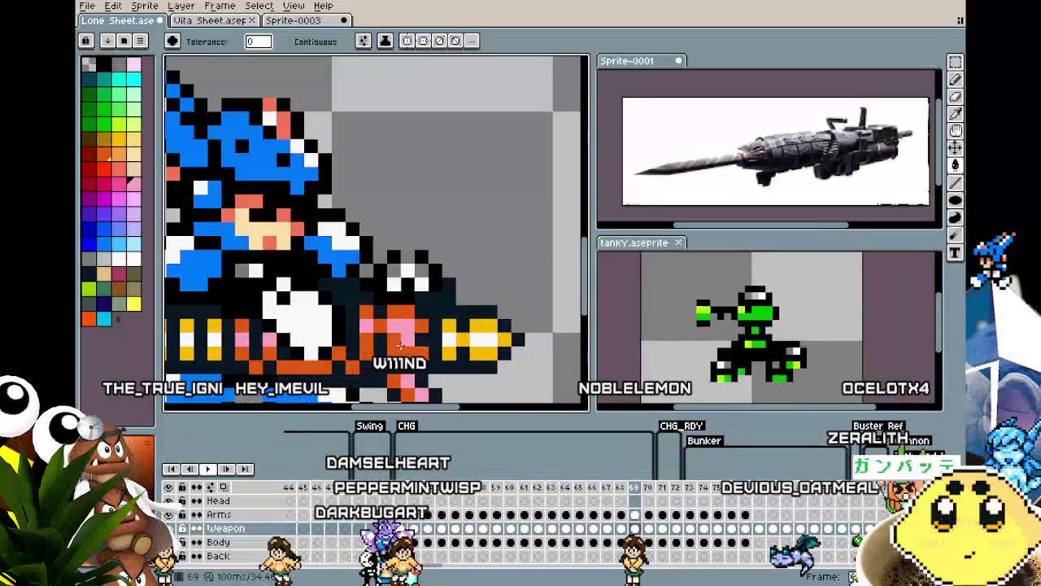
Flip between frames 68 and 69, zoom out to show the whole character, and step back to 63.
{"action": "key", "text": "Right"}
{"action": "key", "text": "Right"}
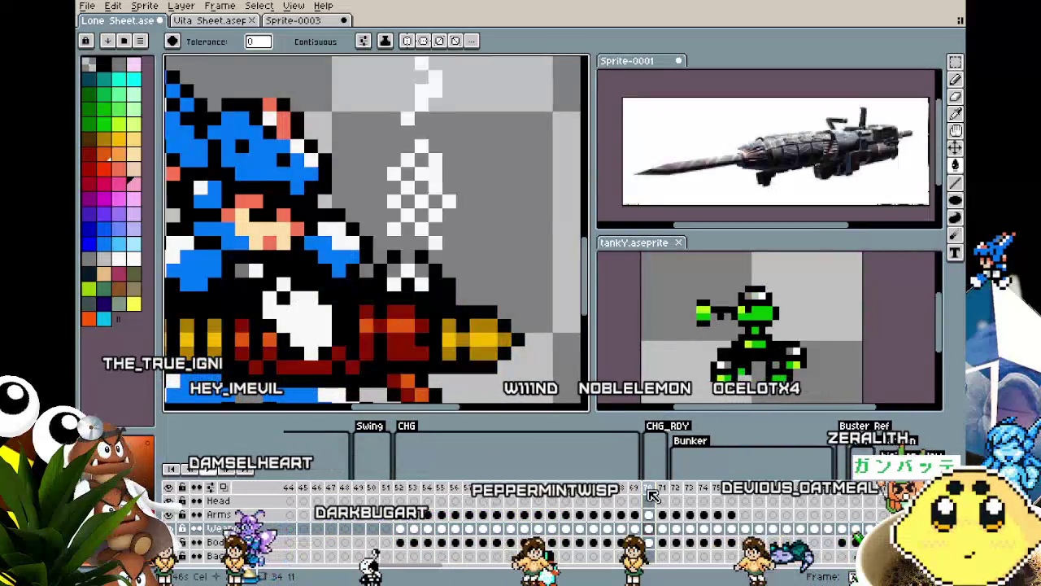
{"action": "key", "text": "Left"}
{"action": "key", "text": "Left"}
{"action": "key", "text": "Right"}
{"action": "key", "text": "Left"}
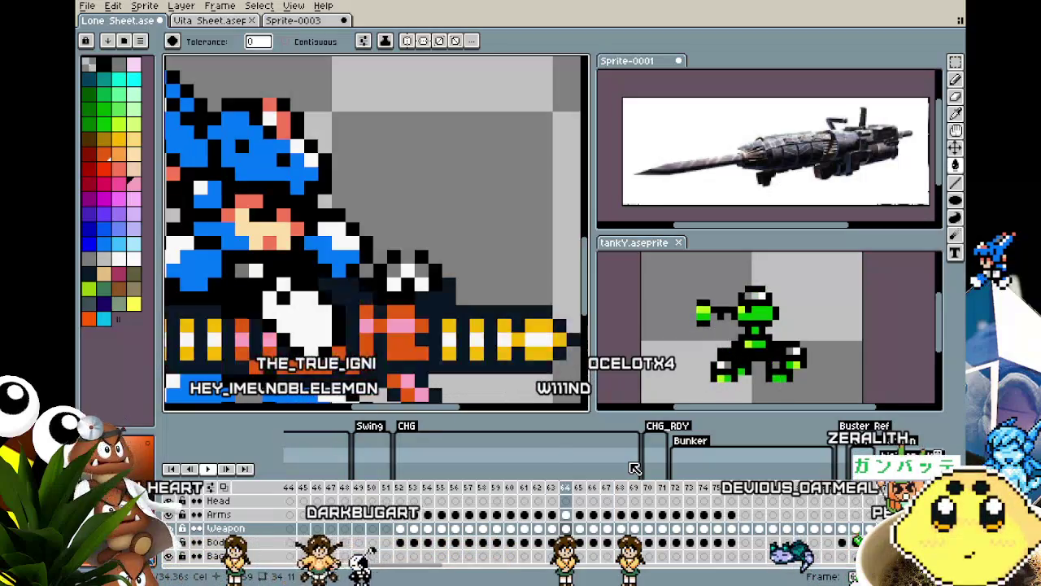
{"action": "scroll", "coordinate": [527, 370], "scroll_direction": "down", "scroll_amount": 2}
{"action": "key", "text": "Left"}
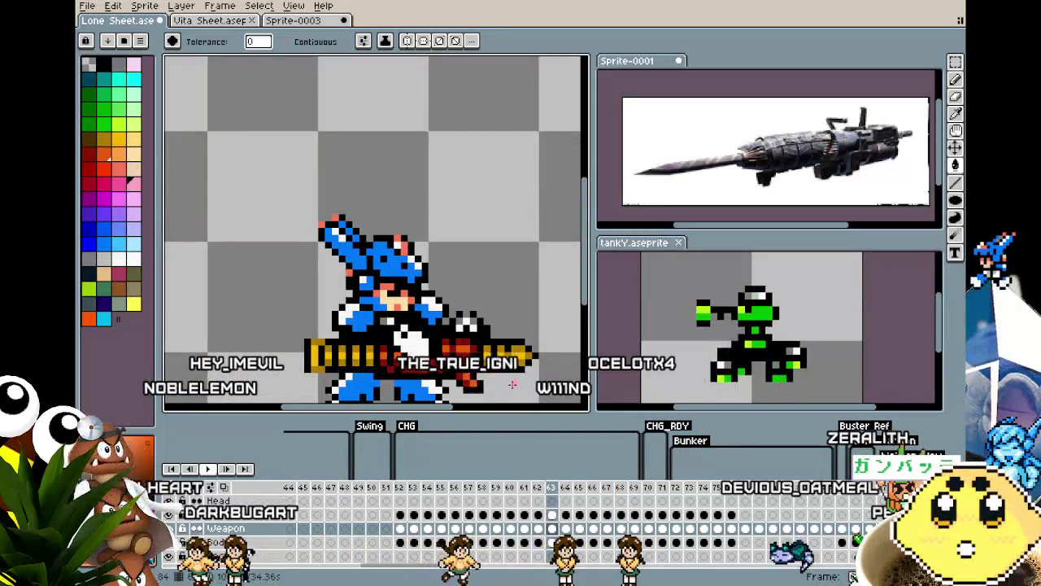
Step back to frame 53, switch to the Magic Wand, and advance through the firing frames to 65.
{"action": "key", "text": "Left"}
{"action": "key", "text": "Left"}
{"action": "key", "text": "Left"}
{"action": "key", "text": "Left"}
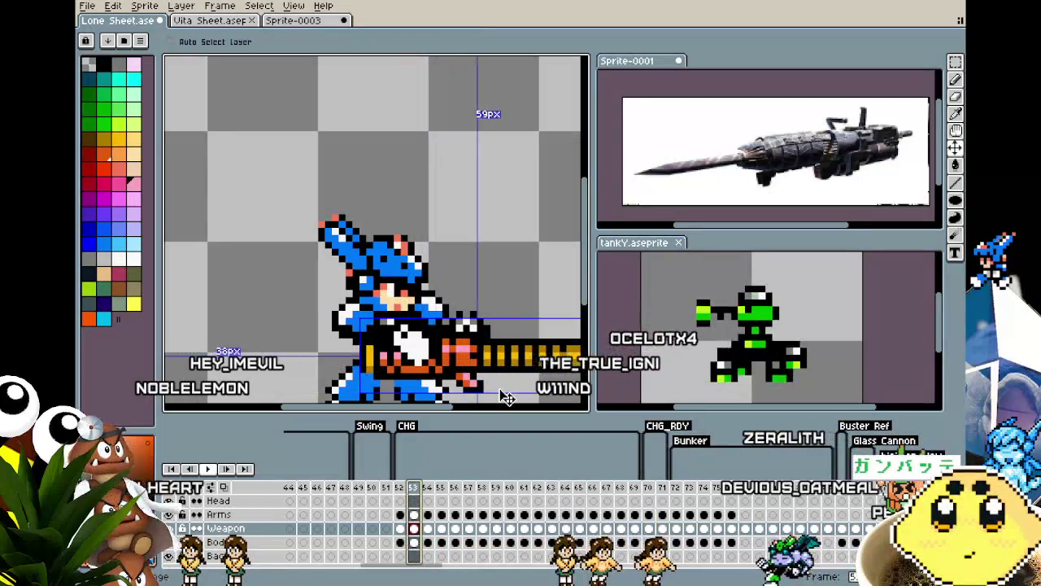
{"action": "key", "text": "Left"}
{"action": "key", "text": "Left"}
{"action": "key", "text": "Left"}
{"action": "key", "text": "Left"}
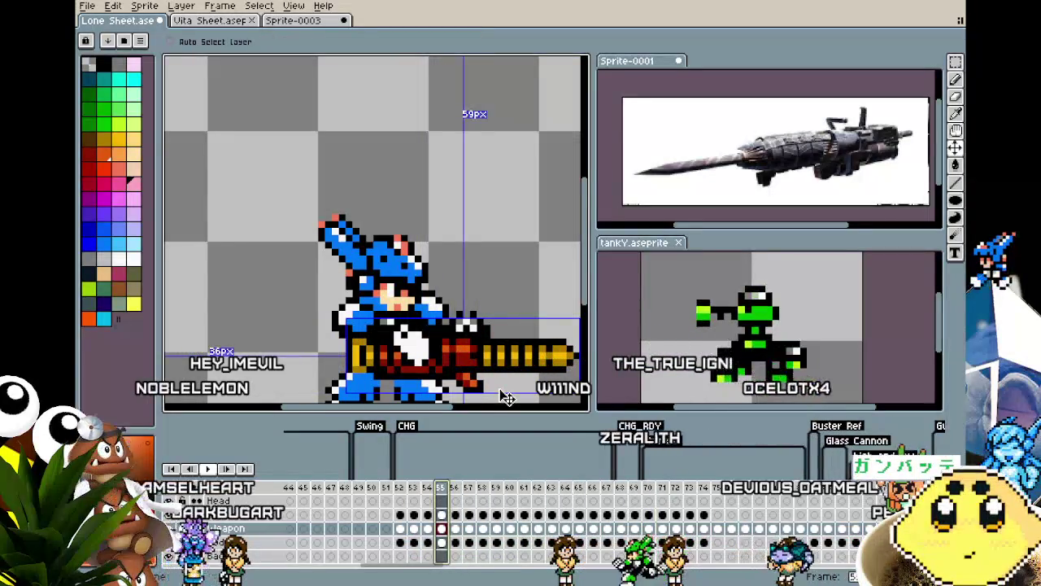
{"action": "key", "text": "Left"}
{"action": "key", "text": "Left"}
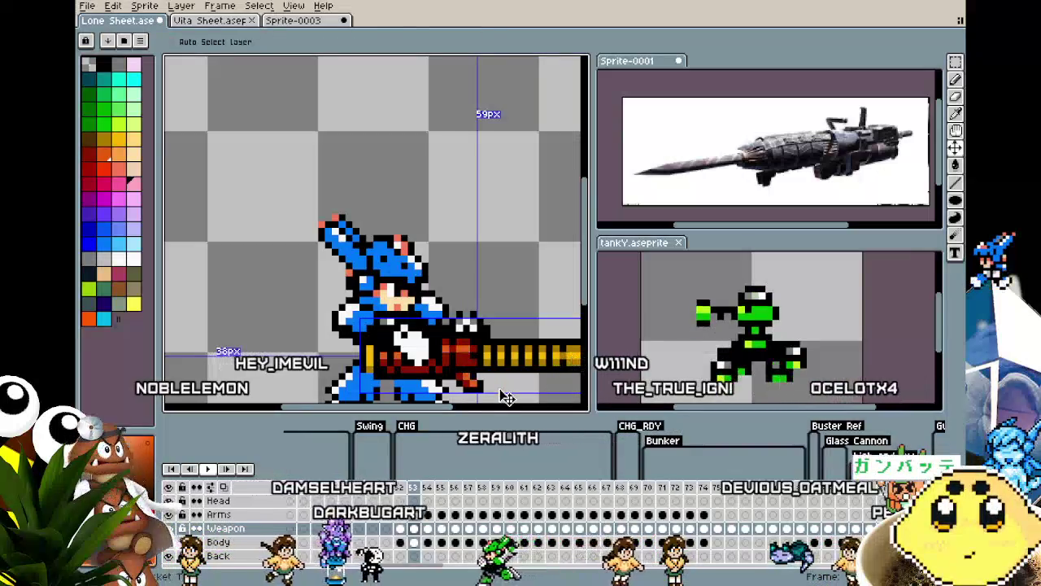
{"action": "key", "text": "w"}
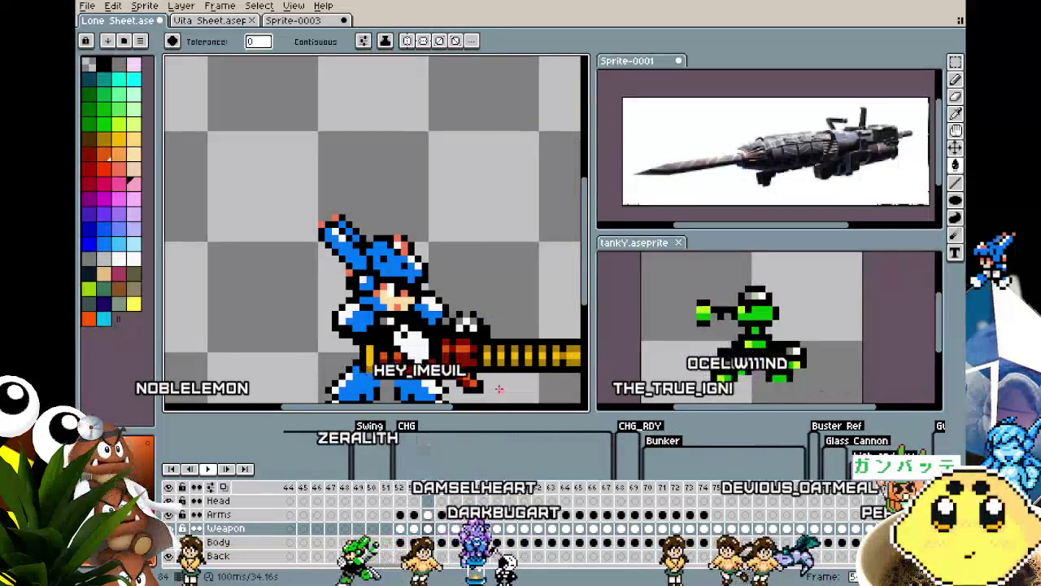
{"action": "key", "text": "Right"}
{"action": "key", "text": "Right"}
{"action": "key", "text": "Right"}
{"action": "key", "text": "Right"}
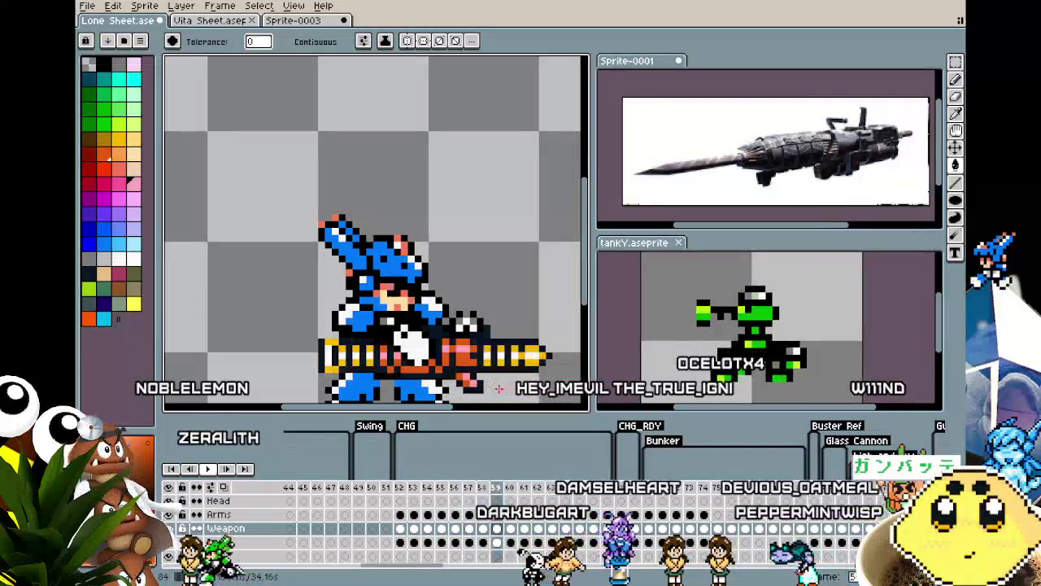
{"action": "key", "text": "Right"}
{"action": "key", "text": "Right"}
{"action": "key", "text": "Right"}
{"action": "key", "text": "Right"}
{"action": "key", "text": "Right"}
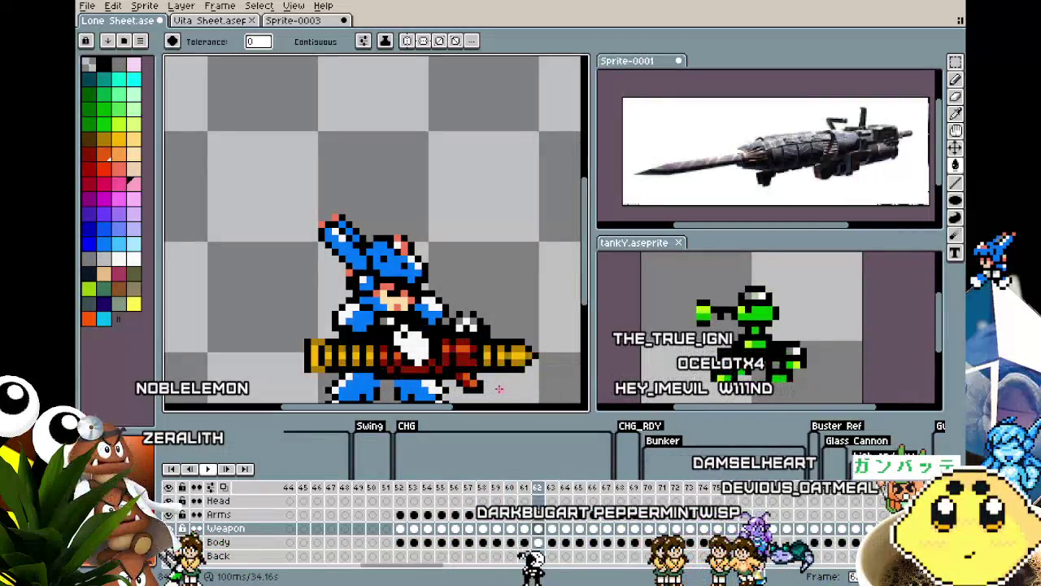
{"action": "key", "text": "Right"}
{"action": "key", "text": "Right"}
{"action": "key", "text": "Right"}
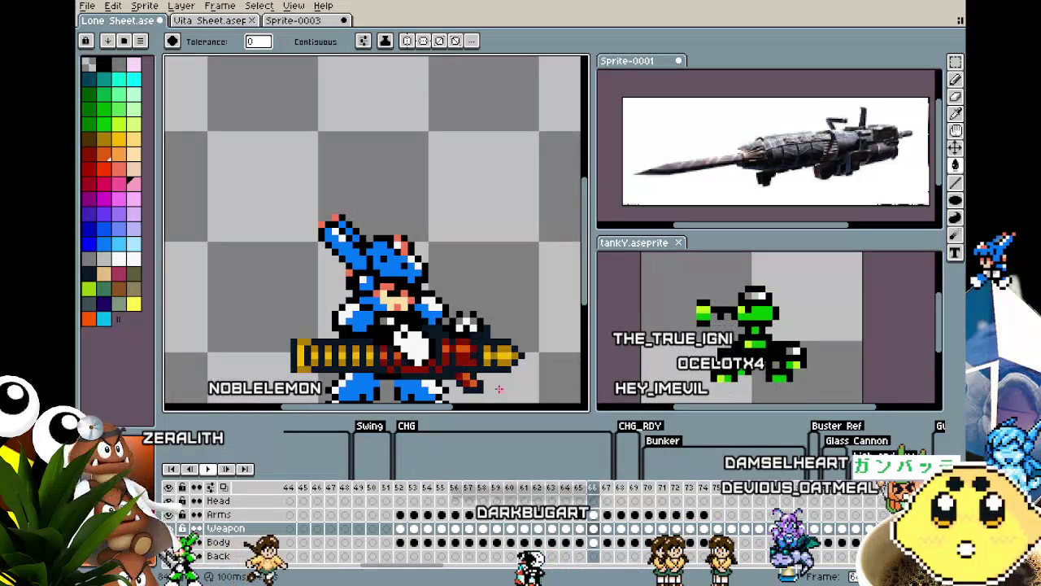
{"action": "key", "text": "Right"}
Play the animation with the character centred to check the smoke and recoil, then restart playback.
{"action": "key", "text": "Return"}
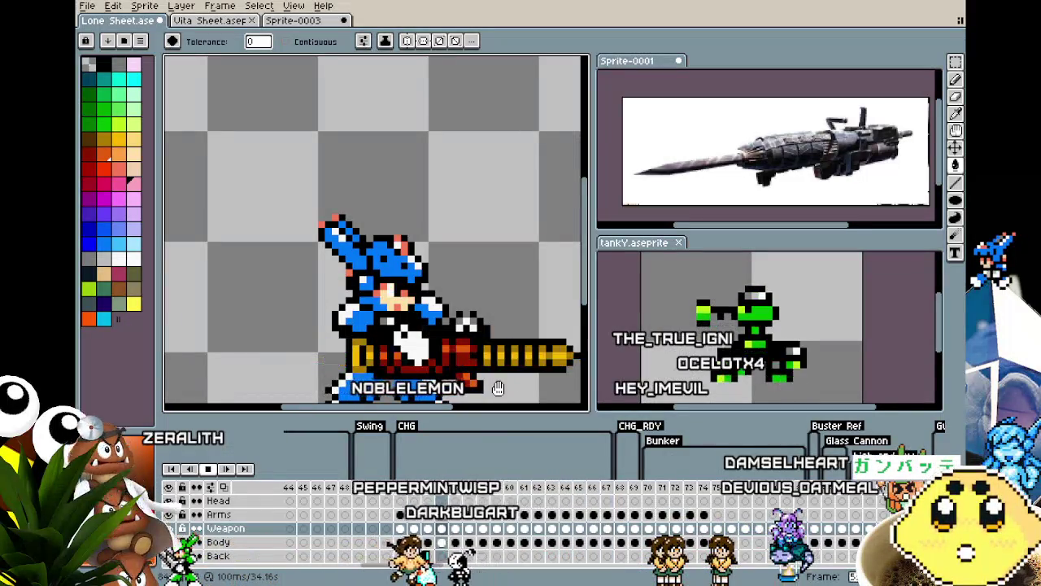
{"action": "scroll", "coordinate": [496, 392], "scroll_direction": "down", "scroll_amount": 1}
{"action": "left_click_drag", "start_coordinate": [465, 375], "coordinate": [386, 277]}
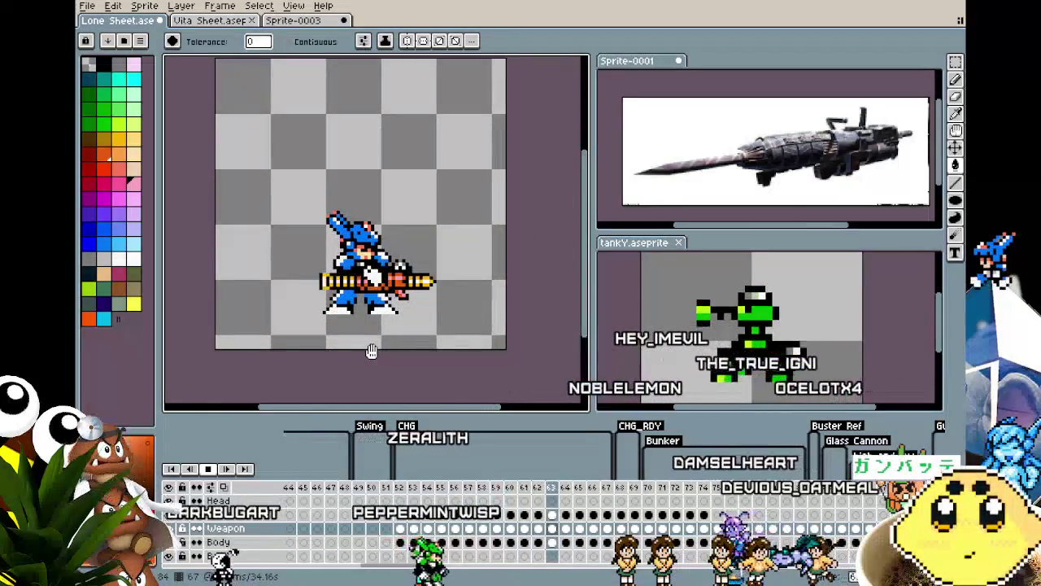
{"action": "scroll", "coordinate": [371, 351], "scroll_direction": "up", "scroll_amount": 1}
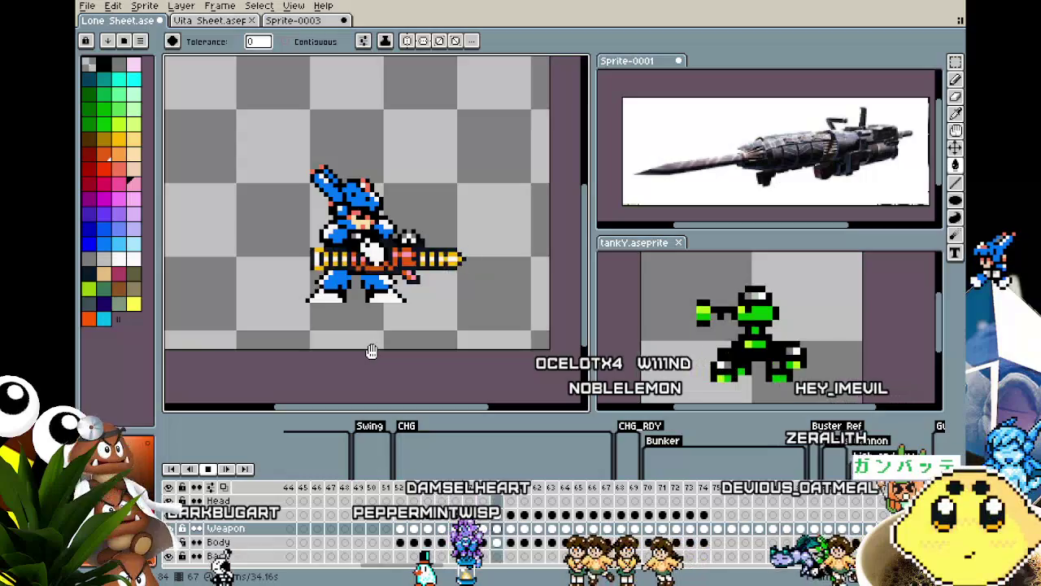
{"action": "key", "text": "Return"}
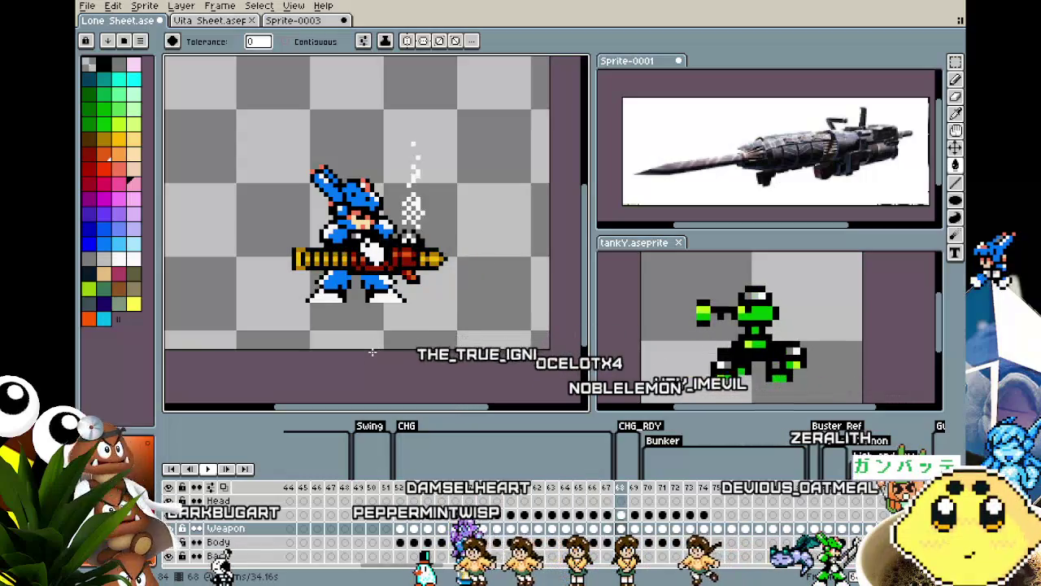
{"action": "key", "text": "Return"}
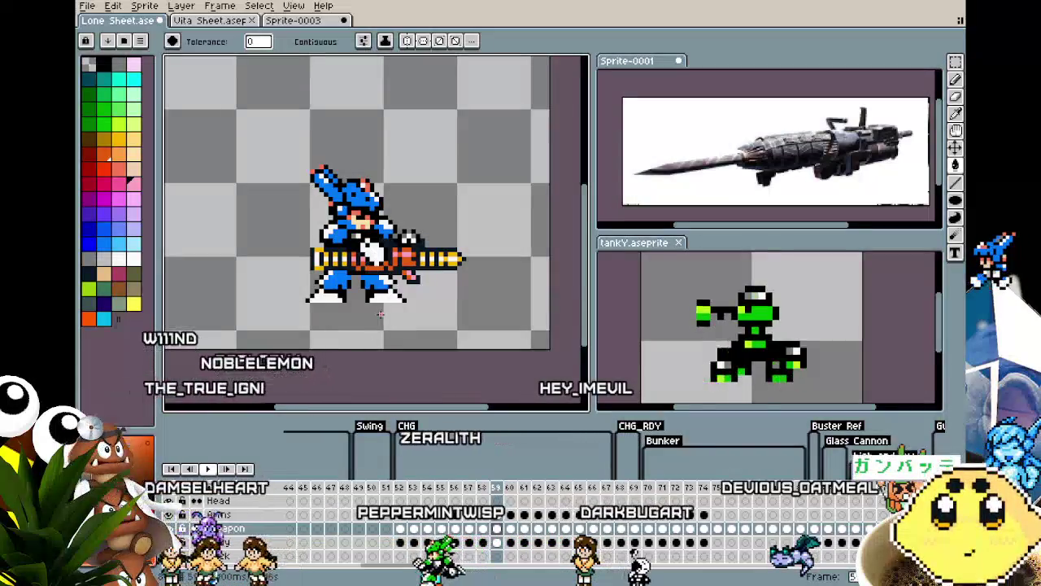
Switch to rectangular selection, go to frame 59, and commit the pending transform.
{"action": "key", "text": "m"}
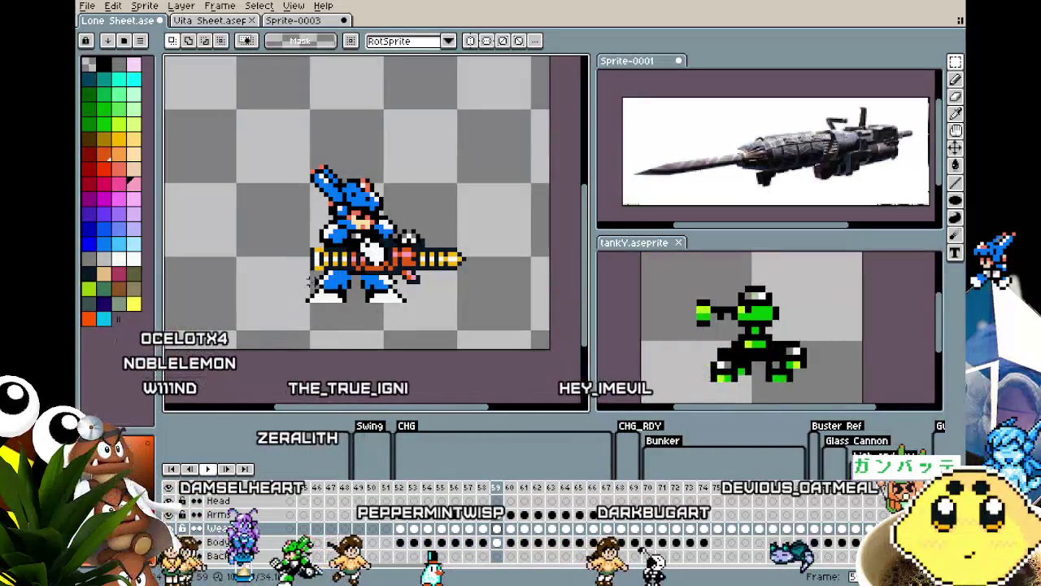
{"action": "left_click", "coordinate": [616, 489]}
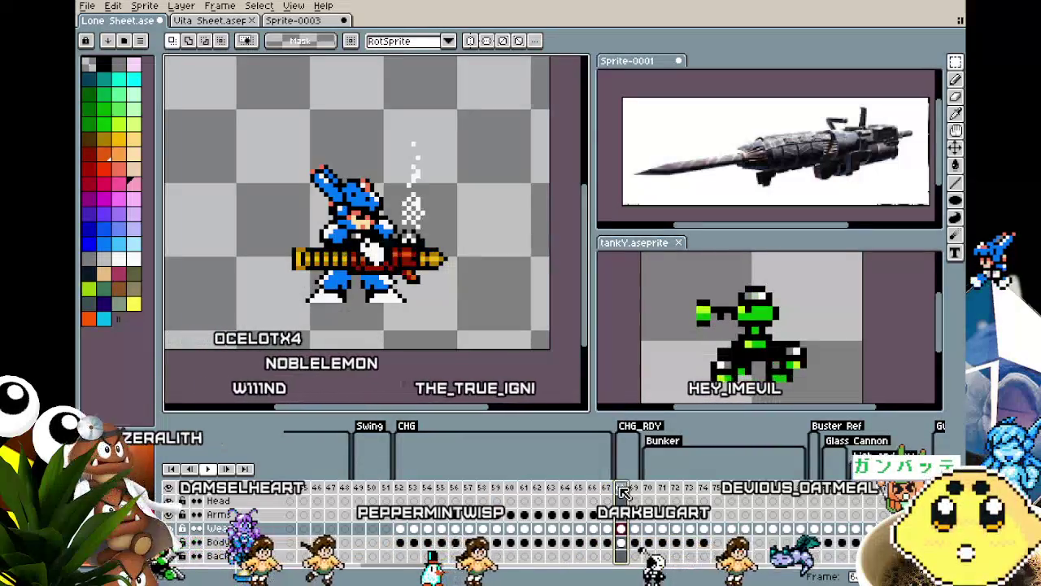
{"action": "left_click", "coordinate": [453, 487]}
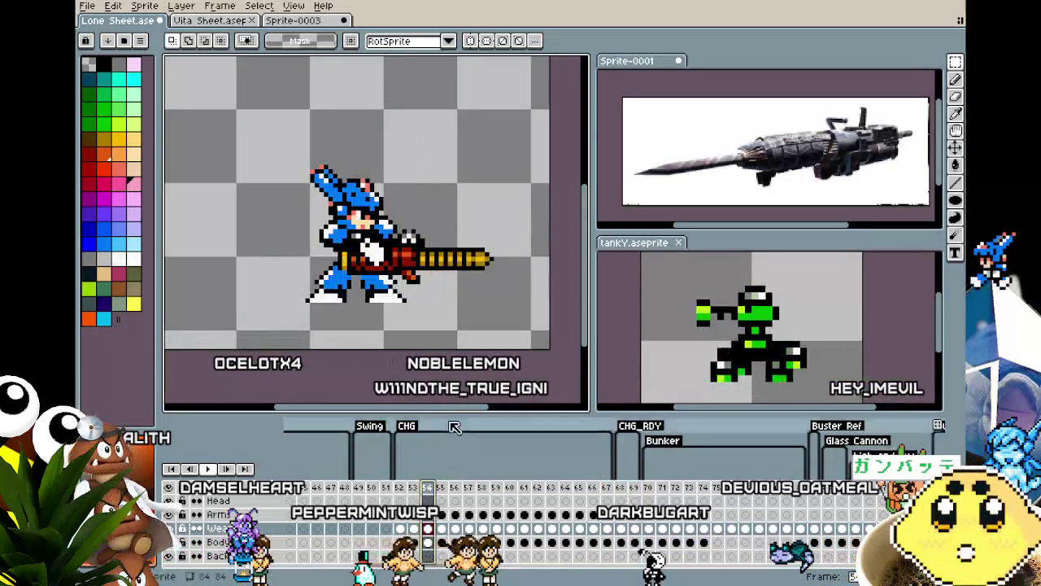
{"action": "key", "text": "Right"}
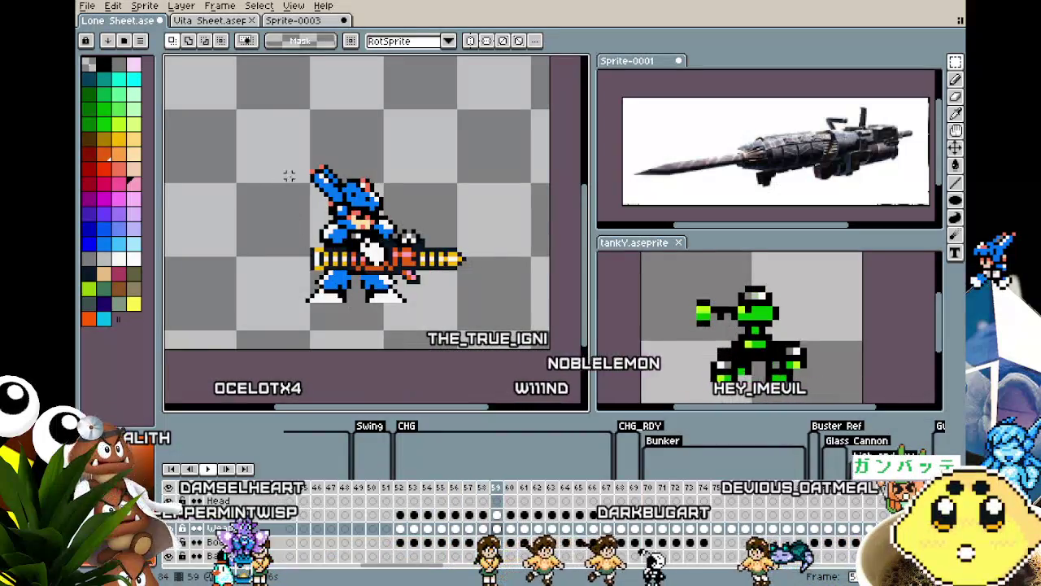
{"action": "key", "text": "Return"}
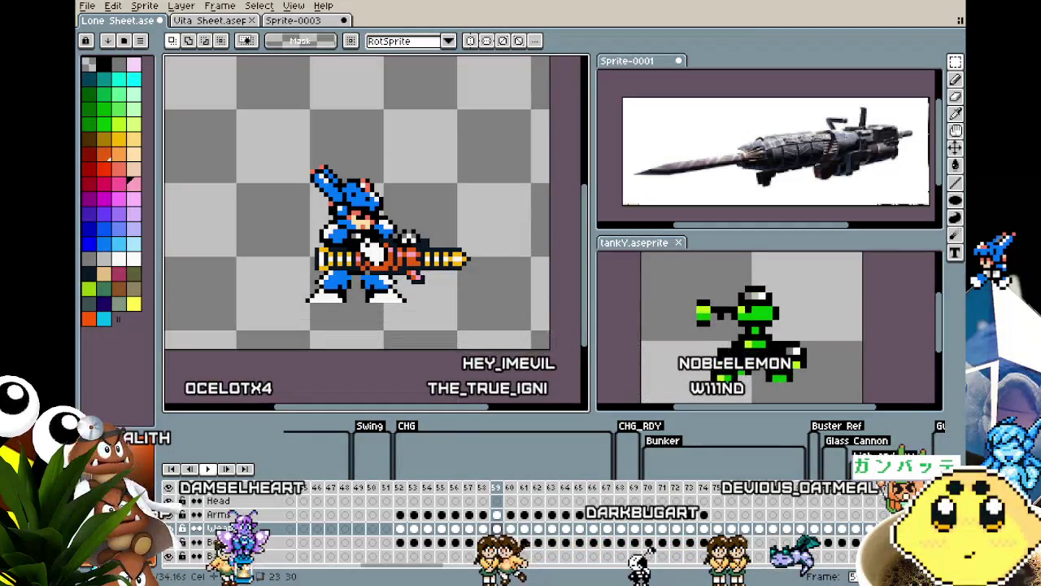
On frame 59, nudge the Body cel one pixel right and the Arms cel one pixel left.
{"action": "key", "text": "Down"}
{"action": "key", "text": "ctrl+a"}
{"action": "key", "text": "Right"}
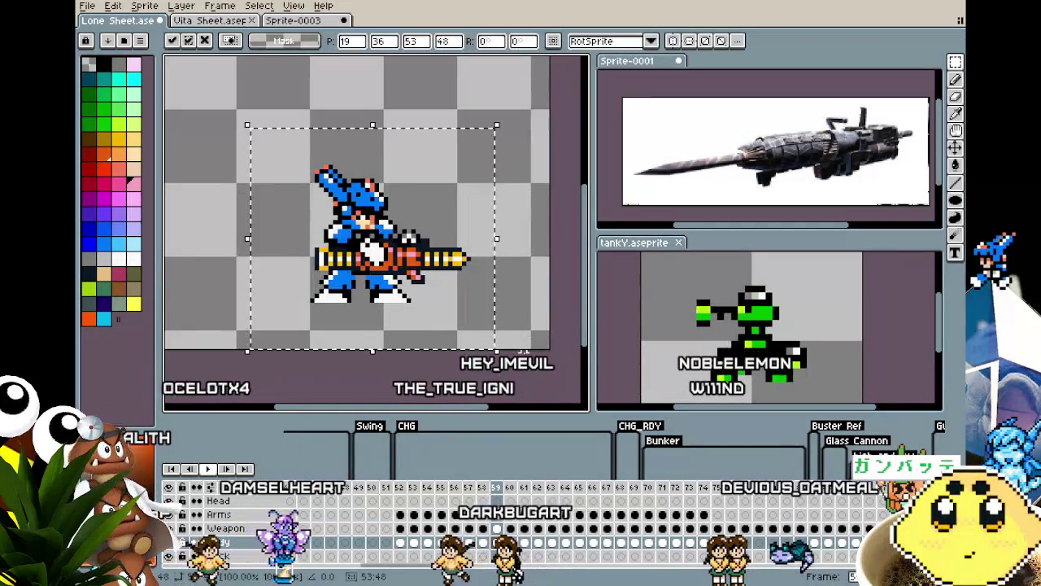
{"action": "key", "text": "Return"}
{"action": "left_click", "coordinate": [497, 514]}
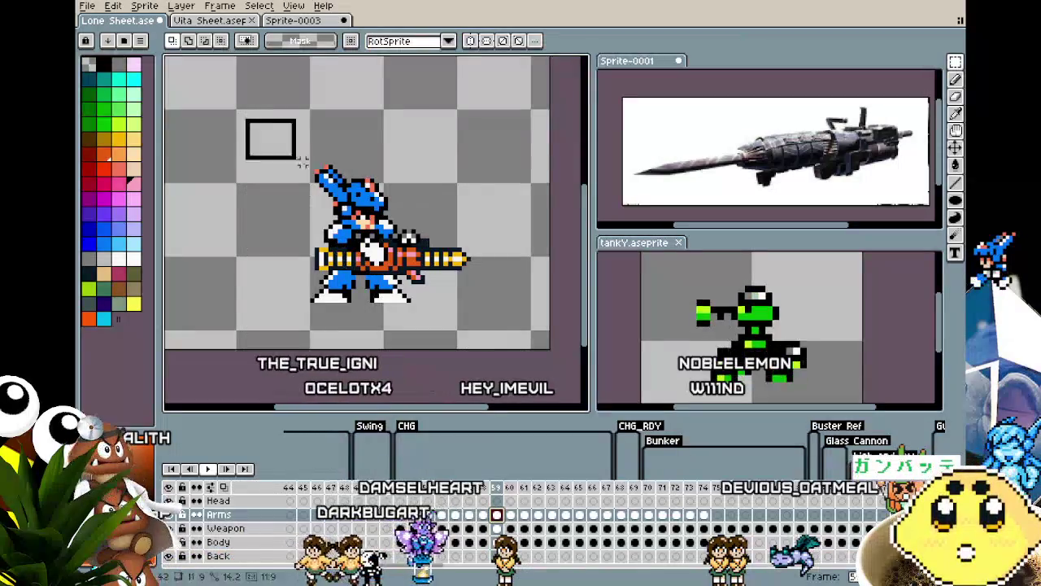
{"action": "key", "text": "ctrl+a"}
{"action": "key", "text": "Left"}
{"action": "key", "text": "Return"}
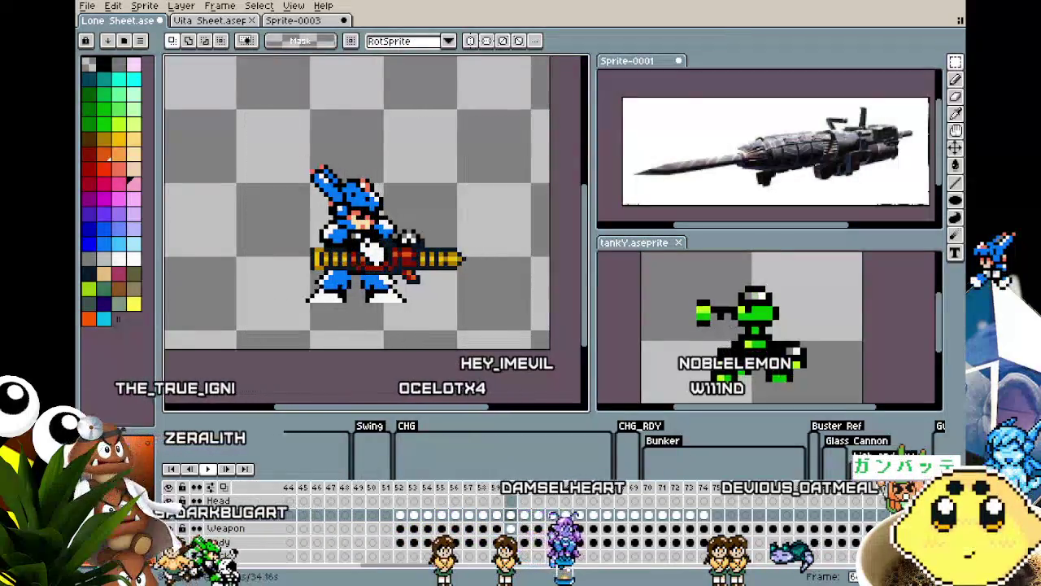
On frame 61, nudge the whole cel one pixel left and the Weapon one pixel right.
{"action": "key", "text": "Right"}
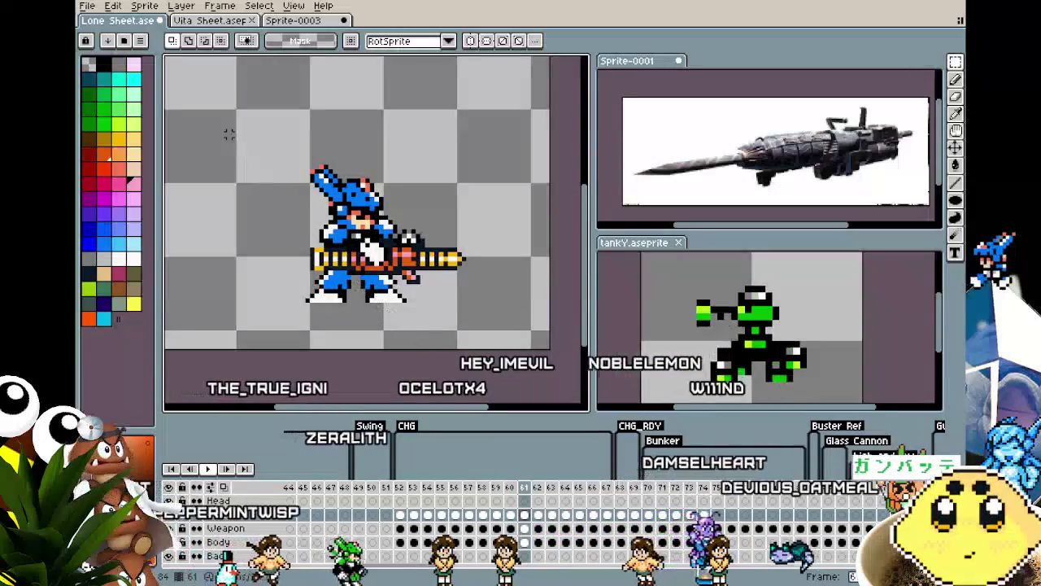
{"action": "key", "text": "ctrl+a"}
{"action": "key", "text": "Left"}
{"action": "key", "text": "Return"}
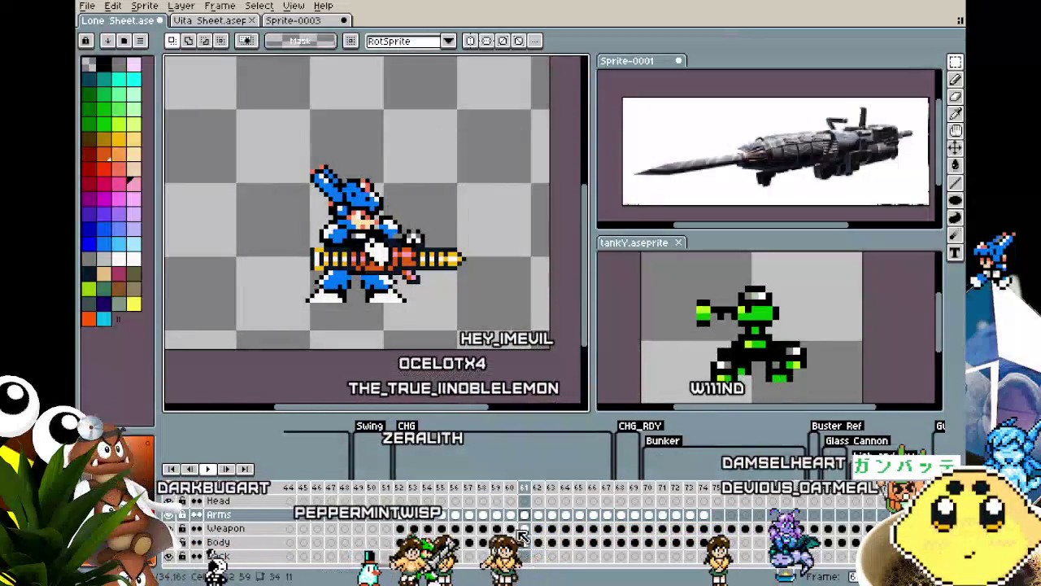
{"action": "key", "text": "Down"}
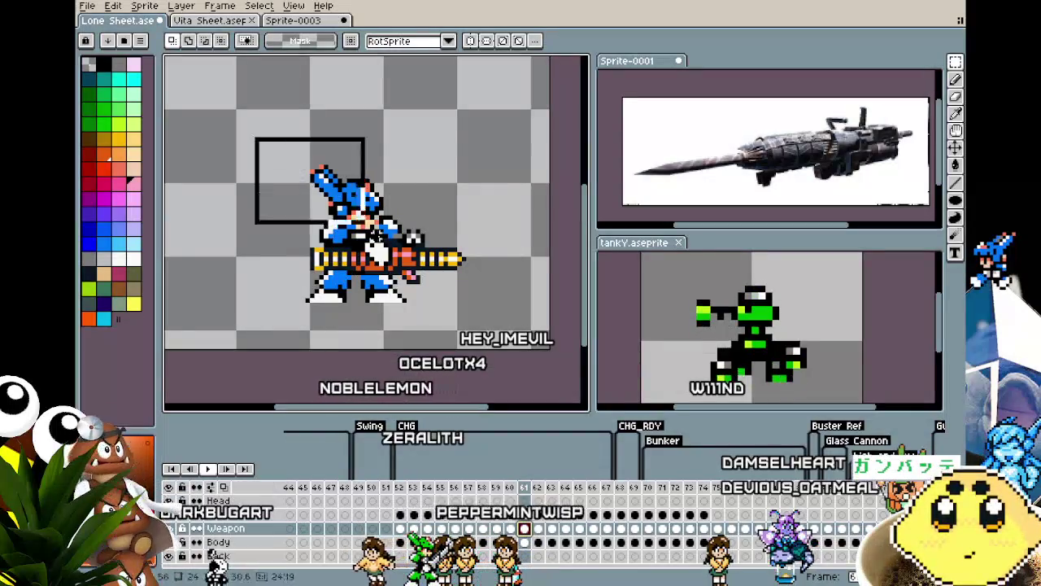
{"action": "left_click_drag", "start_coordinate": [364, 223], "coordinate": [533, 326]}
{"action": "key", "text": "Right"}
{"action": "key", "text": "Return"}
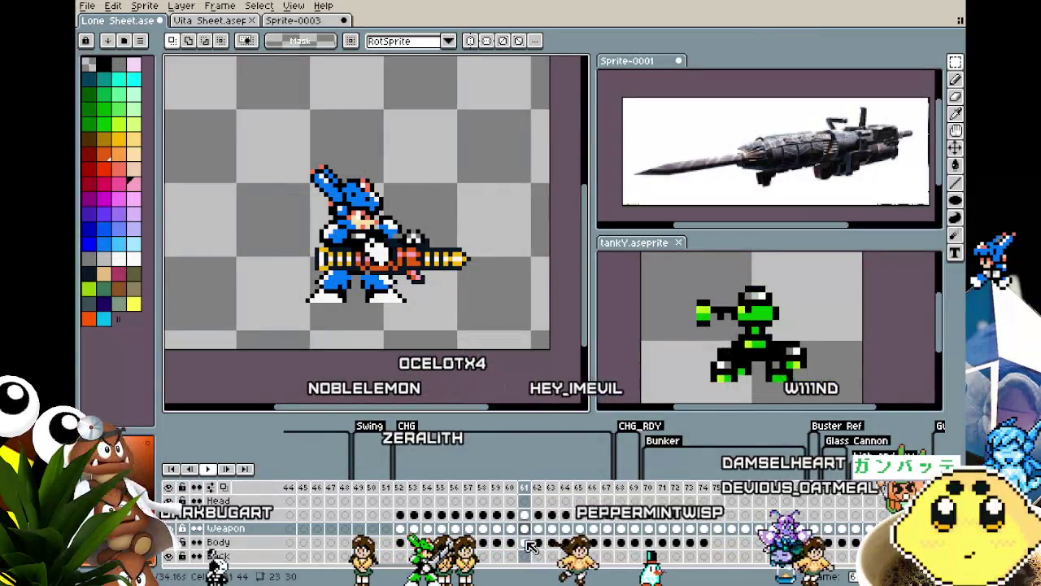
{"action": "left_click", "coordinate": [526, 542]}
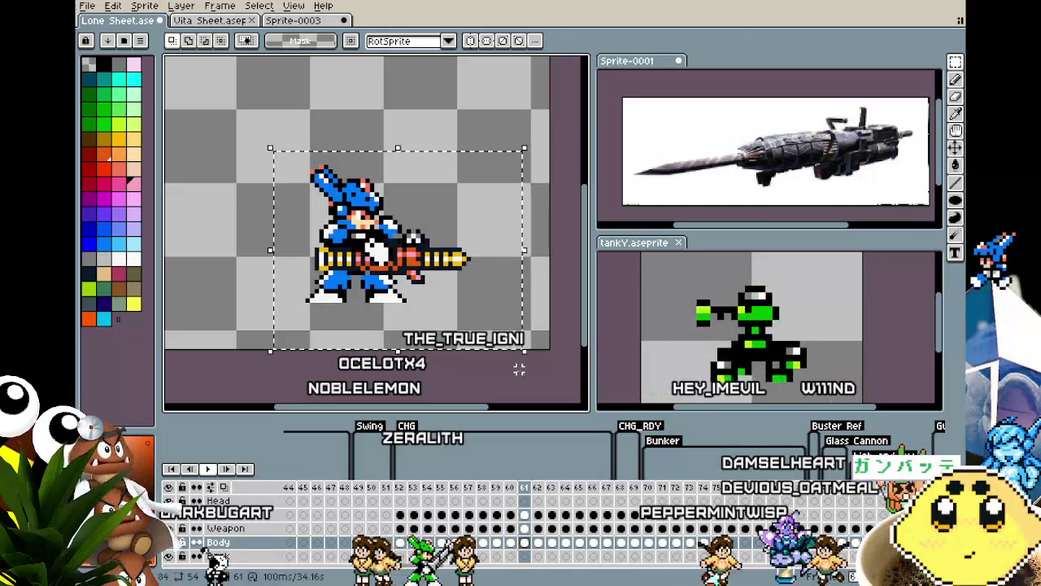
On frame 63, nudge the Body and Weapon pixels one pixel right.
{"action": "key", "text": "period"}
{"action": "key", "text": "period"}
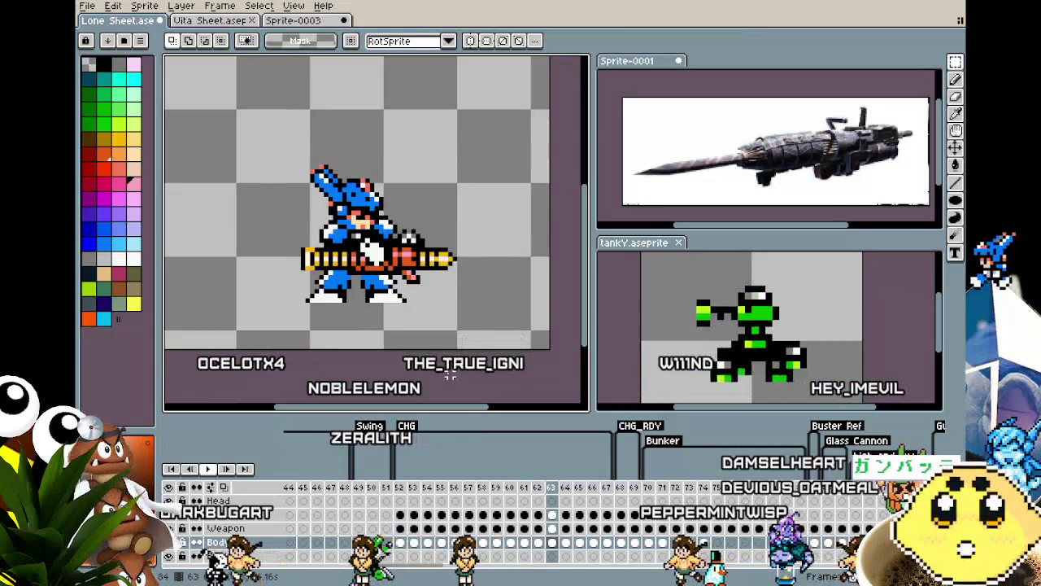
{"action": "key", "text": "Right"}
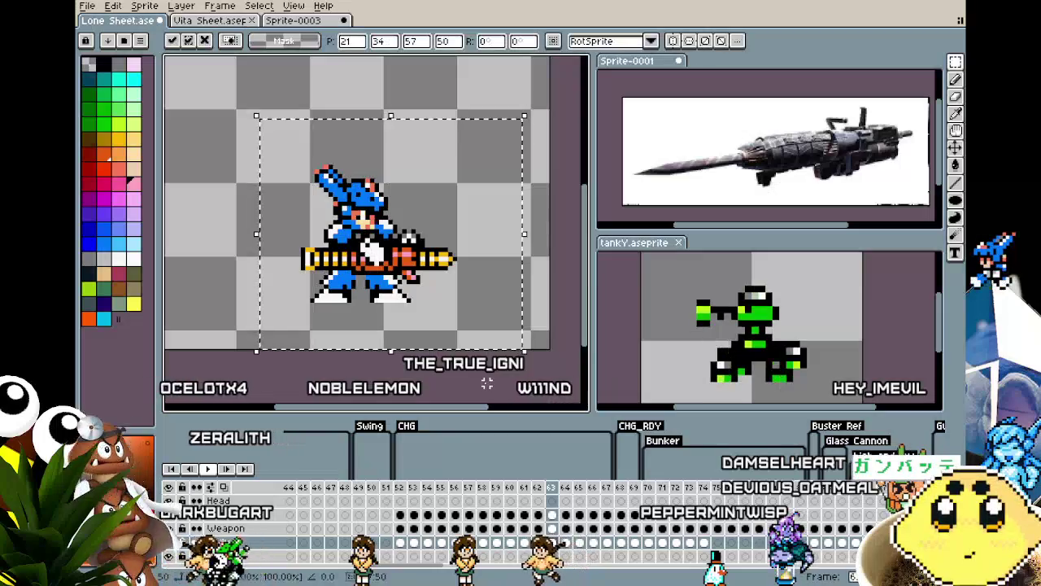
{"action": "left_click", "coordinate": [553, 528]}
{"action": "key", "text": "Right"}
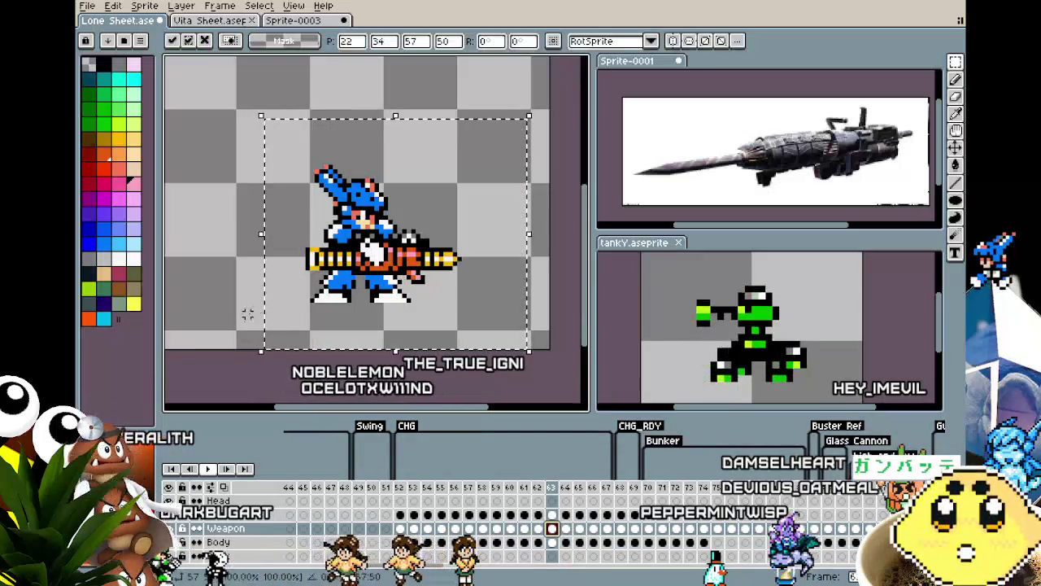
{"action": "left_click", "coordinate": [552, 514]}
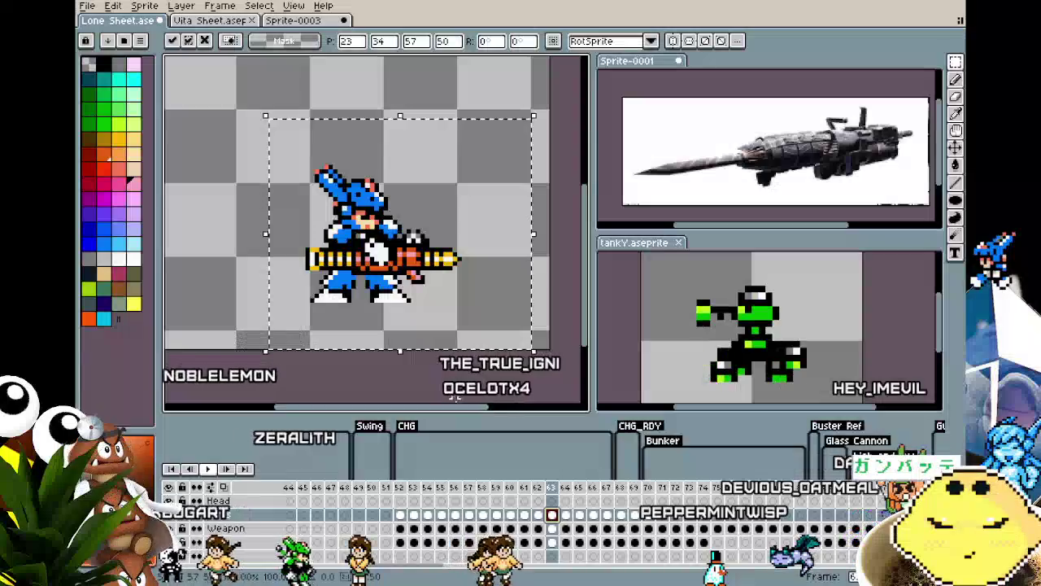
{"action": "key", "text": "ctrl+d"}
{"action": "key", "text": "Right"}
{"action": "key", "text": "Right"}
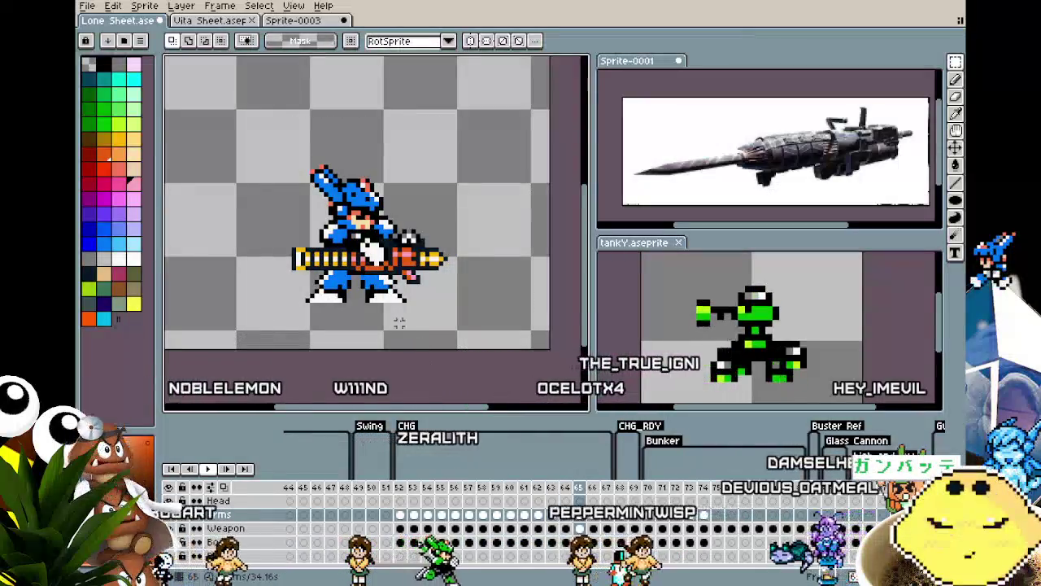
On frame 65 and the next frame, shift the weapon, body and arm cels one pixel right.
{"action": "left_click_drag", "start_coordinate": [260, 128], "coordinate": [364, 236]}
{"action": "left_click", "coordinate": [578, 529]}
{"action": "key", "text": "ctrl+t"}
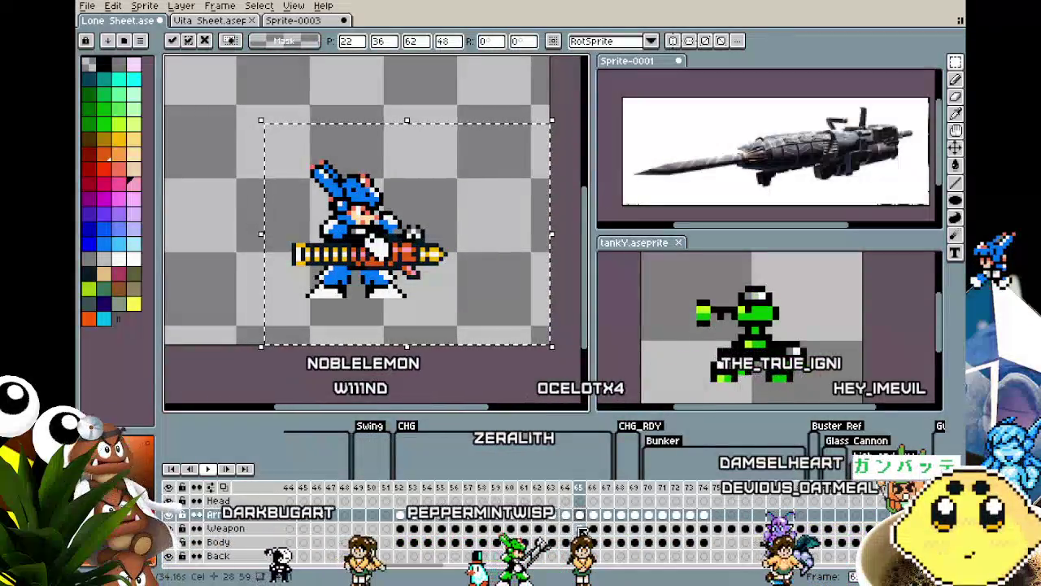
{"action": "left_click", "coordinate": [578, 542]}
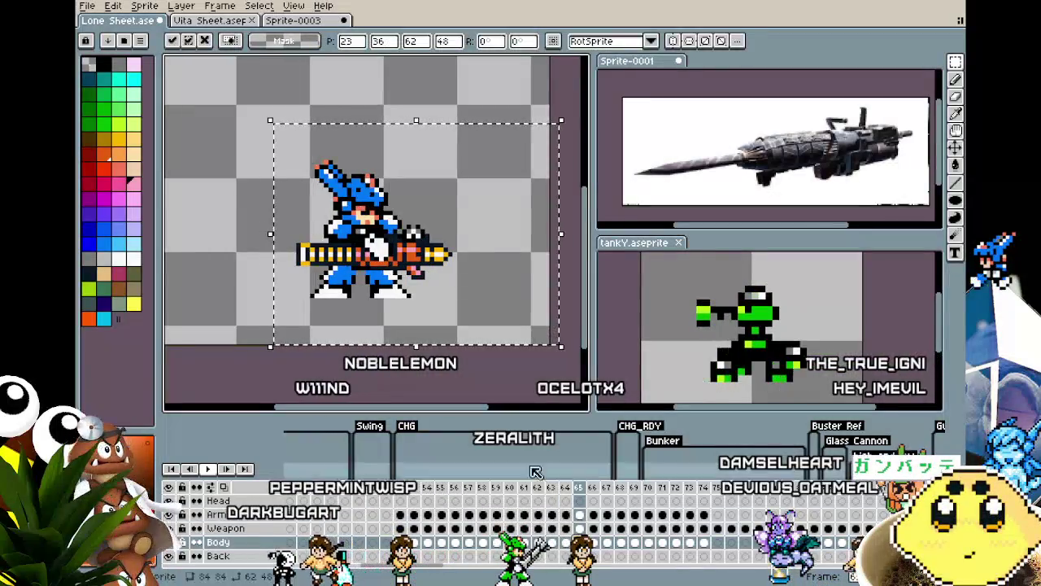
{"action": "key", "text": "Right"}
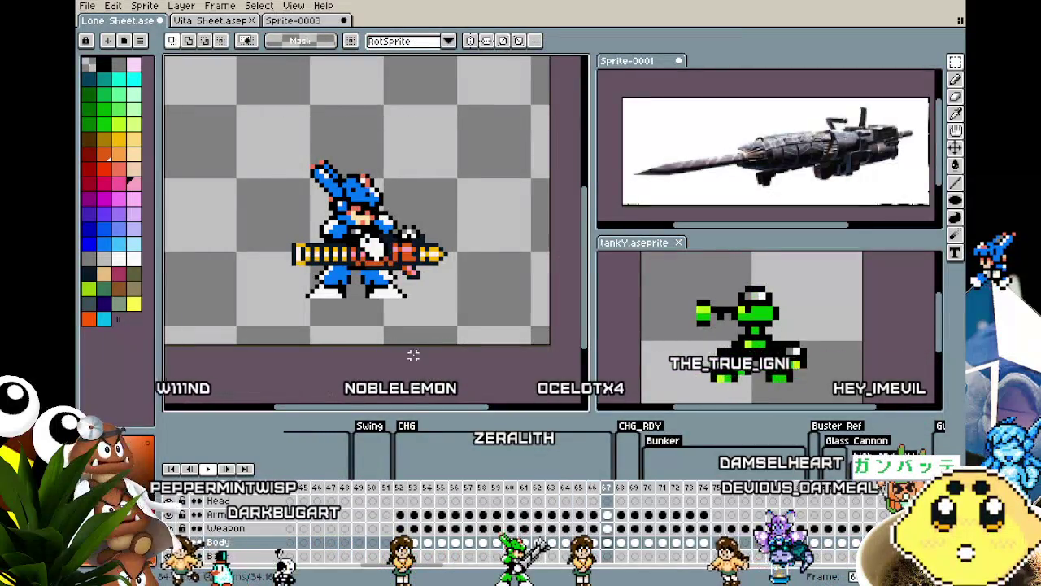
{"action": "key", "text": "ctrl+t"}
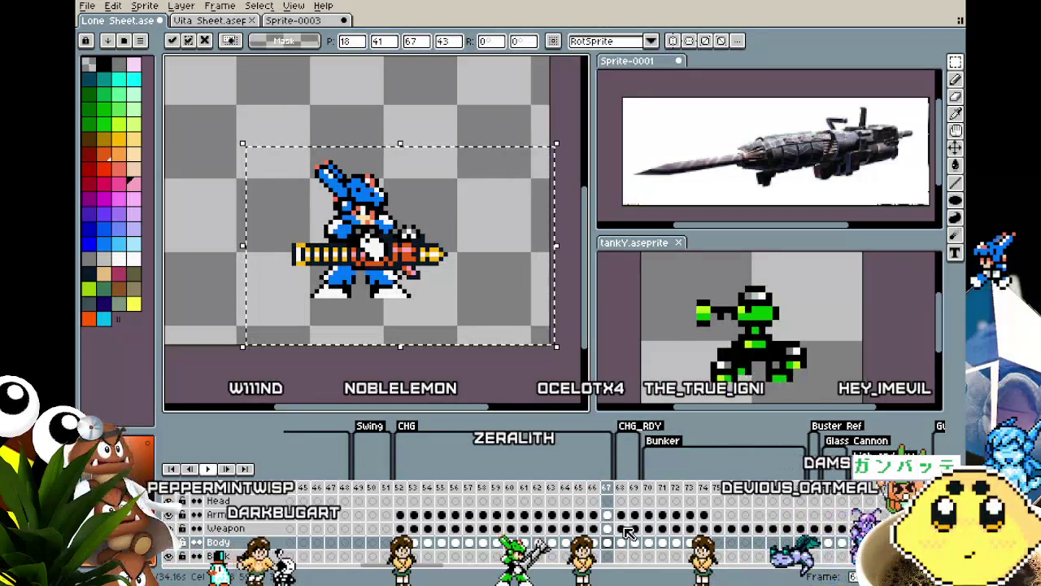
{"action": "key", "text": "Right"}
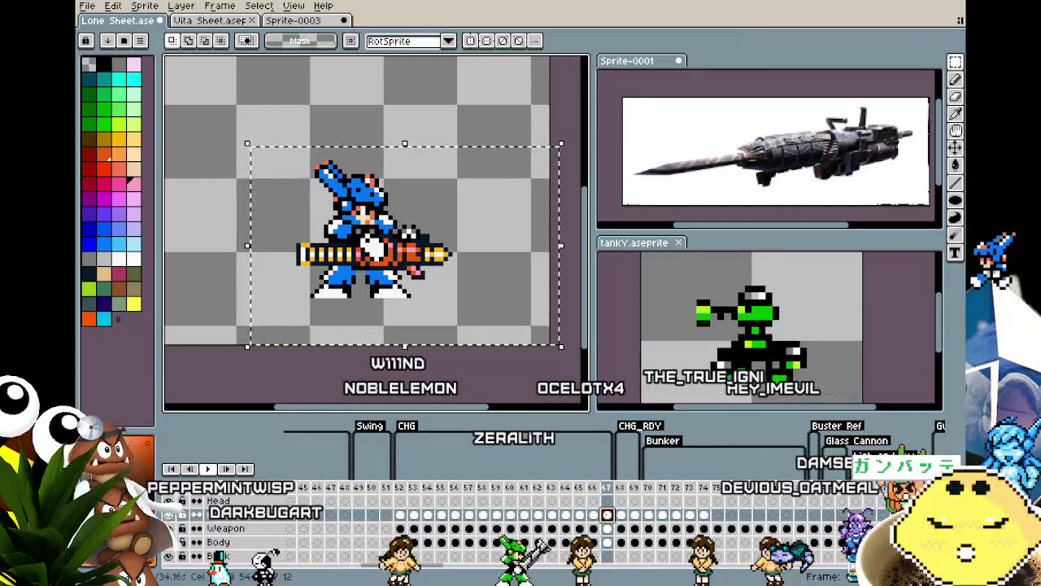
{"action": "key", "text": "Return"}
{"action": "key", "text": "Return"}
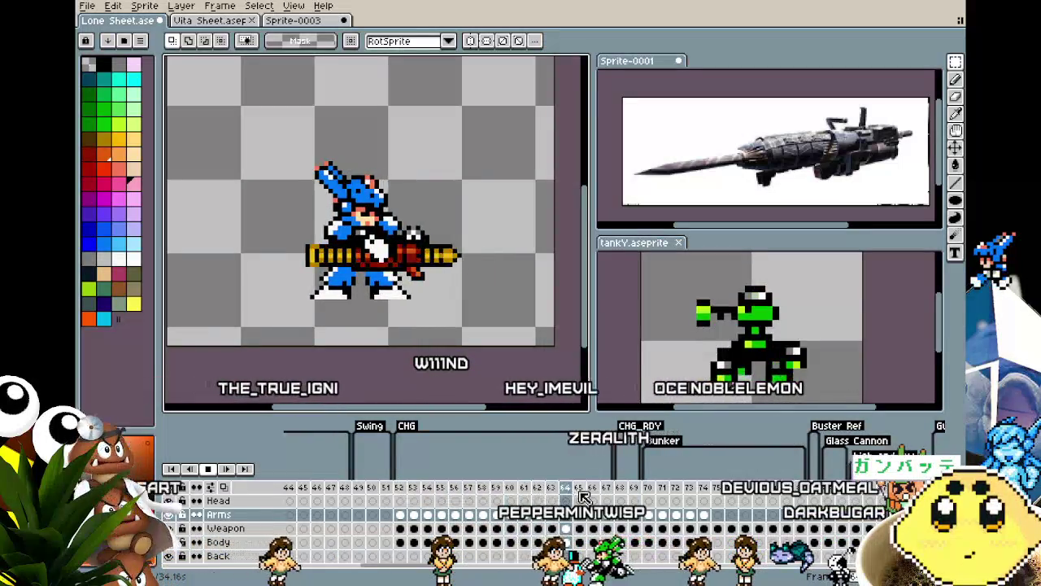
Stop playback, select frame 66, and rename the CHG_RDY tag to CHG_LV2.
{"action": "key", "text": "Return"}
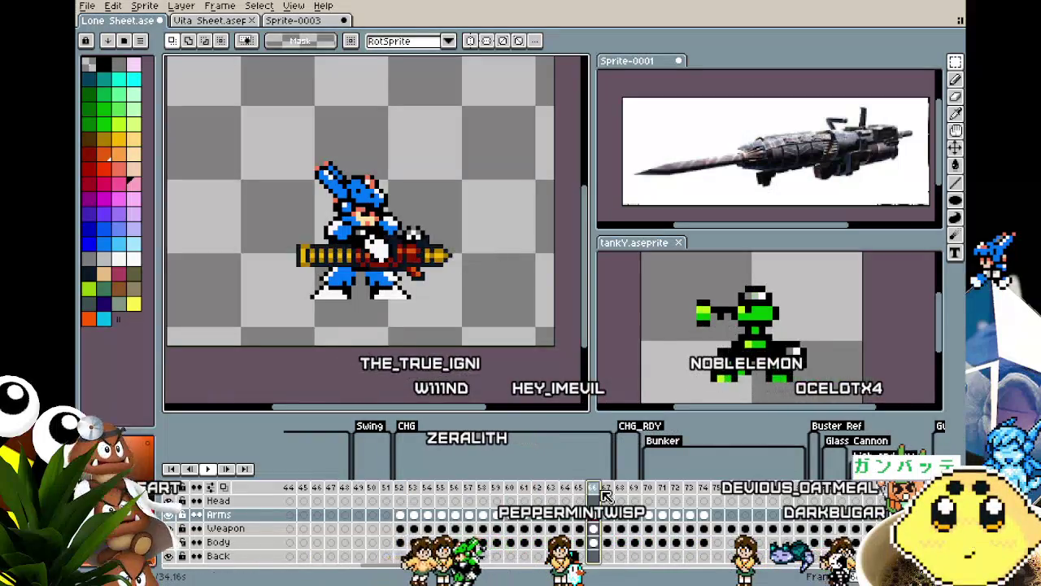
{"action": "left_click", "coordinate": [606, 488]}
{"action": "left_click", "coordinate": [598, 488]}
{"action": "right_click", "coordinate": [599, 488]}
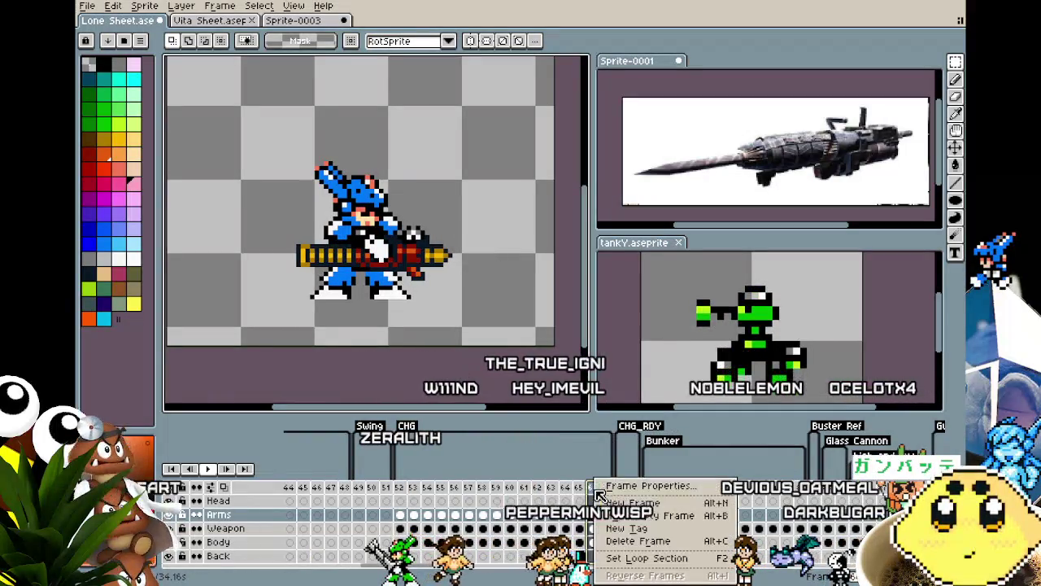
{"action": "key", "text": "Escape"}
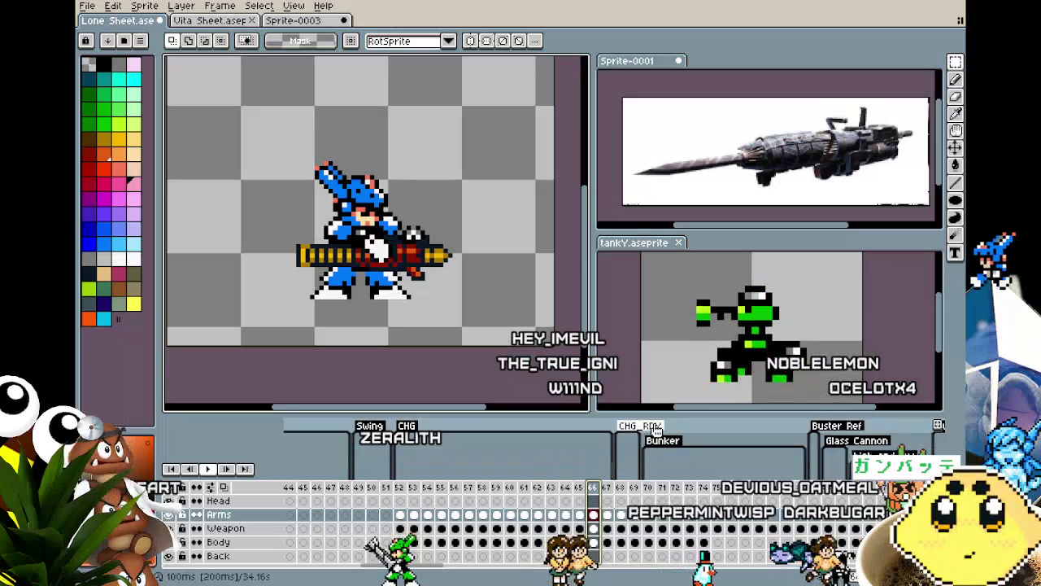
{"action": "double_click", "coordinate": [639, 426]}
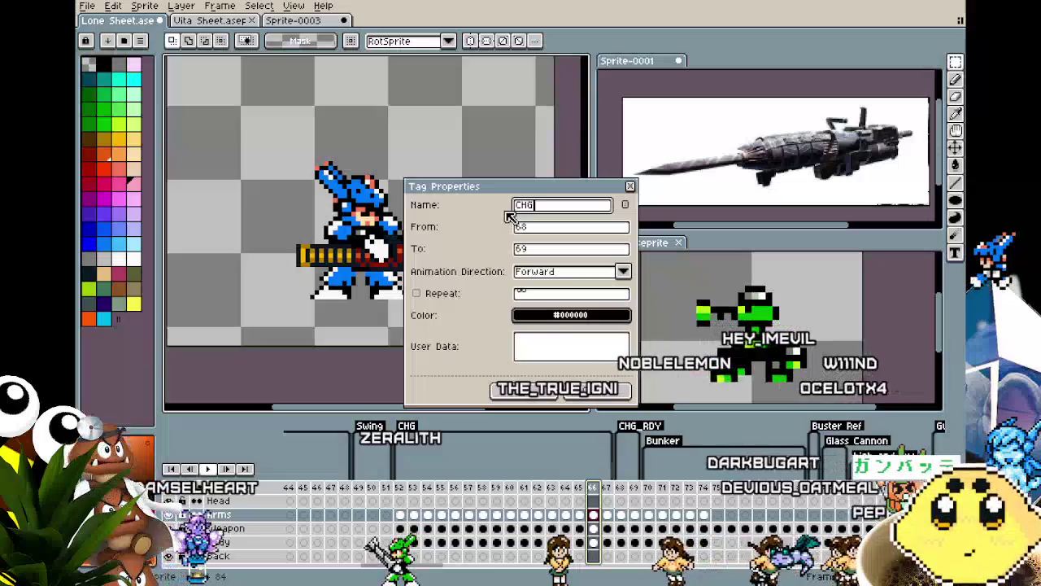
{"action": "type", "text": "HG_LV2"}
{"action": "key", "text": "Return"}
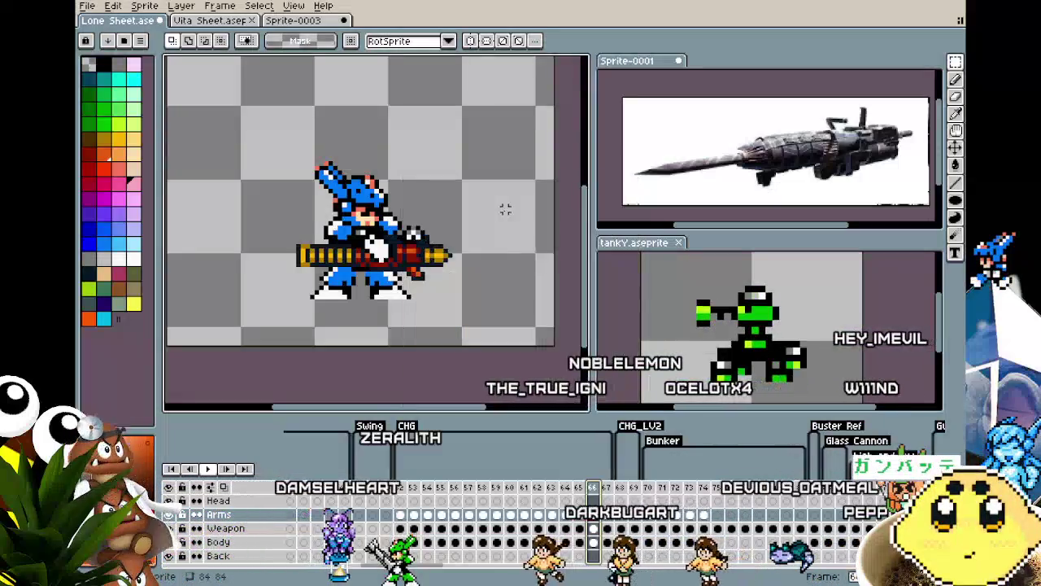
Insert two new frames after frame 66 and tag frames 68–69 as CHG_LV1.
{"action": "right_click", "coordinate": [598, 487]}
{"action": "left_click", "coordinate": [625, 509]}
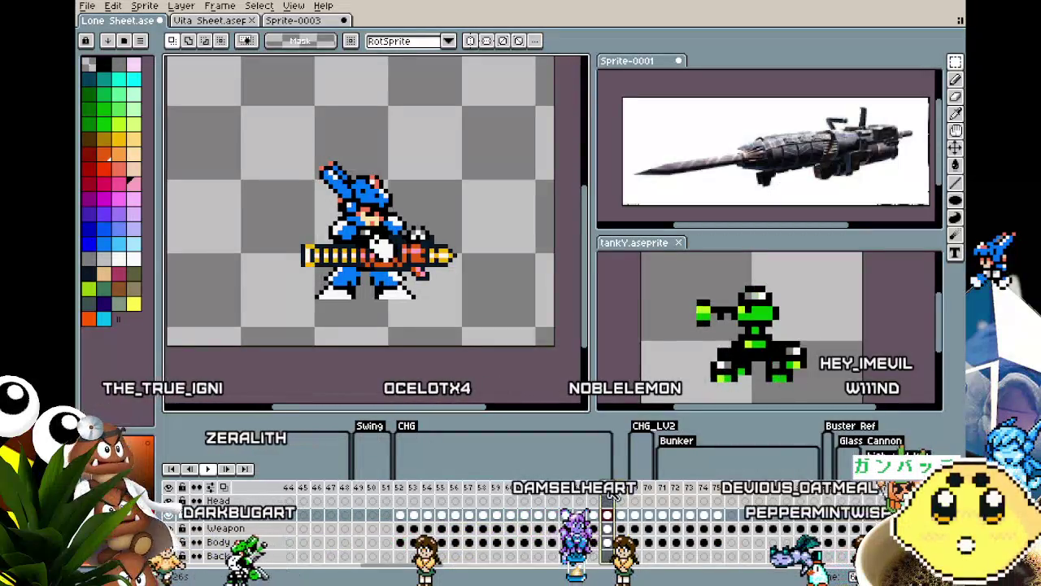
{"action": "right_click", "coordinate": [623, 494]}
{"action": "left_click", "coordinate": [627, 504]}
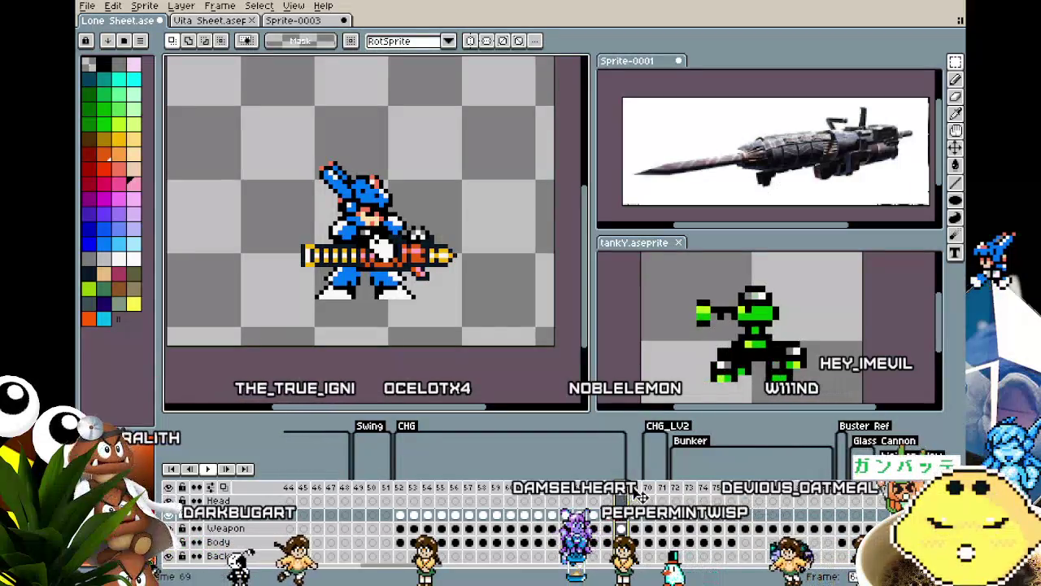
{"action": "right_click", "coordinate": [641, 492]}
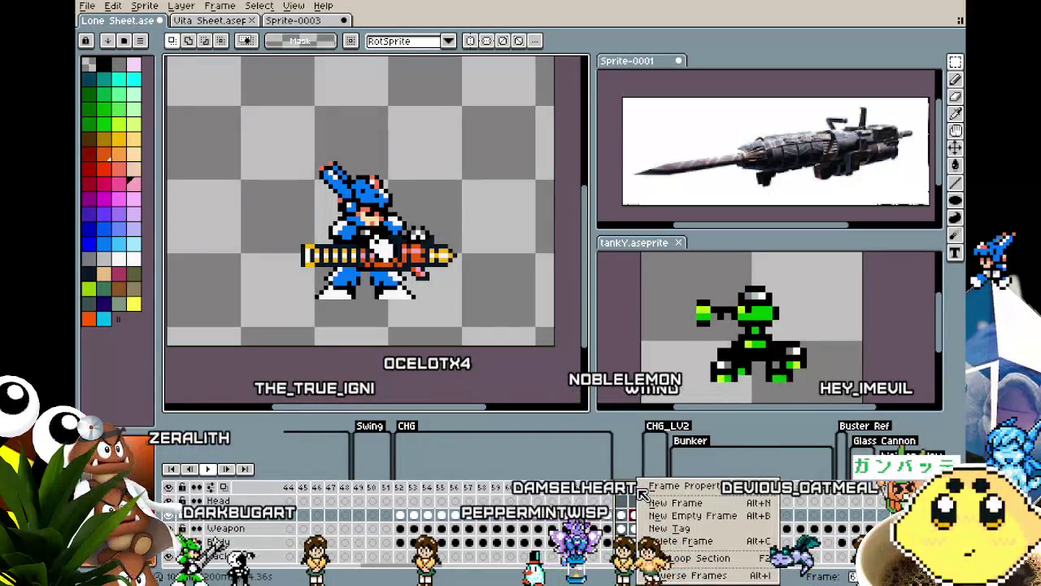
{"action": "left_click", "coordinate": [659, 529]}
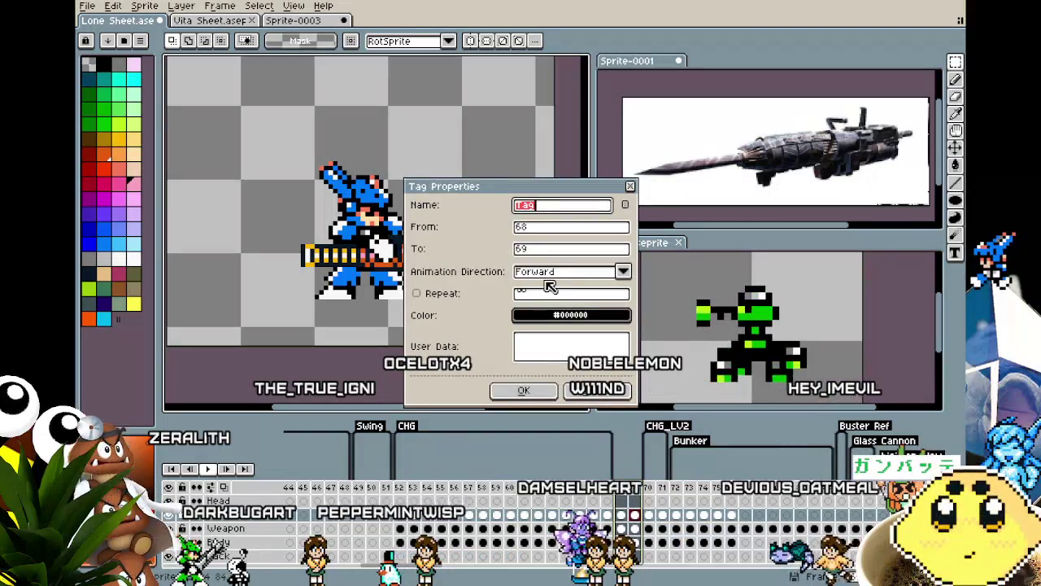
{"action": "type", "text": "CHG_LV1"}
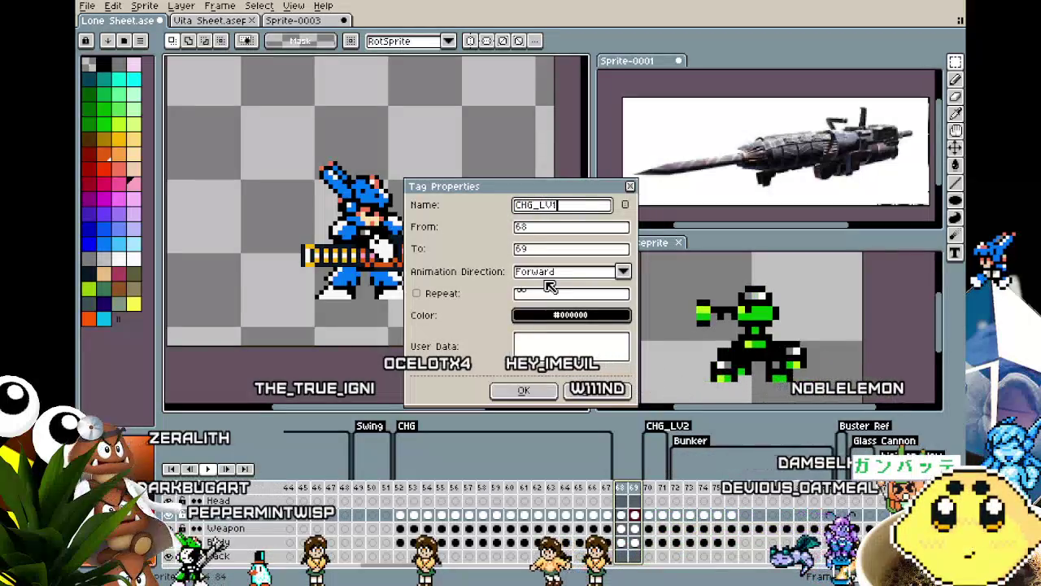
{"action": "key", "text": "Return"}
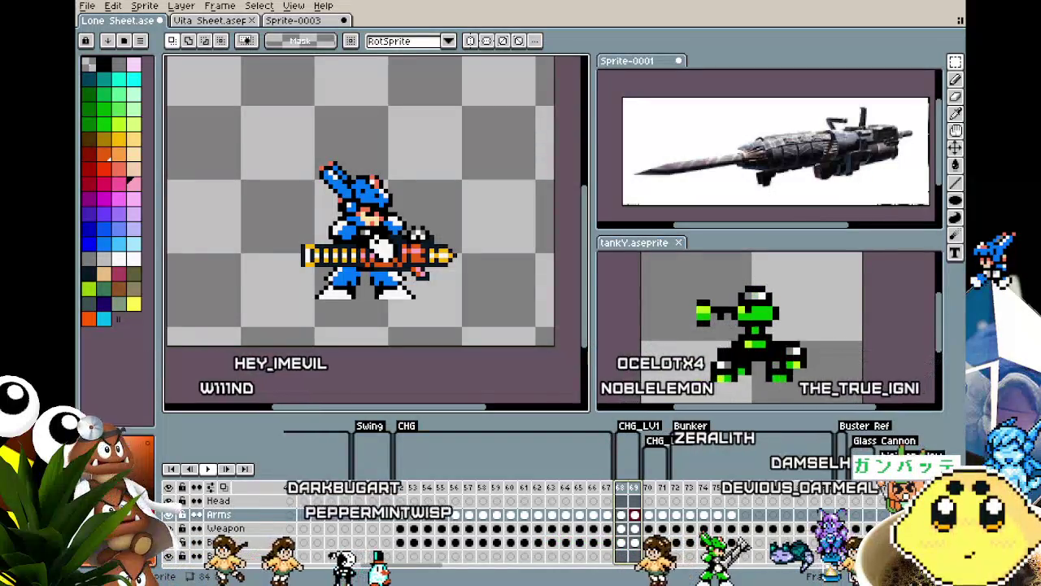
Play and restart the animation to review the new CHG_LV1 charge frames, then stop it.
{"action": "key", "text": "Return"}
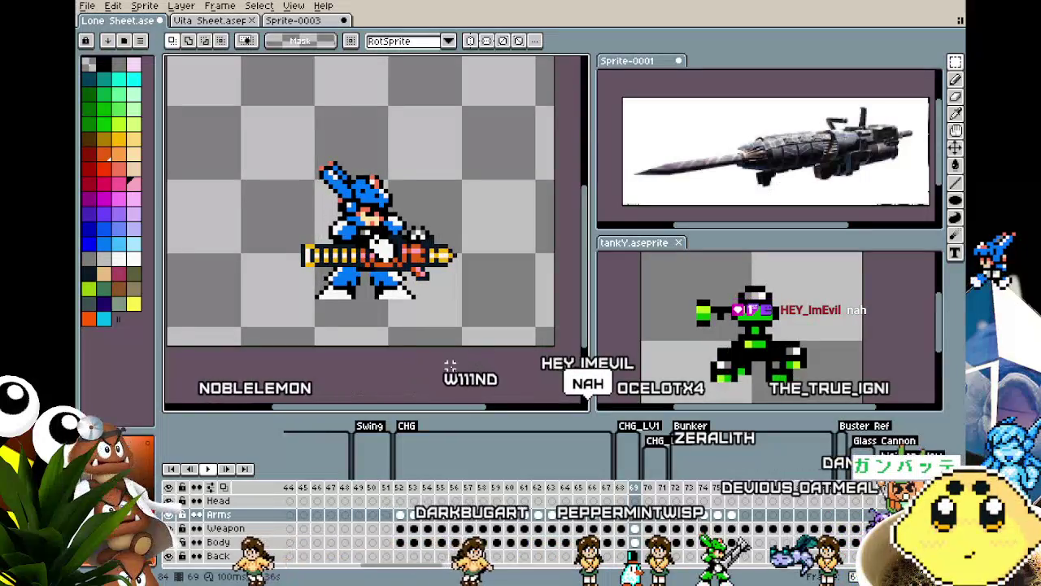
{"action": "key", "text": "Return"}
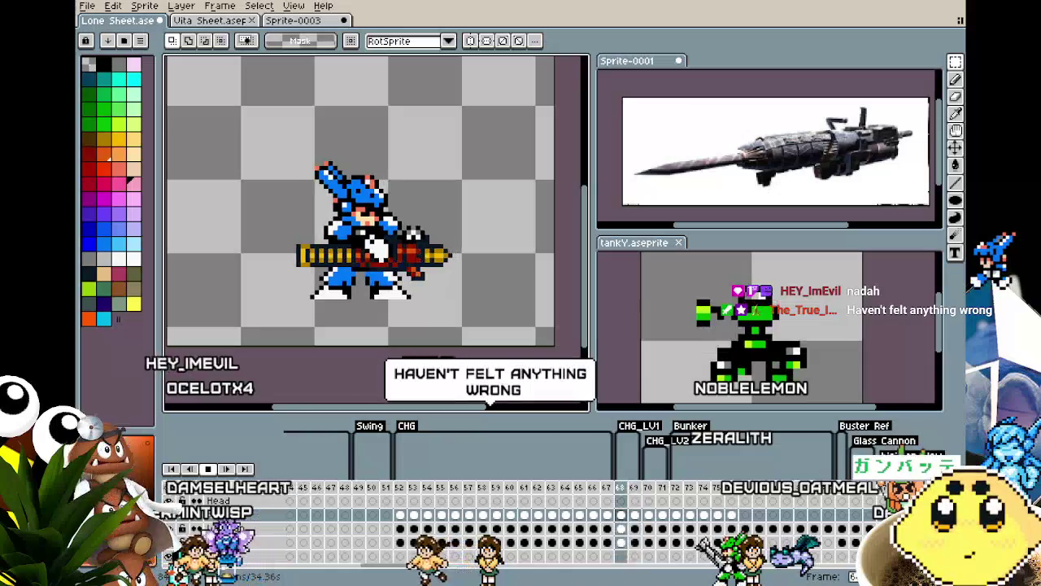
{"action": "key", "text": "Return"}
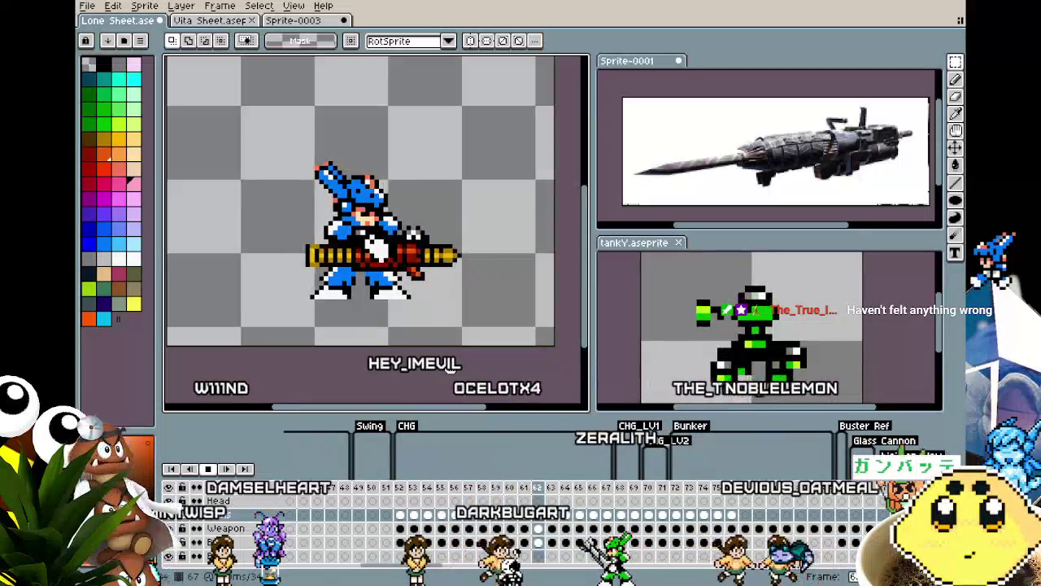
Stop playback and close tankY.aseprite and Sprite-0001 without saving.
{"action": "key", "text": "Return"}
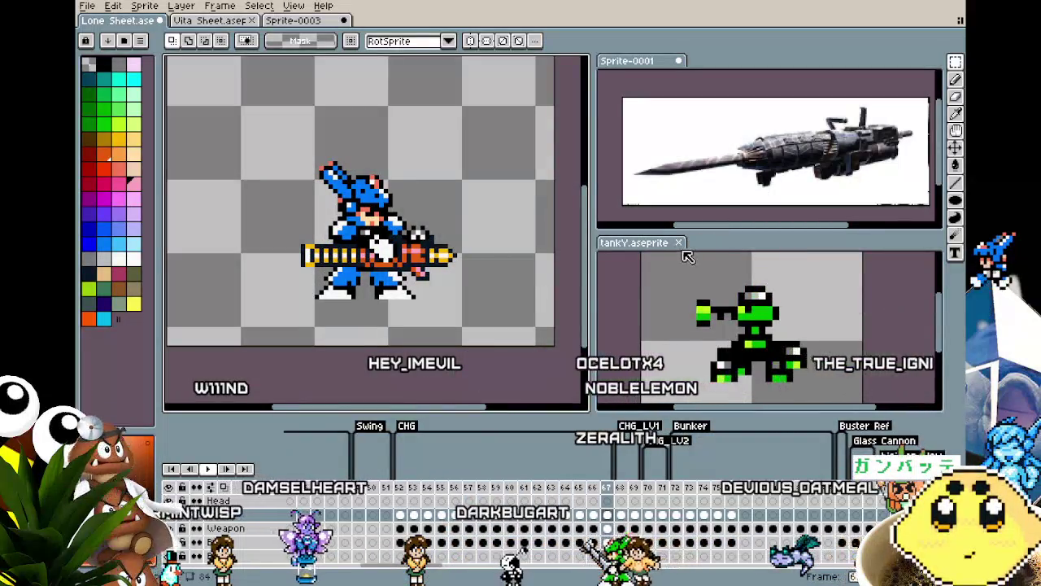
{"action": "key", "text": "ctrl+w"}
{"action": "key", "text": "ctrl+w"}
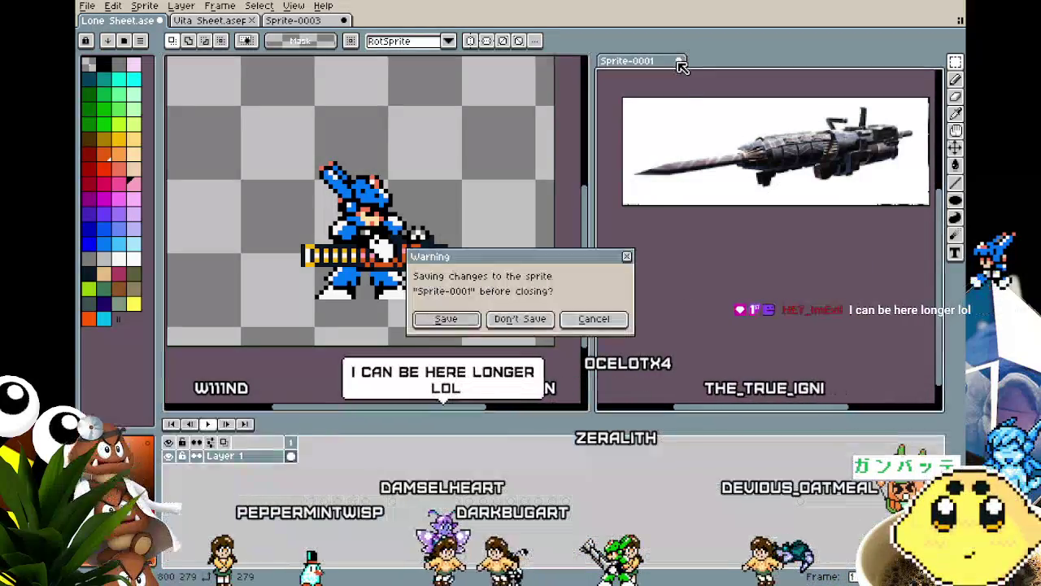
{"action": "left_click", "coordinate": [519, 318]}
Zoom in and play the animation to watch smoke rise from the weapon.
{"action": "scroll", "coordinate": [500, 301], "scroll_direction": "up", "scroll_amount": 1}
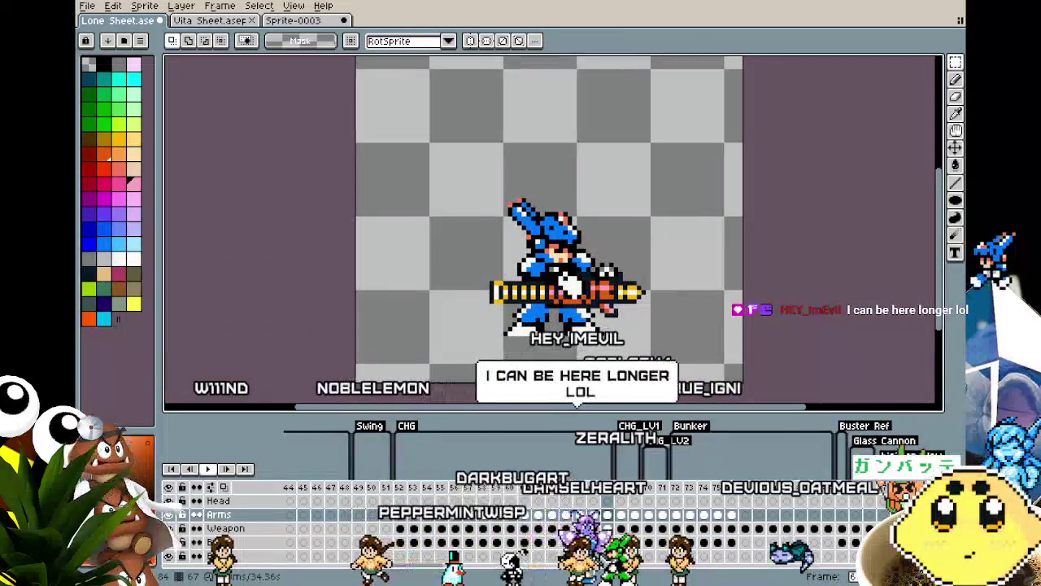
{"action": "scroll", "coordinate": [685, 336], "scroll_direction": "up", "scroll_amount": 1}
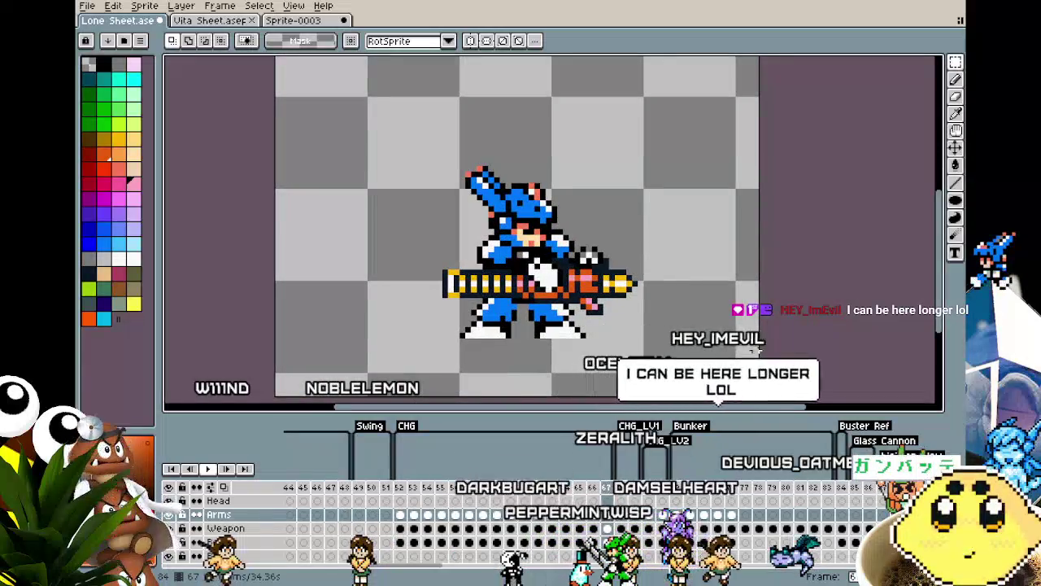
{"action": "key", "text": "Return"}
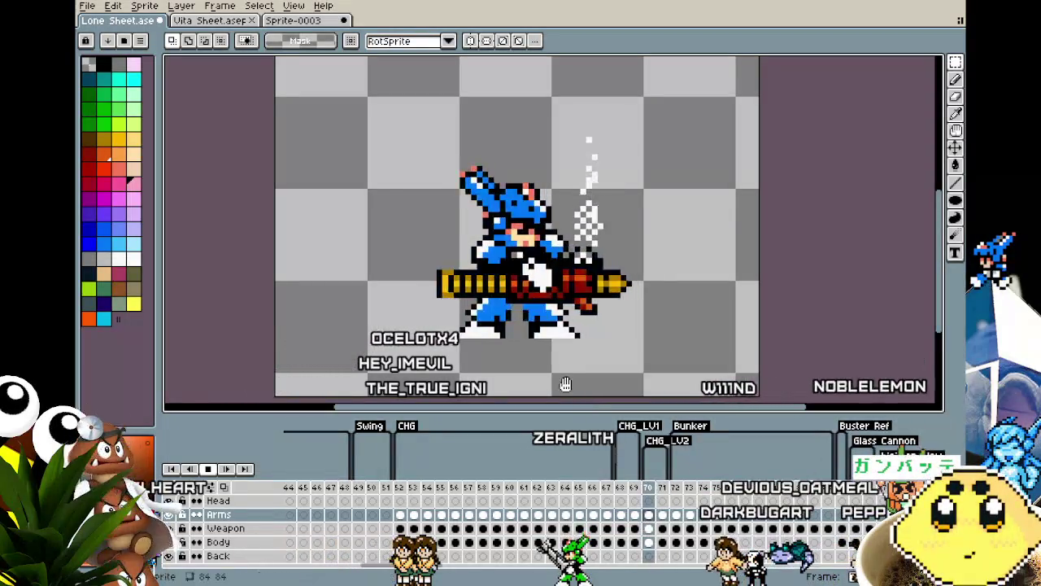
{"action": "left_click_drag", "start_coordinate": [561, 332], "coordinate": [489, 338]}
Step through Bunker attack frames 72–75, ending on the final firing pose.
{"action": "scroll", "coordinate": [482, 332], "scroll_direction": "down", "scroll_amount": 1}
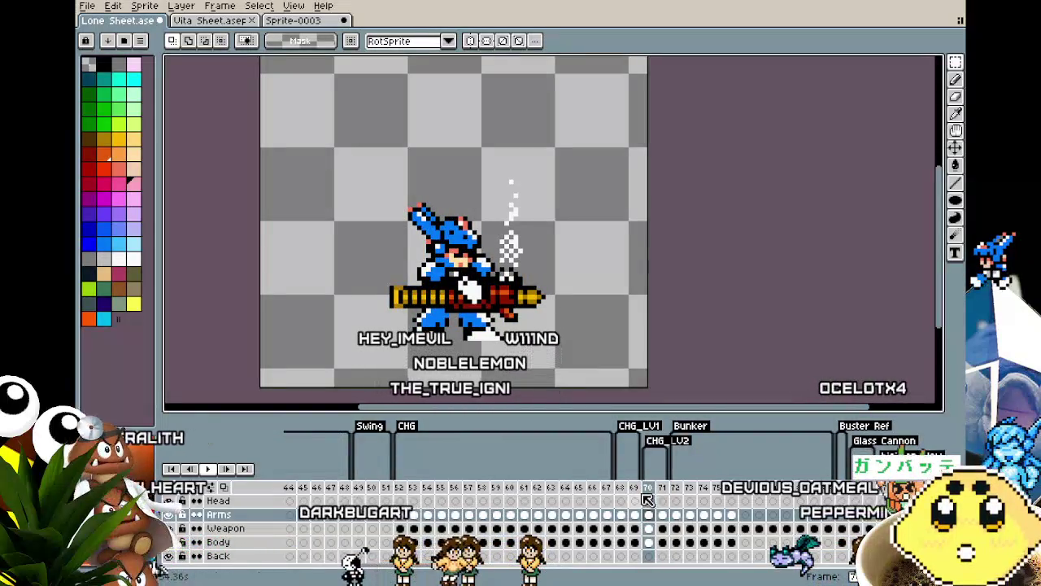
{"action": "left_click", "coordinate": [676, 493]}
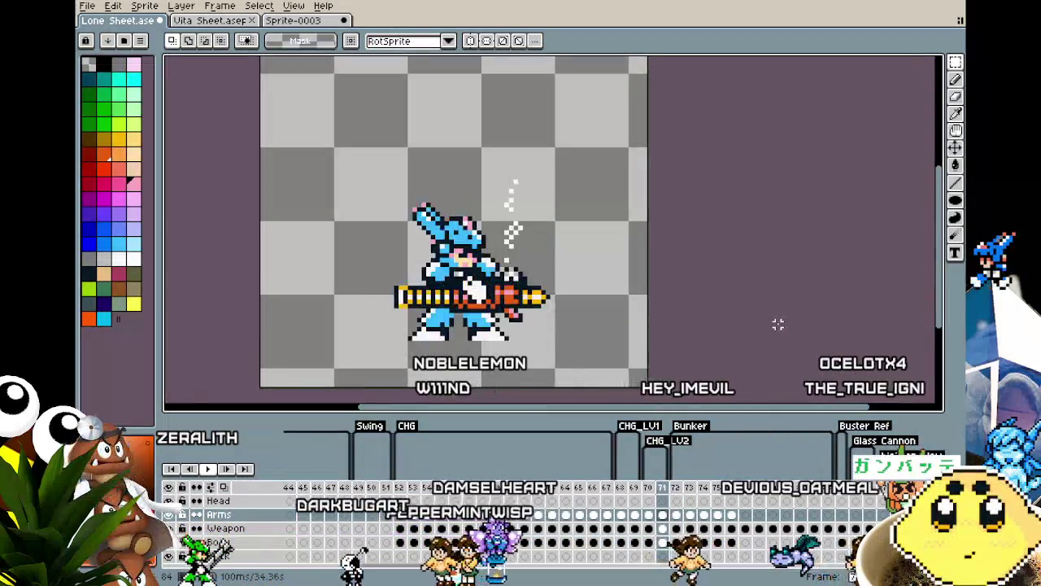
{"action": "key", "text": "Right"}
{"action": "key", "text": "Right"}
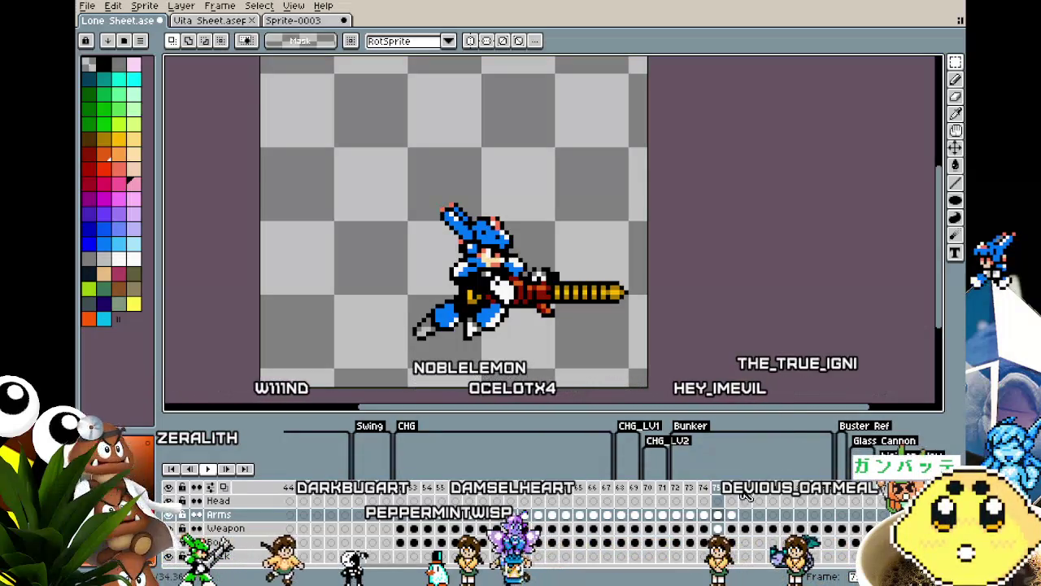
{"action": "left_click", "coordinate": [744, 493]}
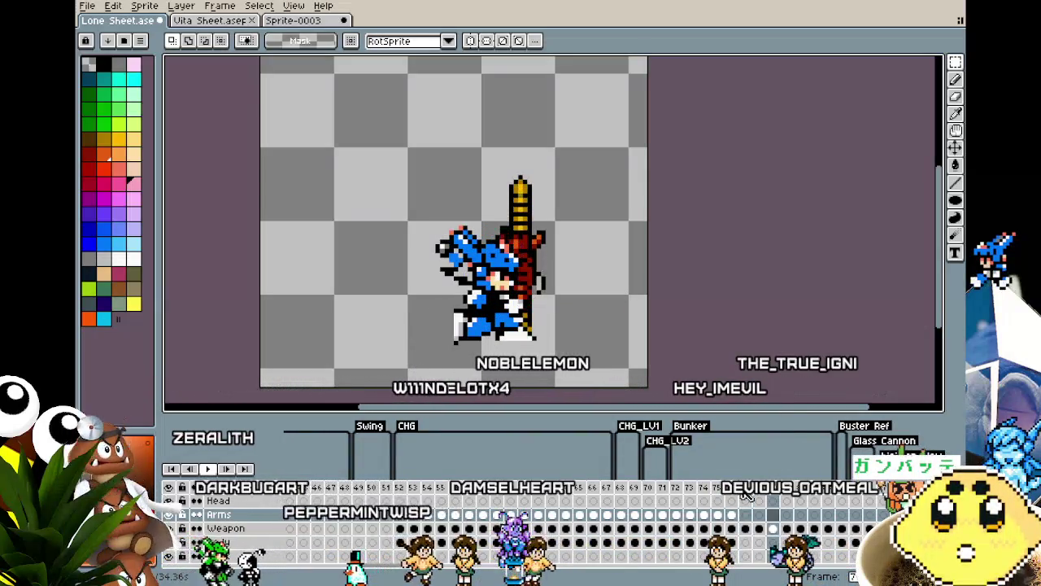
{"action": "key", "text": "Right"}
{"action": "key", "text": "Right"}
{"action": "key", "text": "Right"}
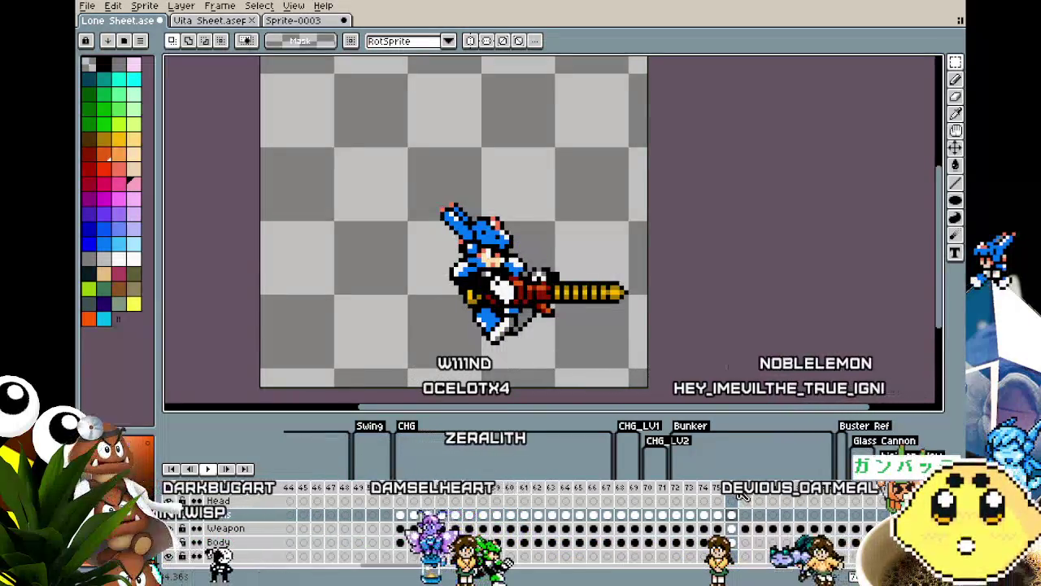
{"action": "left_click", "coordinate": [830, 495], "text": "shift"}
Rename the Bunker tag over frames 72–75 to PILEBUNKER in Tag Properties.
{"action": "left_click", "coordinate": [690, 425]}
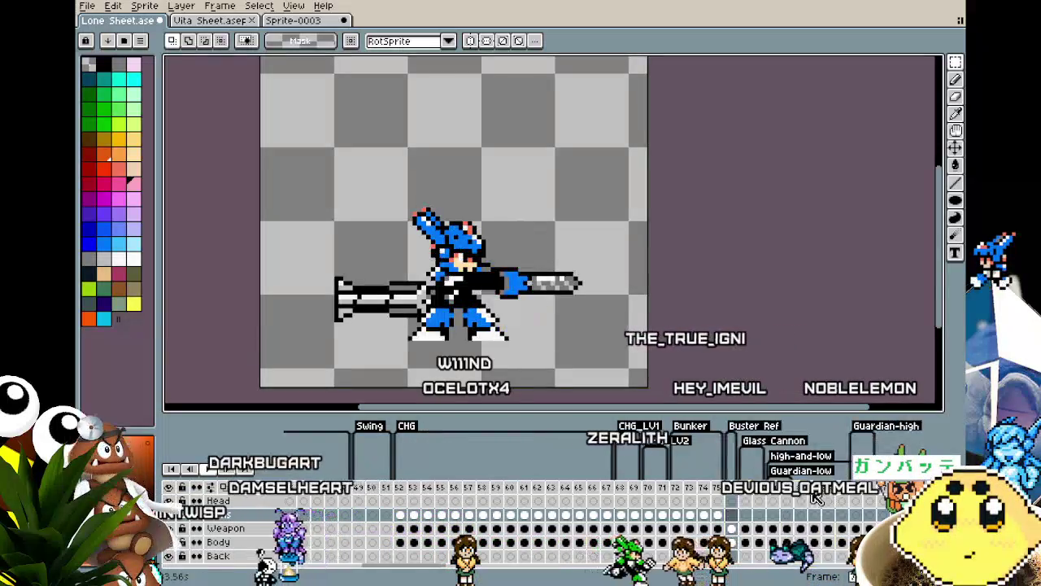
{"action": "double_click", "coordinate": [690, 425]}
{"action": "type", "text": "PILEBUNKER"}
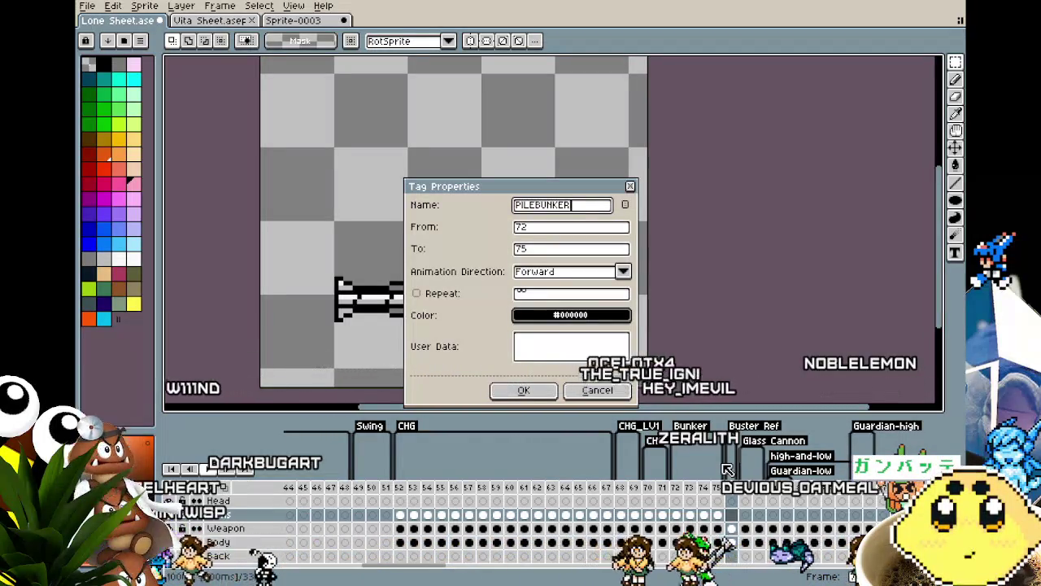
{"action": "key", "text": "Return"}
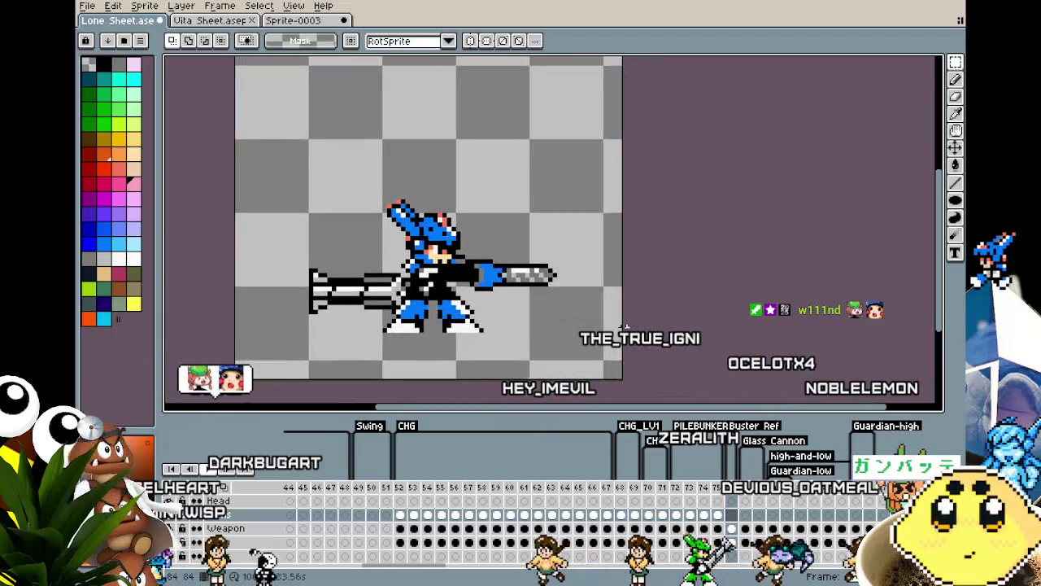
{"action": "left_click_drag", "start_coordinate": [604, 330], "coordinate": [597, 321]}
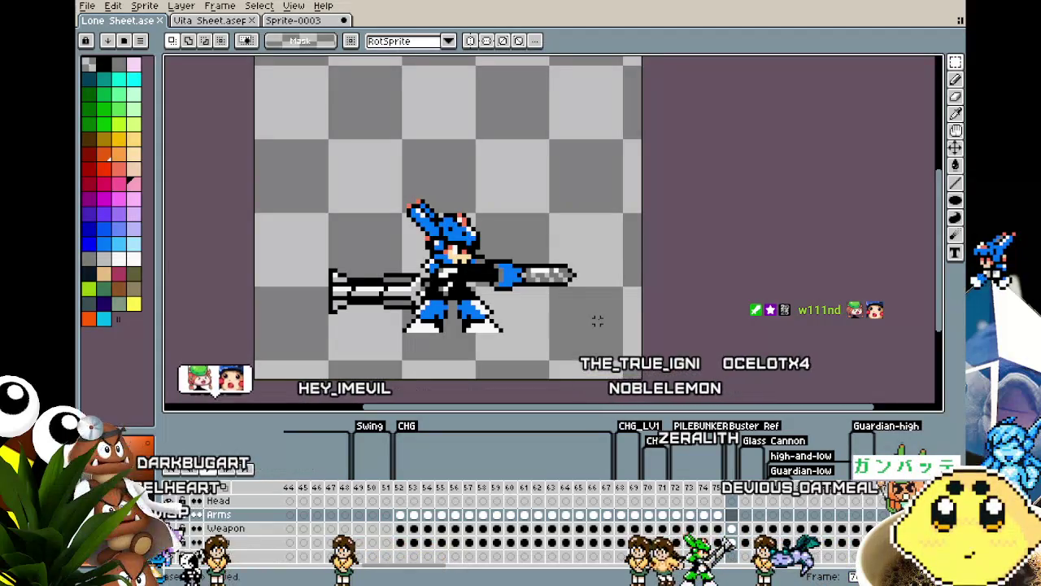
Flip between frames 72 and 75 to compare the PILEBUNKER lunge poses.
{"action": "key", "text": "Left"}
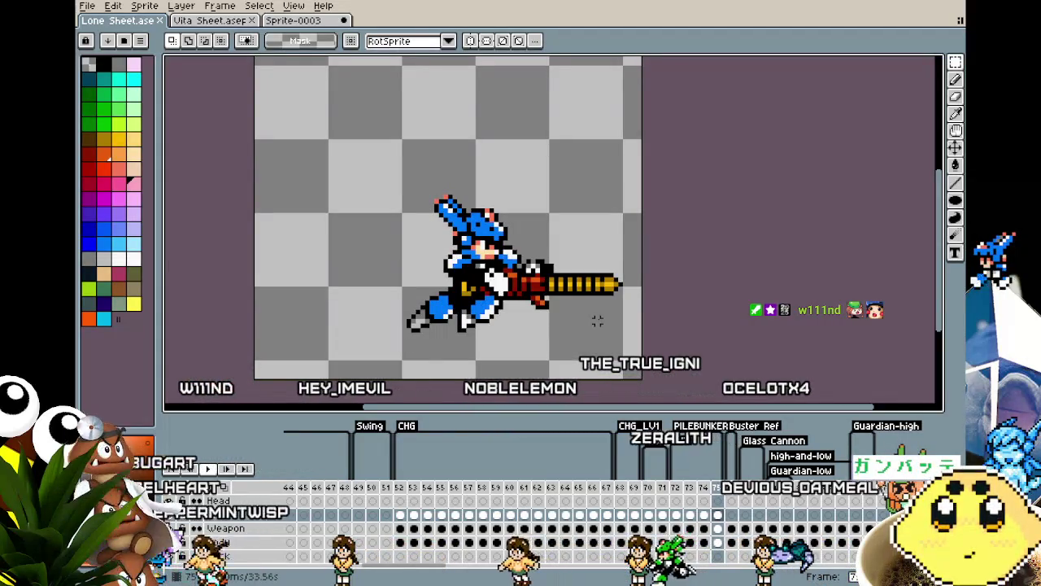
{"action": "key", "text": "Left"}
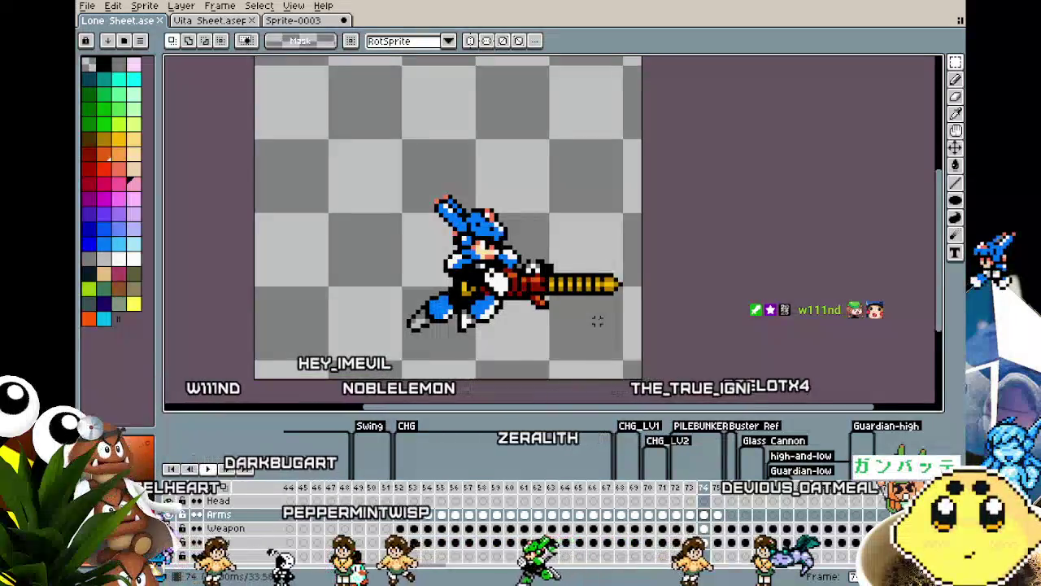
{"action": "key", "text": "Left"}
{"action": "key", "text": "Right"}
{"action": "key", "text": "Right"}
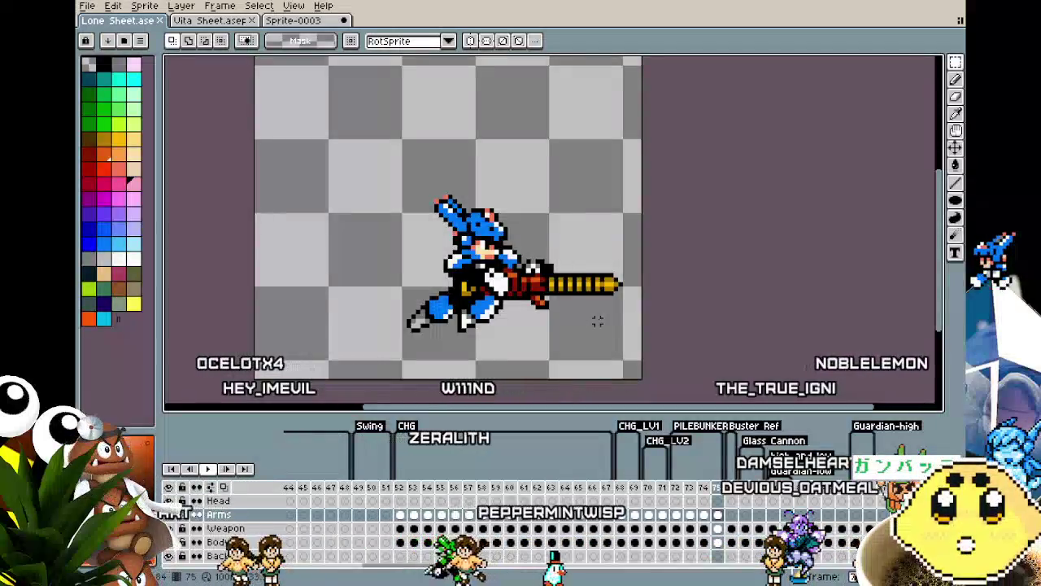
{"action": "key", "text": "Left"}
{"action": "key", "text": "Left"}
{"action": "key", "text": "Left"}
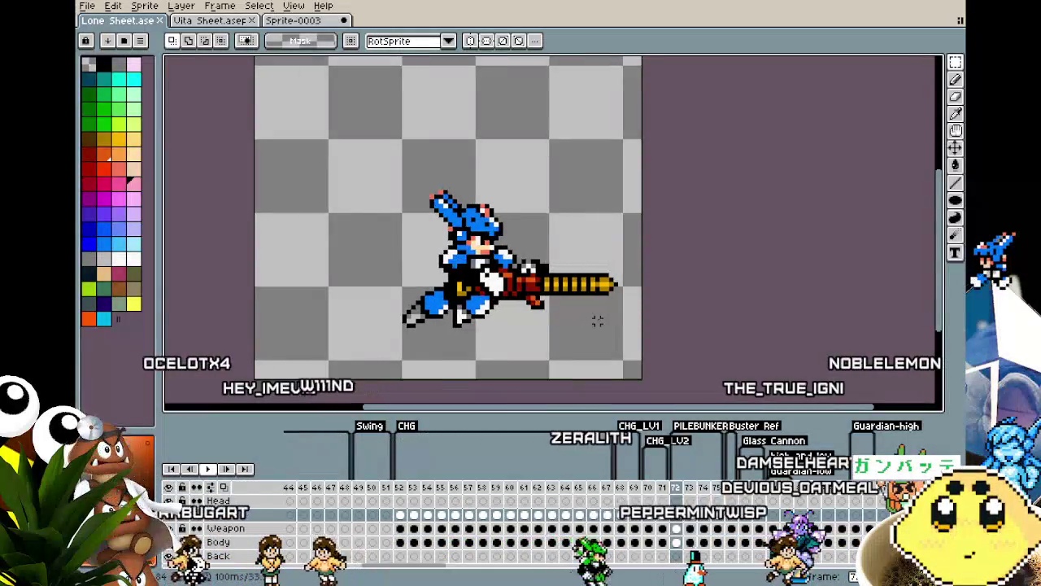
{"action": "key", "text": "Right"}
{"action": "key", "text": "Right"}
{"action": "key", "text": "Left"}
{"action": "key", "text": "Left"}
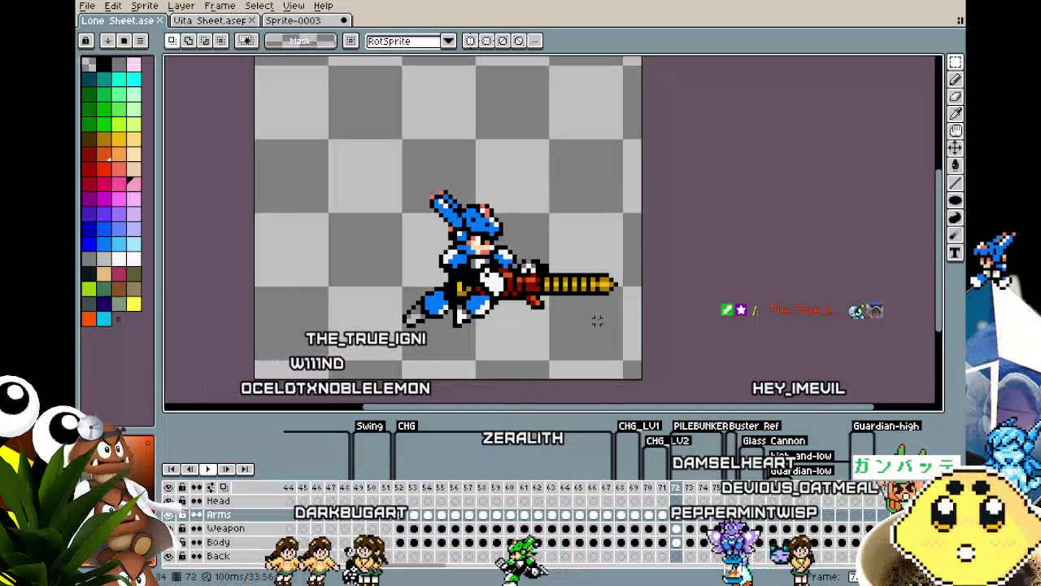
Scrub from frame 63 through 74 to check the charge, ending on frame 72.
{"action": "key", "text": "Left"}
{"action": "key", "text": "Right"}
{"action": "key", "text": "Right"}
{"action": "key", "text": "Right"}
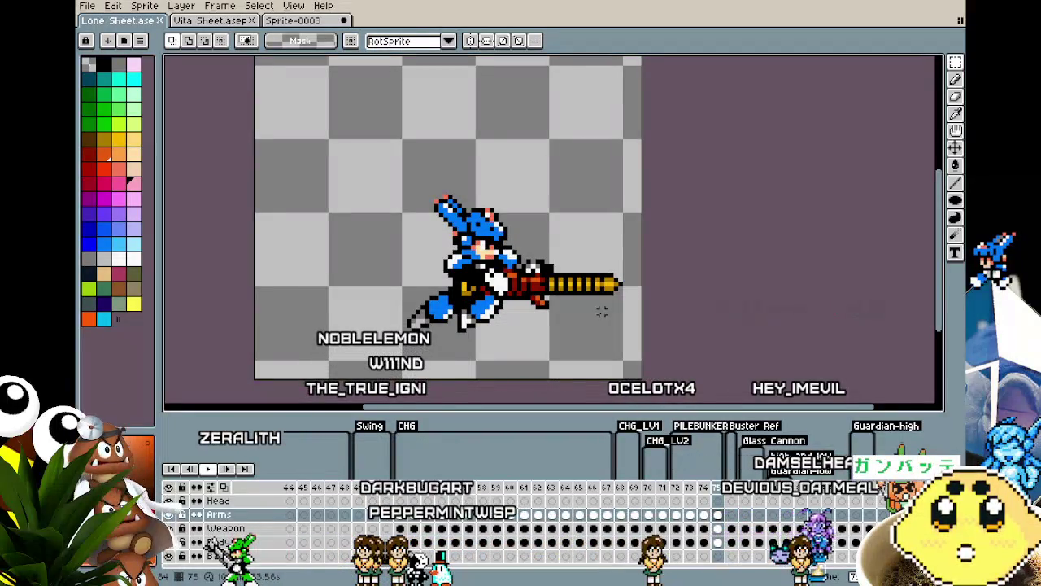
{"action": "key", "text": "Left"}
{"action": "key", "text": "Left"}
{"action": "key", "text": "Left"}
{"action": "key", "text": "Left"}
{"action": "key", "text": "Left"}
{"action": "key", "text": "Left"}
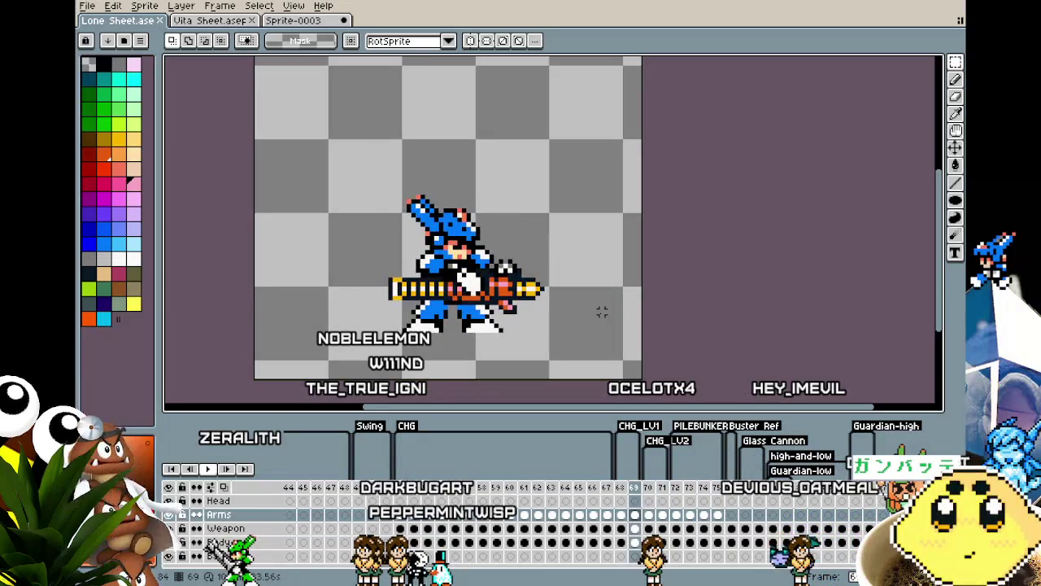
{"action": "key", "text": "Left"}
{"action": "key", "text": "Left"}
{"action": "key", "text": "Left"}
{"action": "key", "text": "Left"}
{"action": "key", "text": "Right"}
{"action": "key", "text": "Right"}
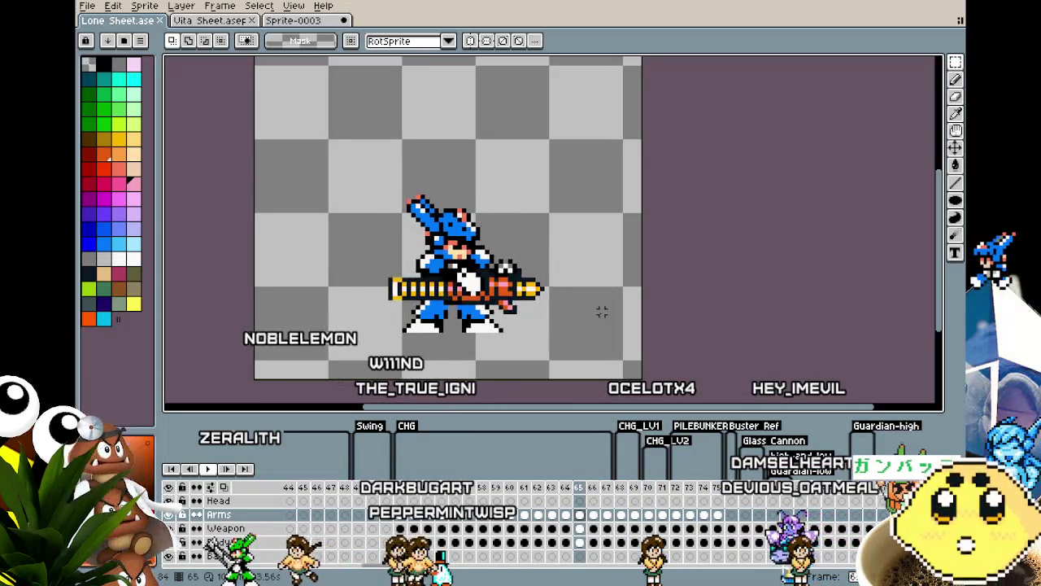
{"action": "key", "text": "Right"}
{"action": "key", "text": "Right"}
{"action": "key", "text": "Right"}
{"action": "key", "text": "Right"}
{"action": "key", "text": "Right"}
{"action": "key", "text": "Right"}
{"action": "key", "text": "Right"}
{"action": "key", "text": "Right"}
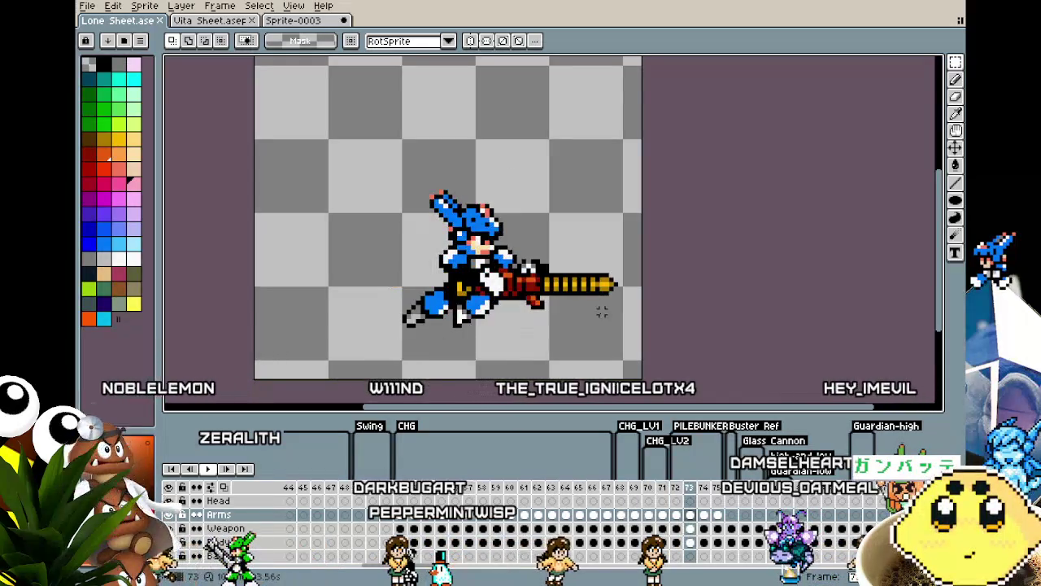
{"action": "key", "text": "Right"}
{"action": "key", "text": "Right"}
{"action": "key", "text": "Right"}
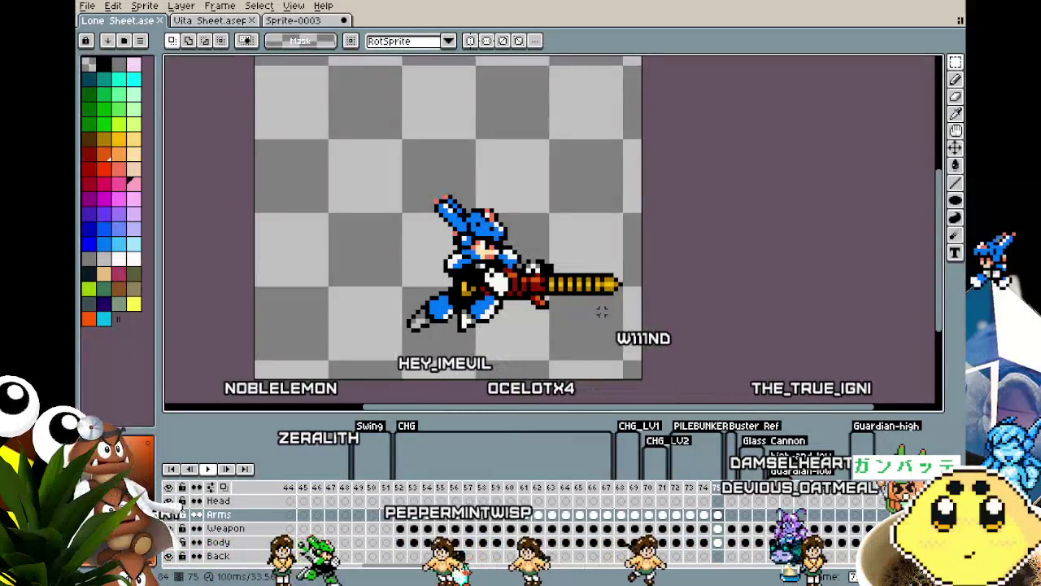
{"action": "key", "text": "Left"}
{"action": "key", "text": "Left"}
{"action": "key", "text": "Left"}
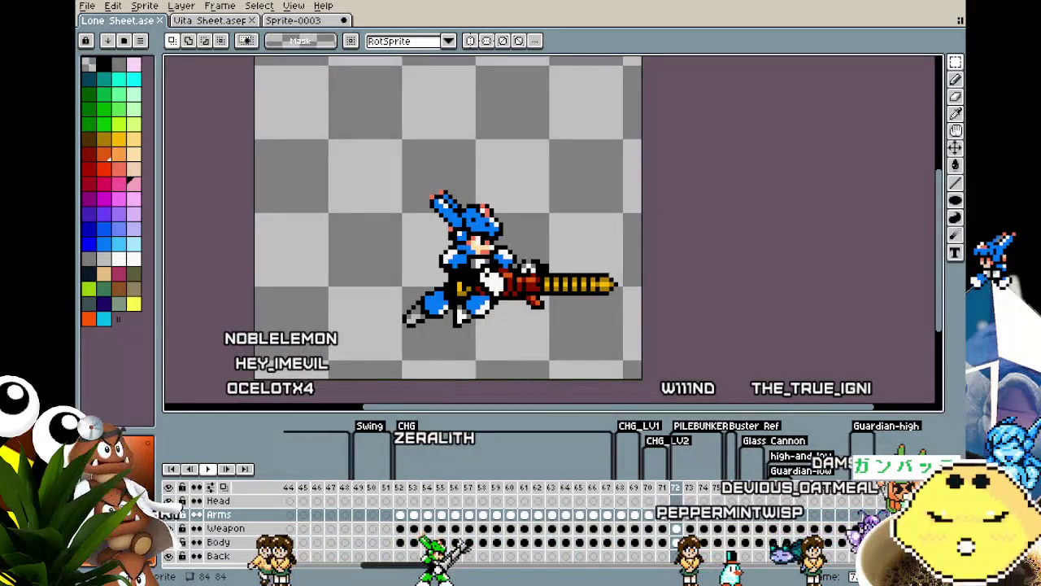
Play the idle animation starting from frame 14.
{"action": "scroll", "coordinate": [328, 570], "scroll_direction": "left", "scroll_amount": 10}
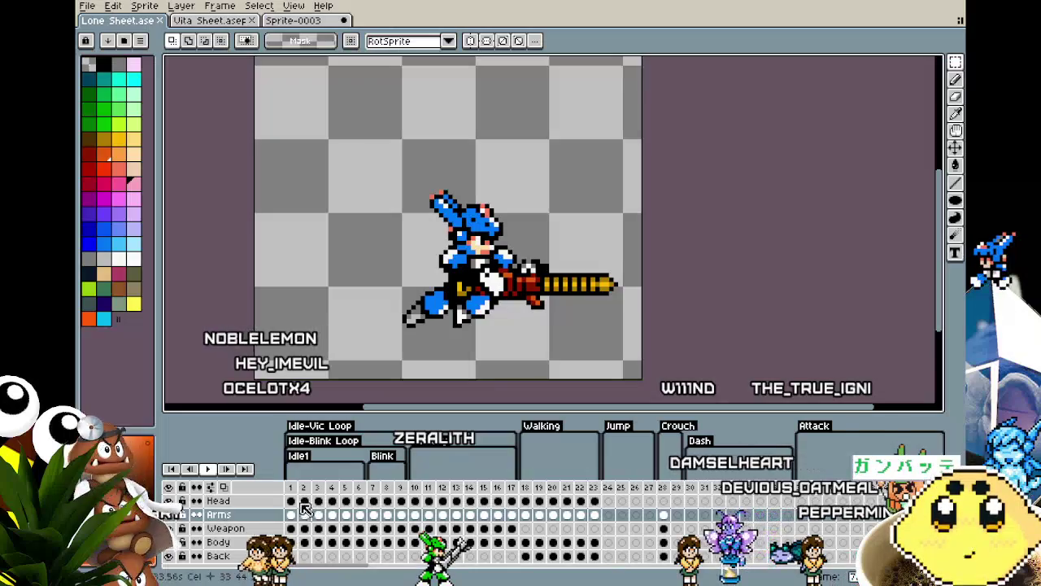
{"action": "left_click", "coordinate": [470, 501]}
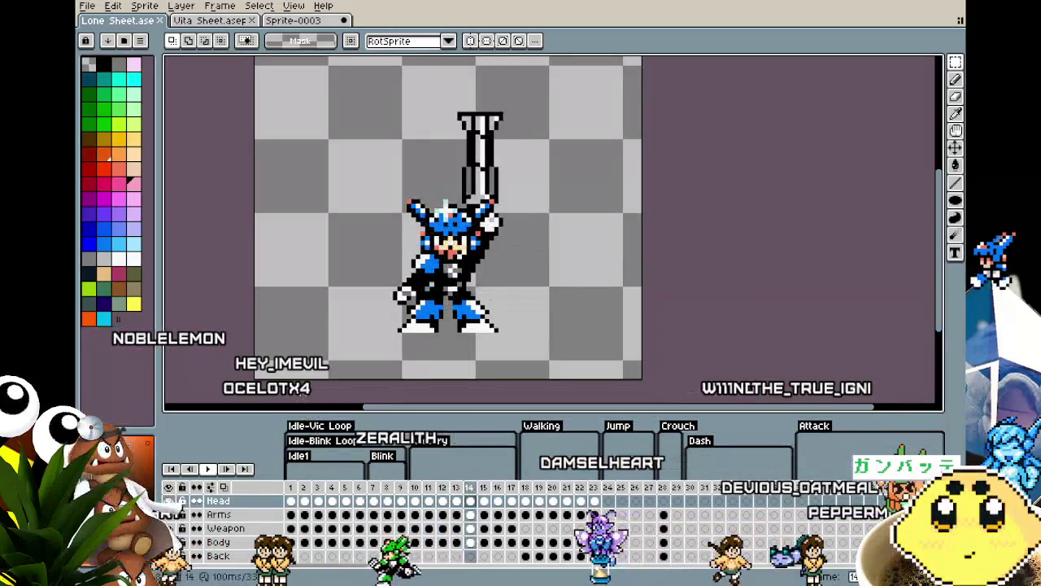
{"action": "key", "text": "Return"}
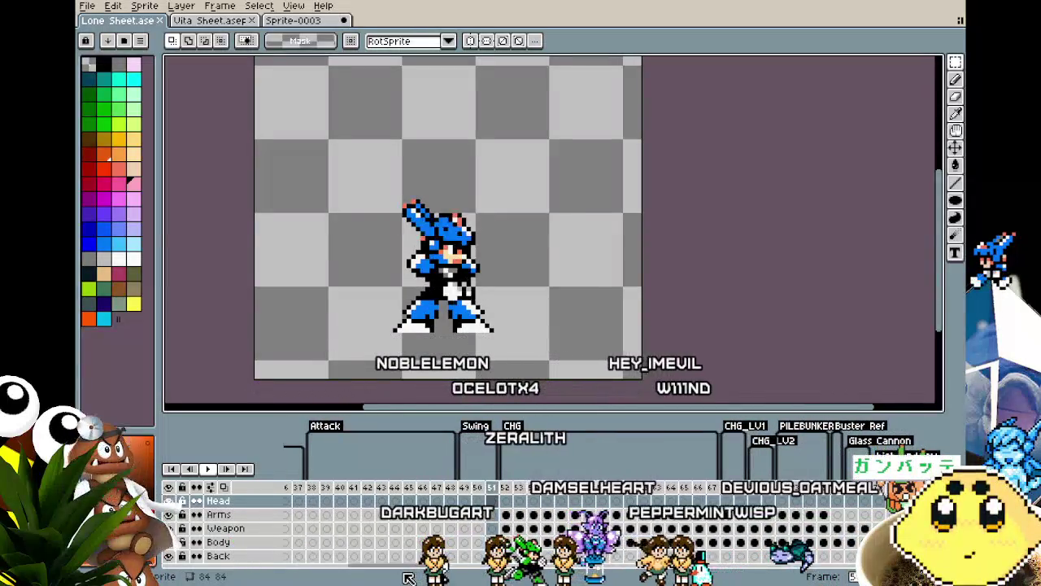
Step forward from frame 72 and play back the PILEBUNKER attack frames.
{"action": "left_click_drag", "start_coordinate": [419, 570], "coordinate": [440, 569]}
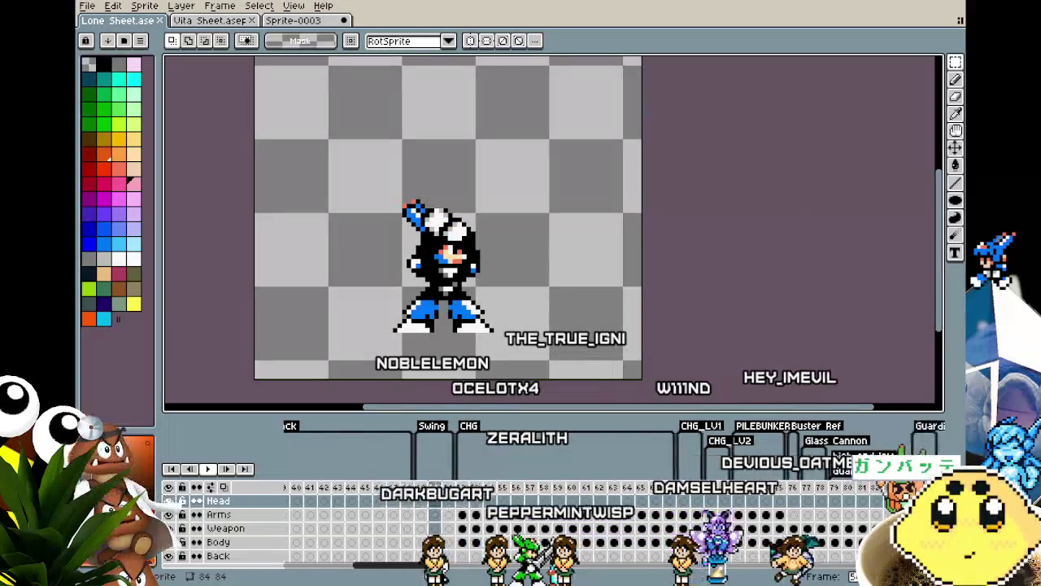
{"action": "left_click", "coordinate": [643, 488]}
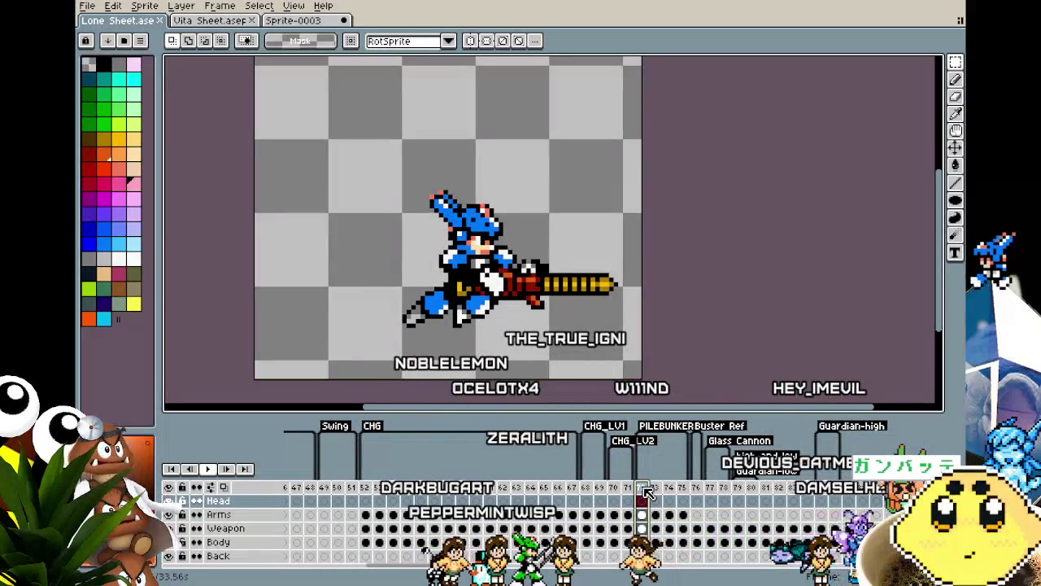
{"action": "key", "text": "Right"}
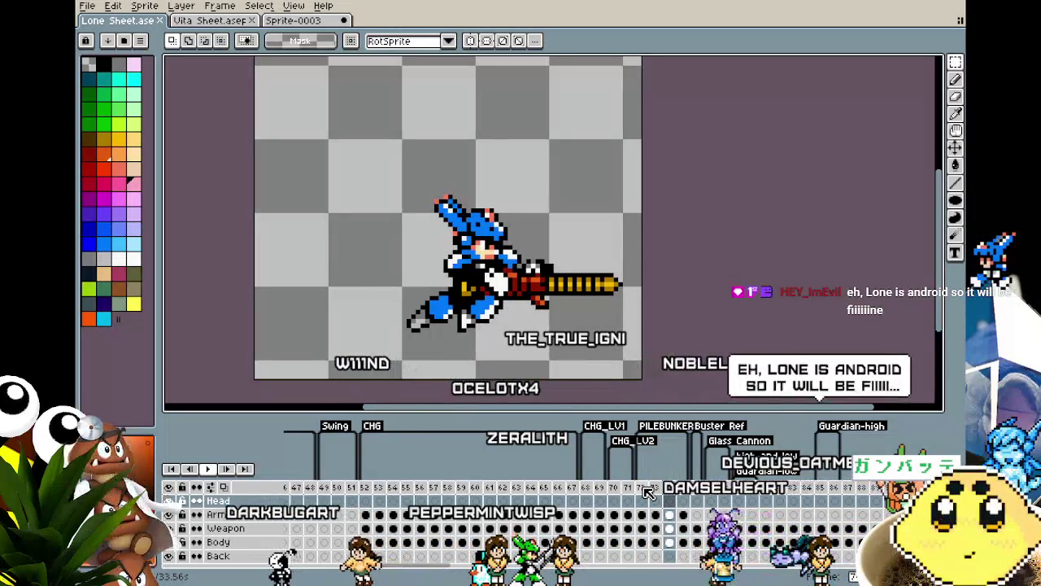
{"action": "left_click", "coordinate": [645, 489]}
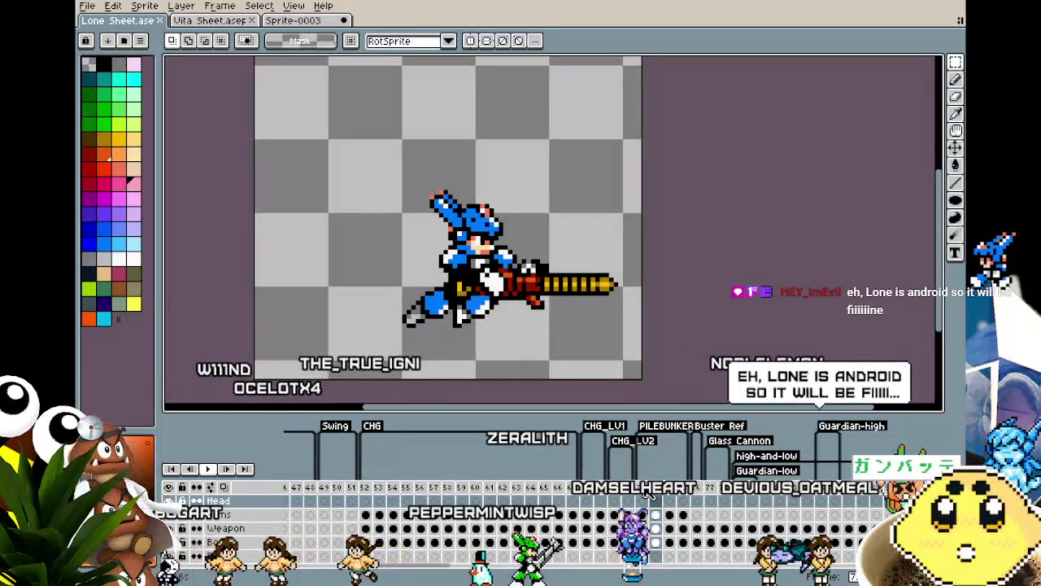
{"action": "key", "text": "Right"}
{"action": "key", "text": "Right"}
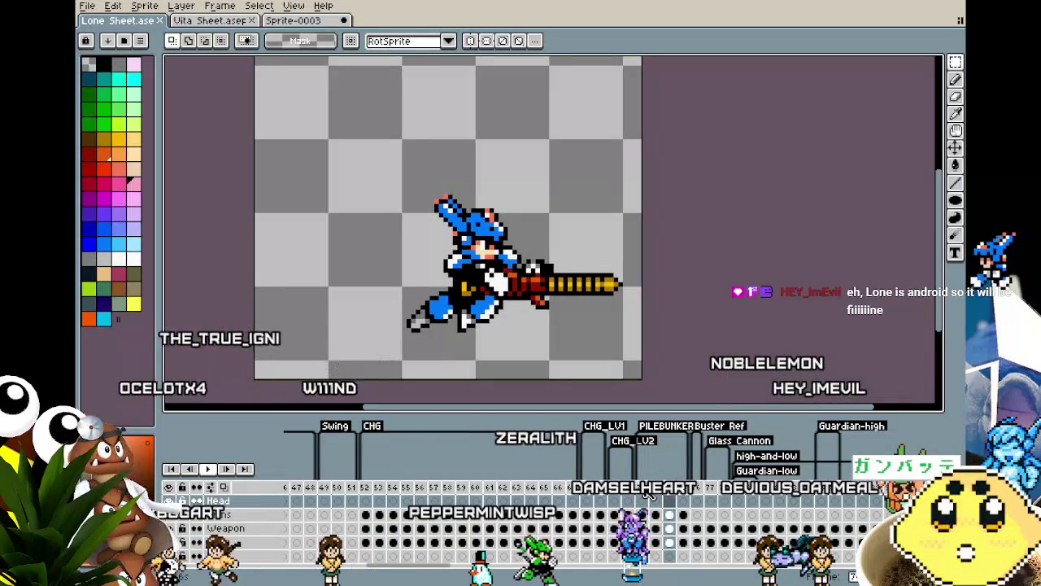
{"action": "key", "text": "Right"}
{"action": "key", "text": "Right"}
{"action": "key", "text": "Right"}
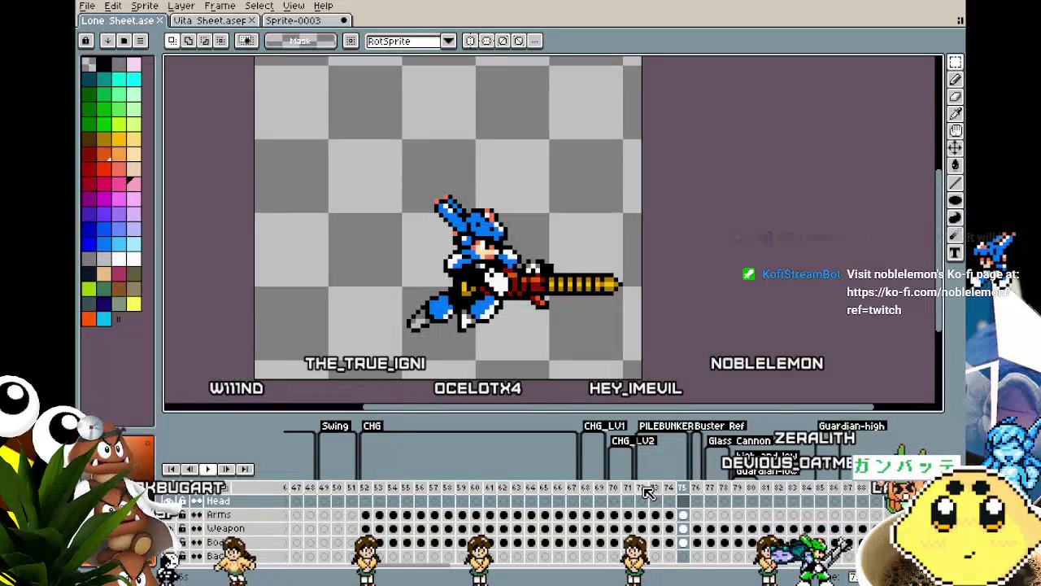
{"action": "key", "text": "Return"}
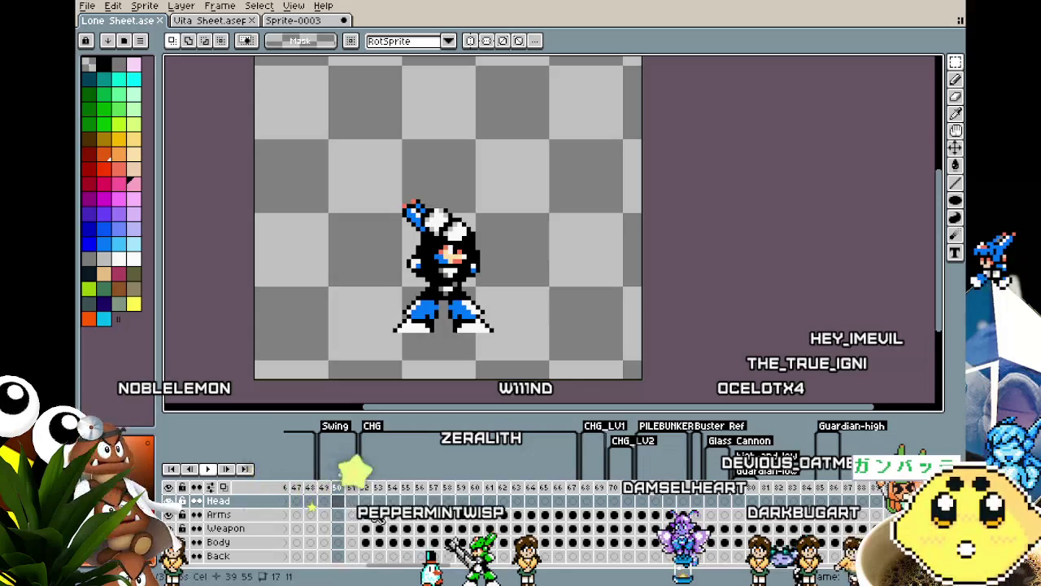
{"action": "right_click", "coordinate": [348, 488]}
Insert a frame at 51, then copy frame 75's gun into frame 76.
{"action": "left_click", "coordinate": [361, 499]}
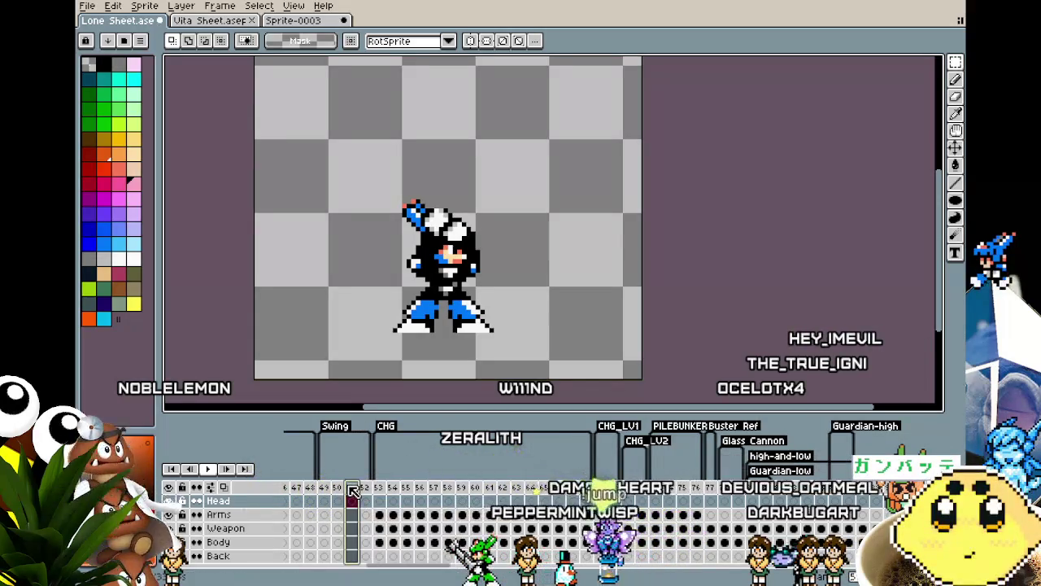
{"action": "left_click", "coordinate": [696, 499]}
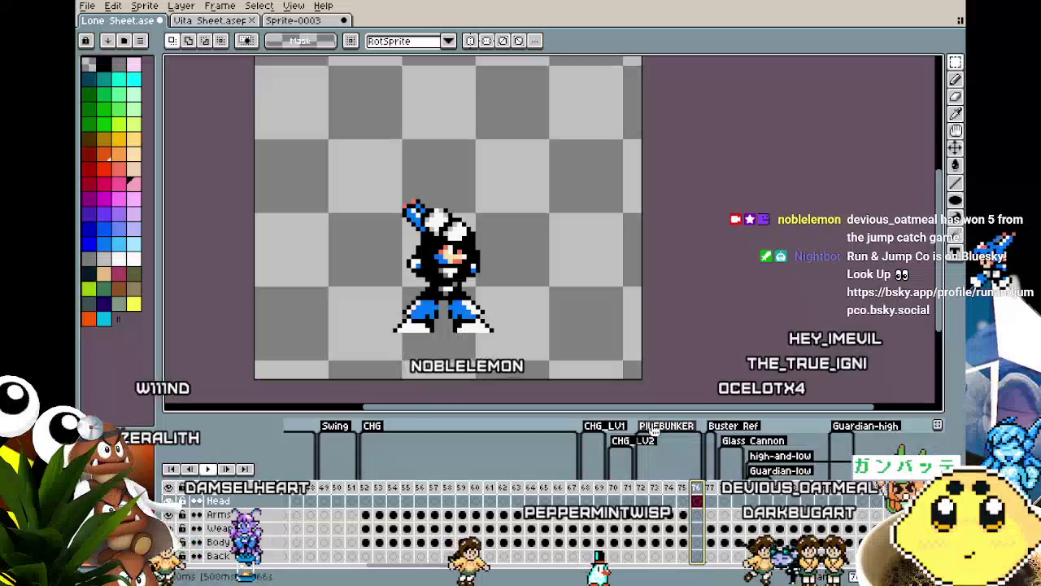
{"action": "left_click", "coordinate": [684, 527]}
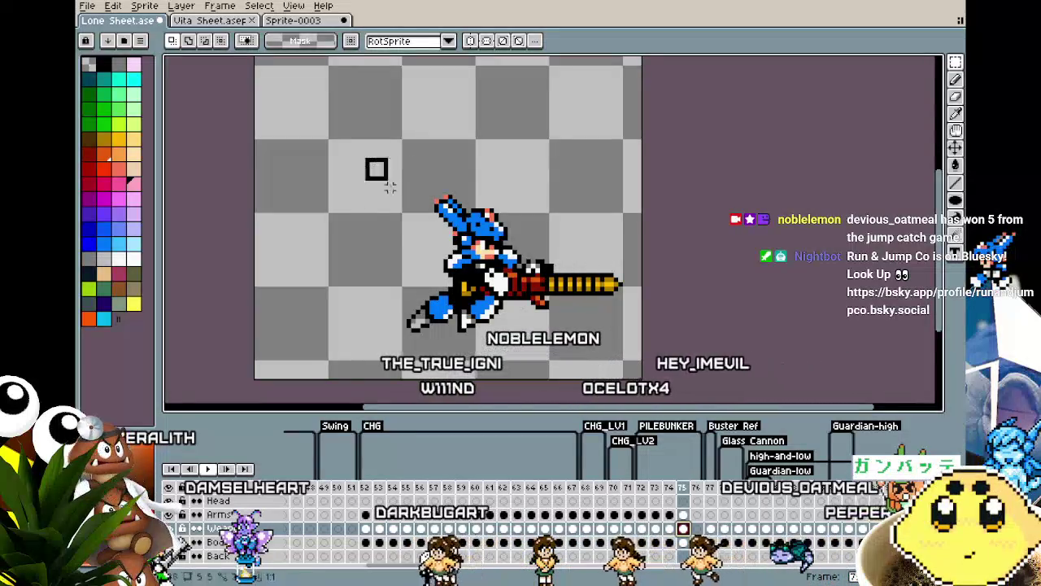
{"action": "left_click_drag", "start_coordinate": [362, 154], "coordinate": [691, 390]}
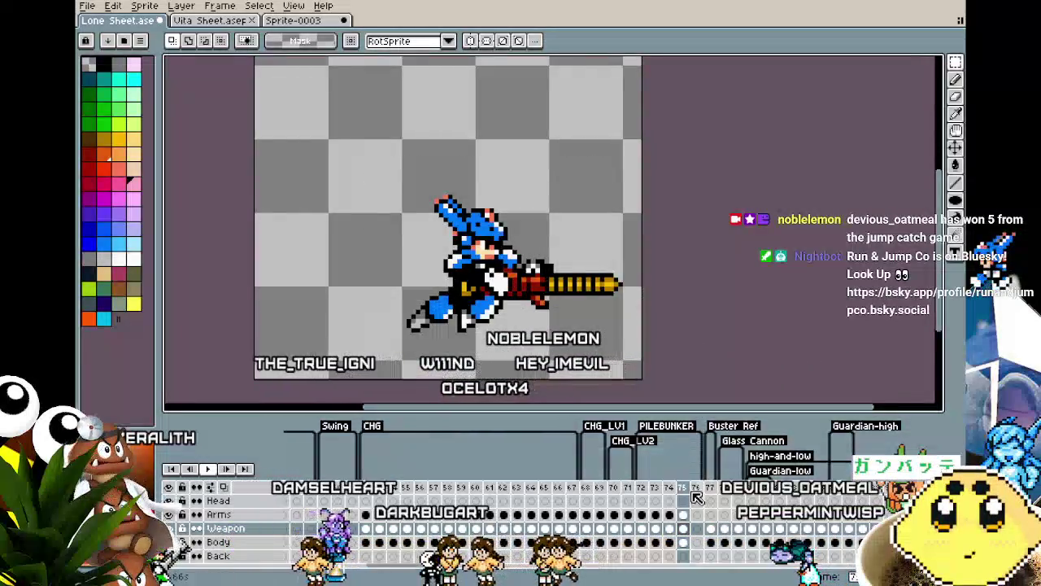
{"action": "left_click", "coordinate": [698, 541]}
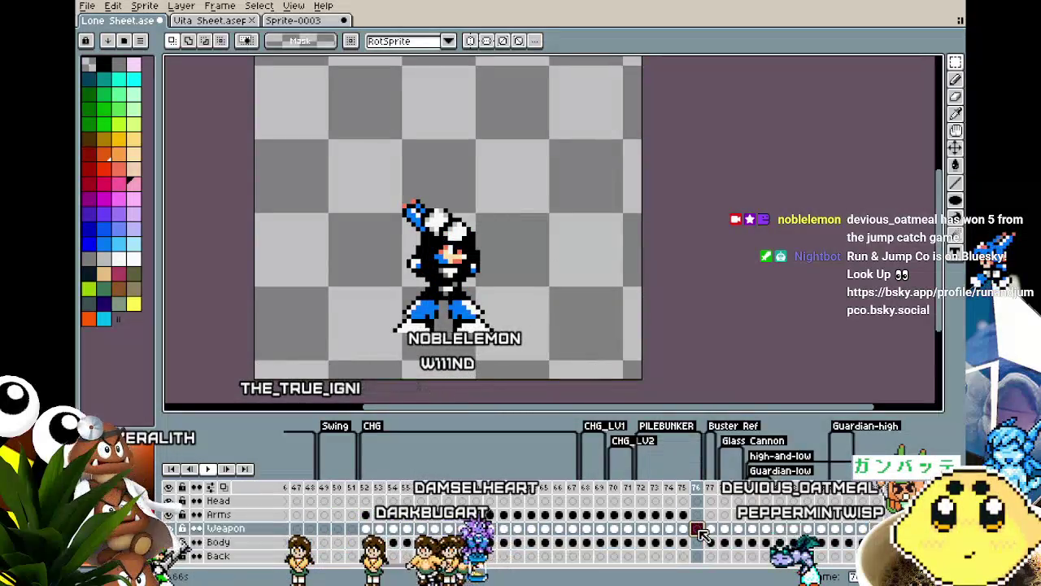
{"action": "key", "text": "ctrl+v"}
Try the pasted gun rotated about 114°, then discard it and paste it unrotated.
{"action": "mouse_move", "coordinate": [671, 243]}
{"action": "left_mouse_down"}
{"action": "mouse_move", "coordinate": [212, 126]}
{"action": "mouse_move", "coordinate": [172, 196]}
{"action": "left_mouse_up"}
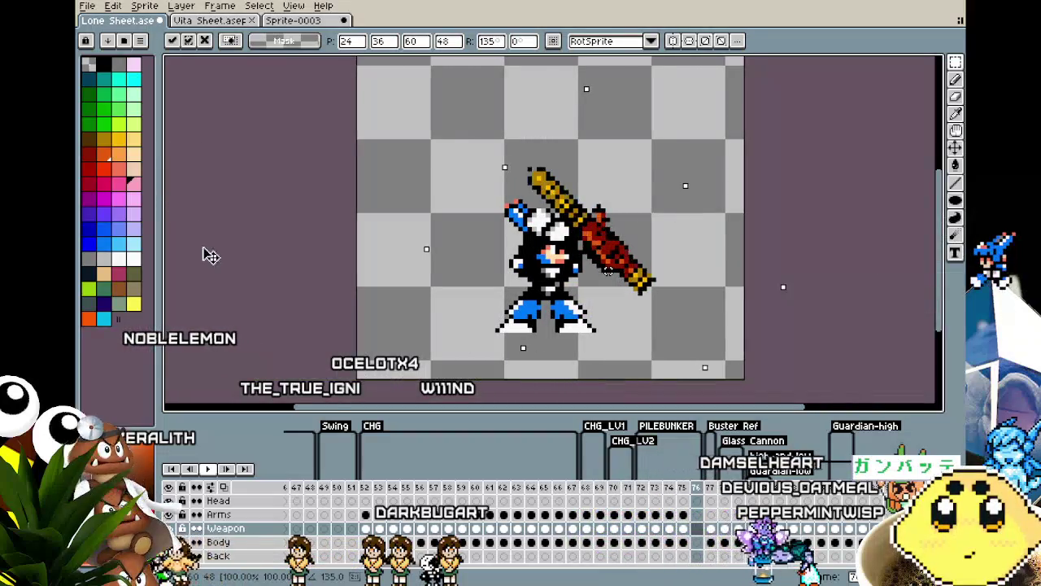
{"action": "mouse_move", "coordinate": [290, 401]}
{"action": "left_mouse_down"}
{"action": "mouse_move", "coordinate": [381, 155]}
{"action": "mouse_move", "coordinate": [496, 102]}
{"action": "mouse_move", "coordinate": [344, 126]}
{"action": "left_mouse_up"}
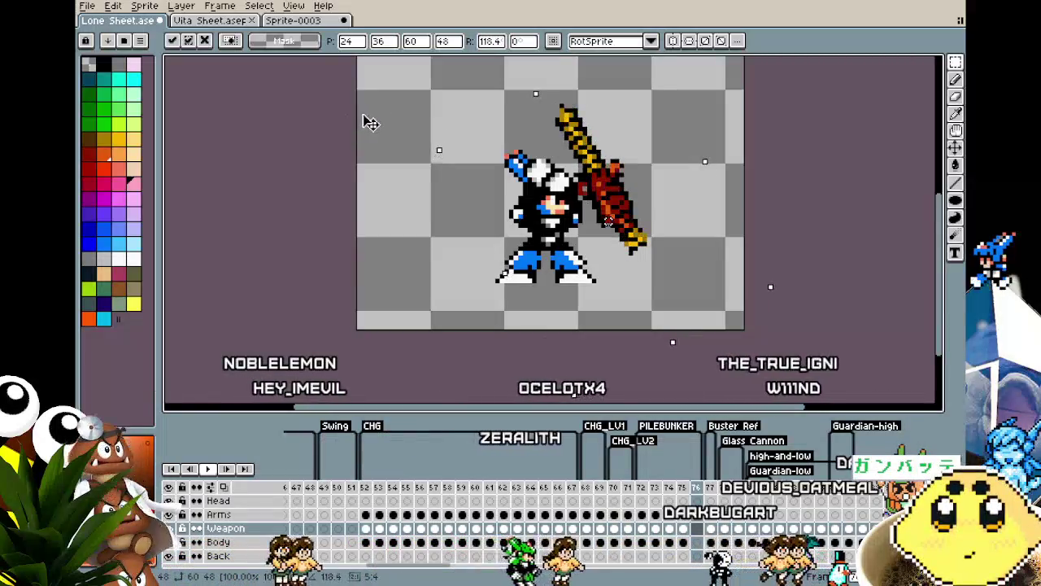
{"action": "left_click_drag", "start_coordinate": [344, 126], "coordinate": [399, 113]}
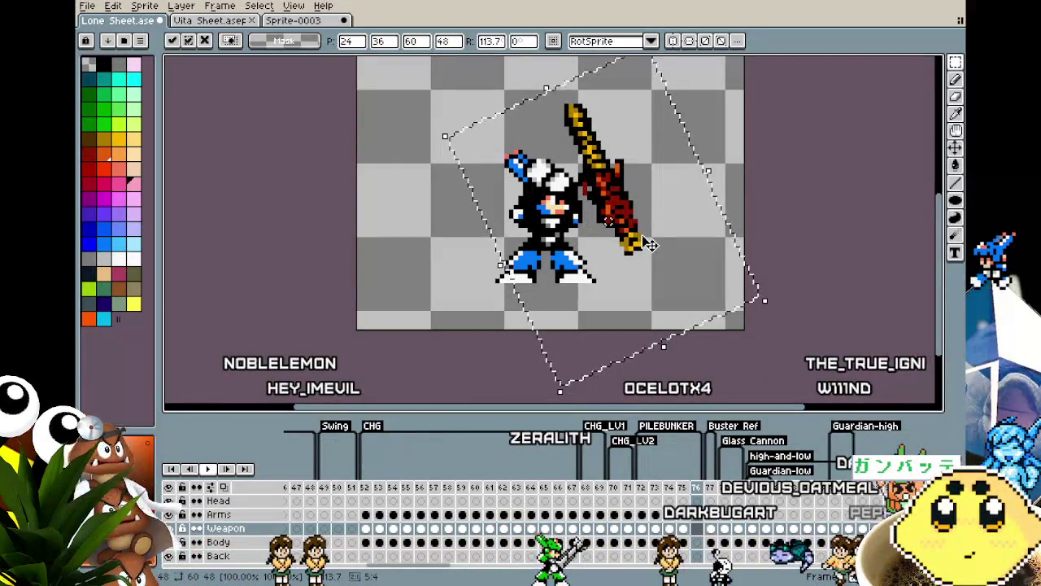
{"action": "left_click_drag", "start_coordinate": [648, 244], "coordinate": [574, 188]}
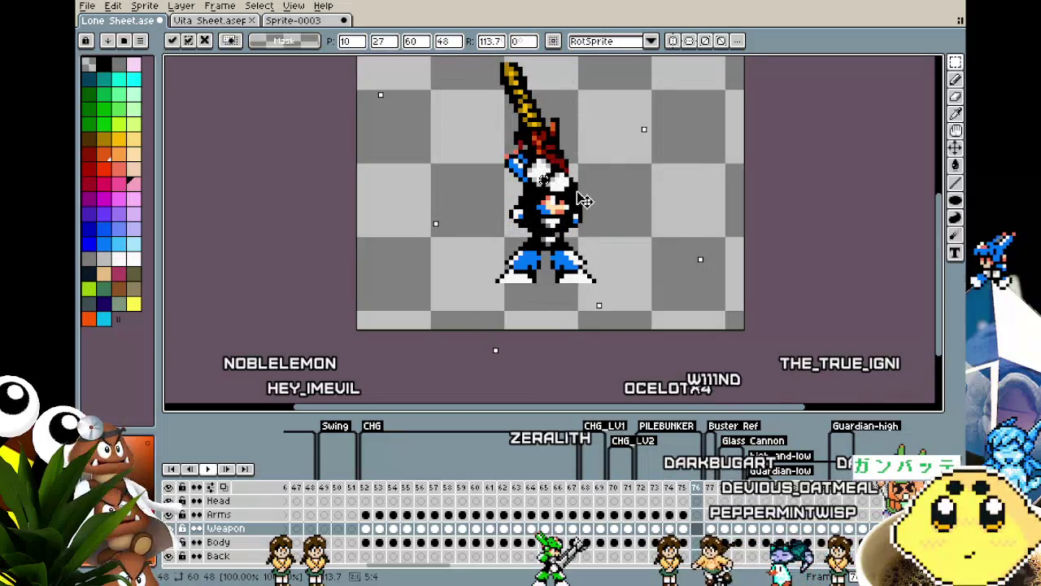
{"action": "key", "text": "Delete"}
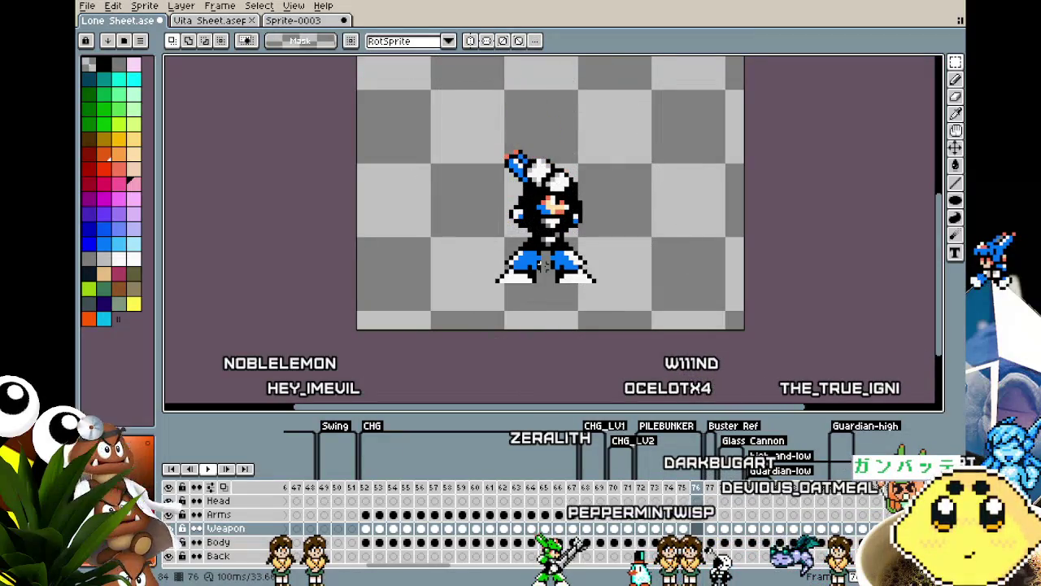
{"action": "key", "text": "ctrl+v"}
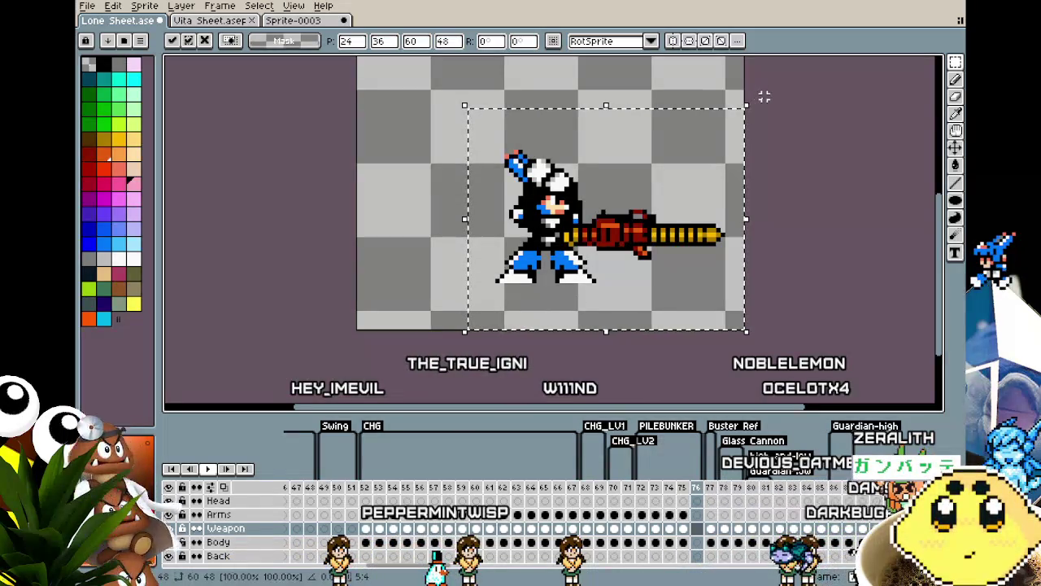
Flip the pasted gun 180° and commit it resting across the character's shoulder.
{"action": "left_click_drag", "start_coordinate": [753, 97], "coordinate": [328, 411]}
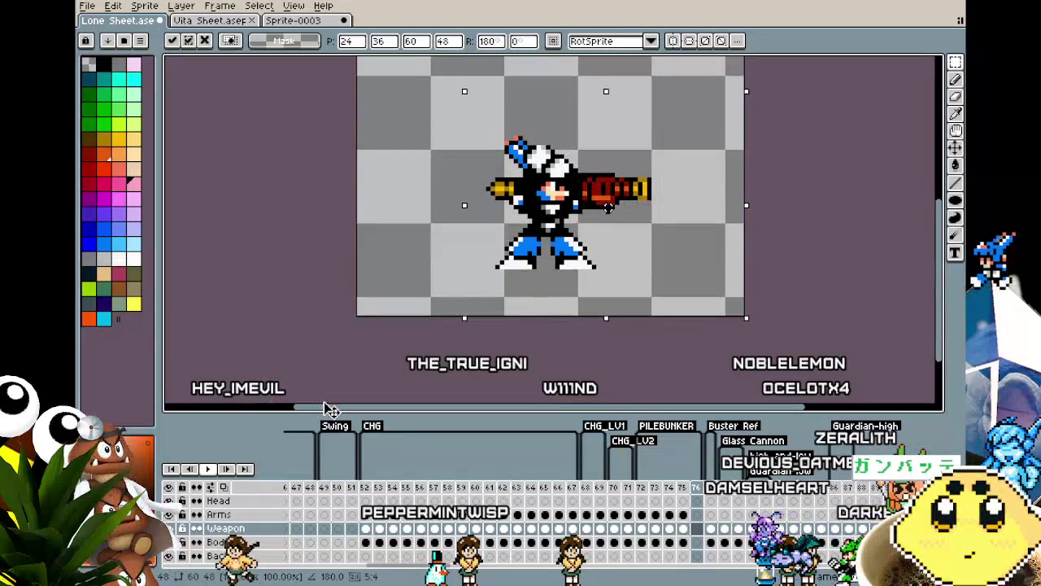
{"action": "left_click_drag", "start_coordinate": [612, 193], "coordinate": [583, 147]}
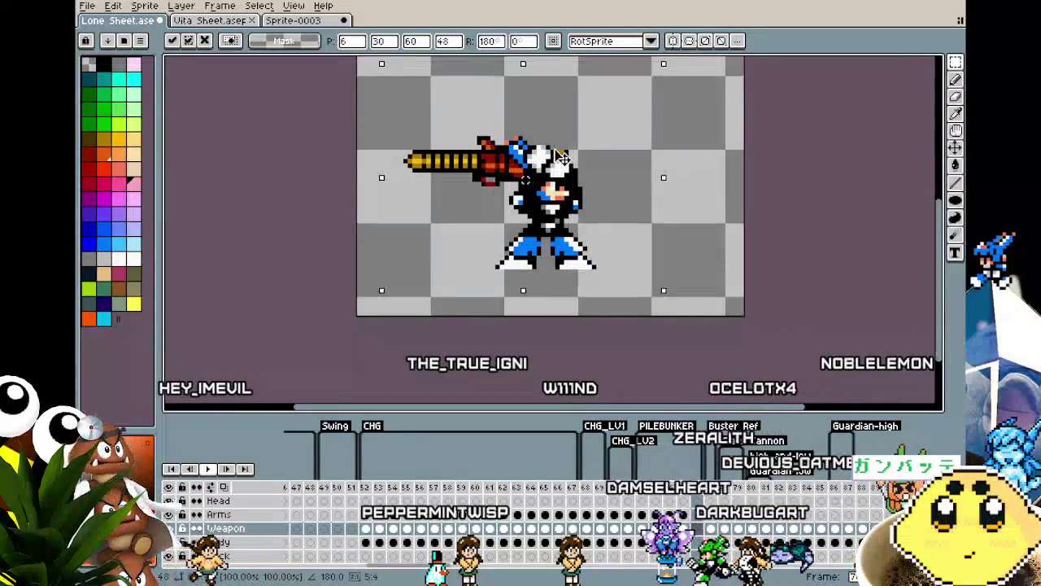
{"action": "left_click_drag", "start_coordinate": [583, 147], "coordinate": [613, 140]}
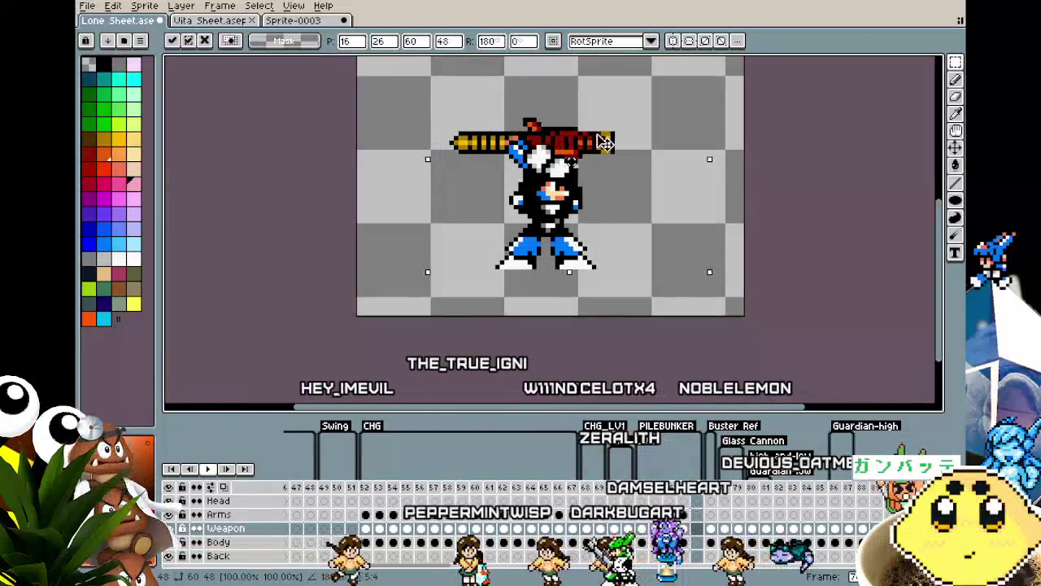
{"action": "key", "text": "Left"}
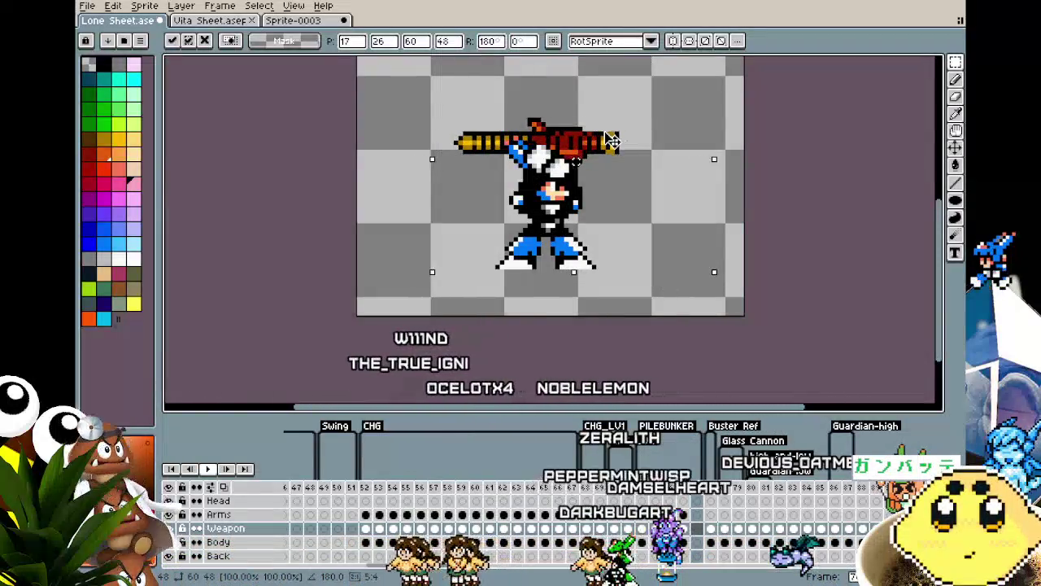
{"action": "key", "text": "Return"}
Recentre the sprite and play the animation to preview the shouldered pose.
{"action": "left_click_drag", "start_coordinate": [790, 167], "coordinate": [674, 220]}
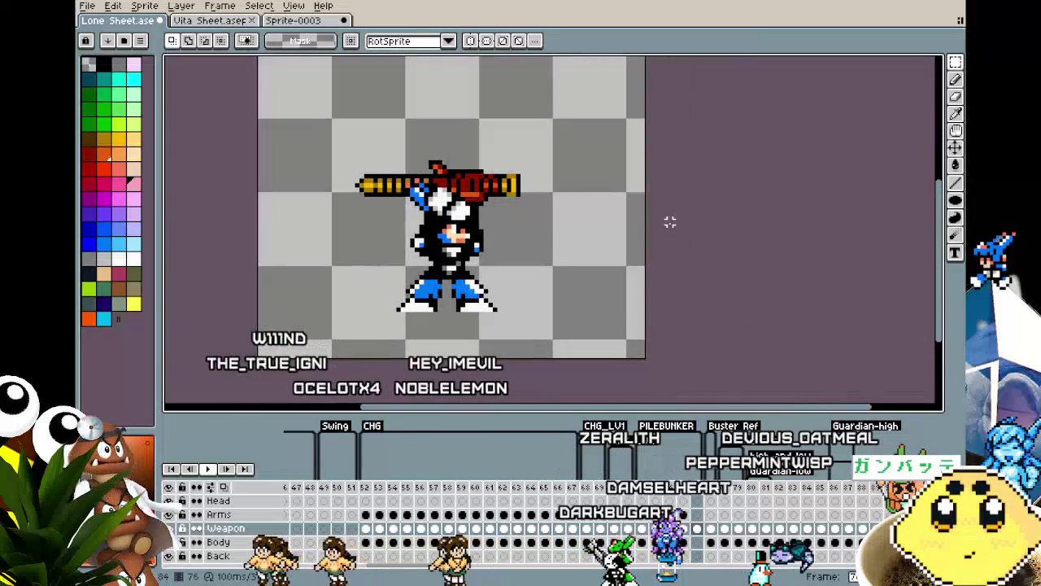
{"action": "key", "text": "Return"}
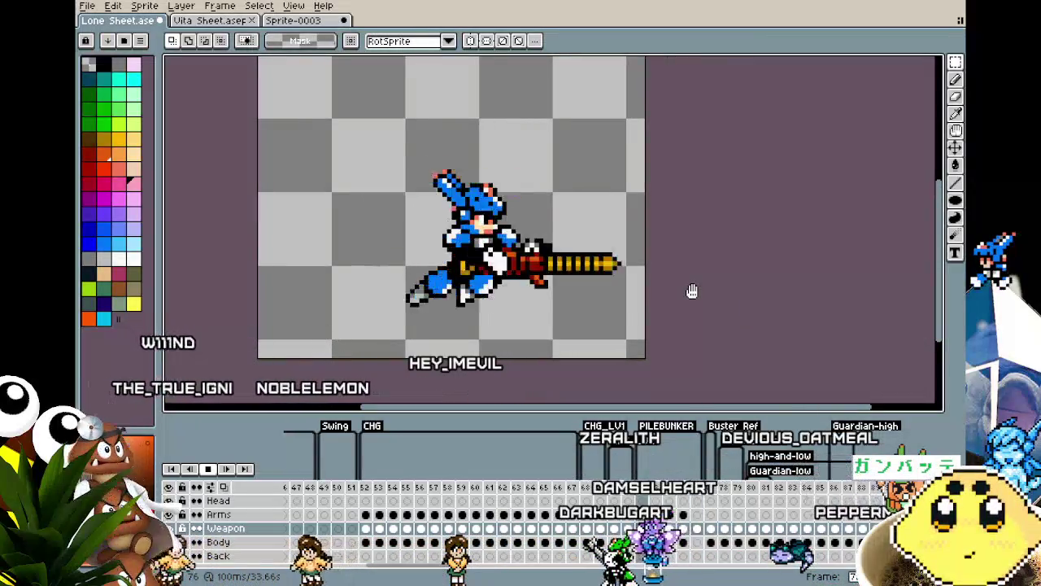
{"action": "key", "text": "Return"}
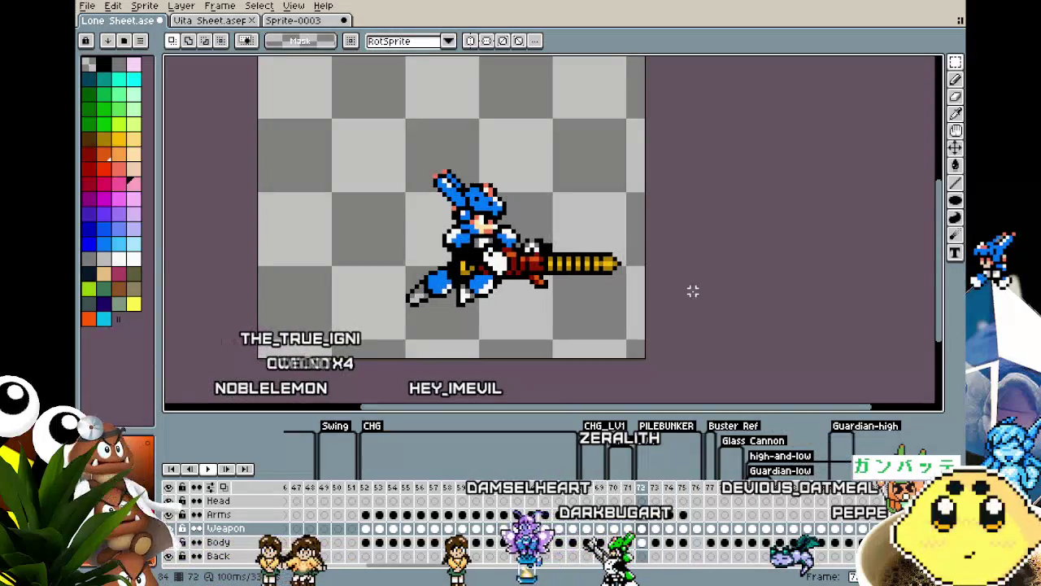
{"action": "key", "text": "Right"}
{"action": "key", "text": "Right"}
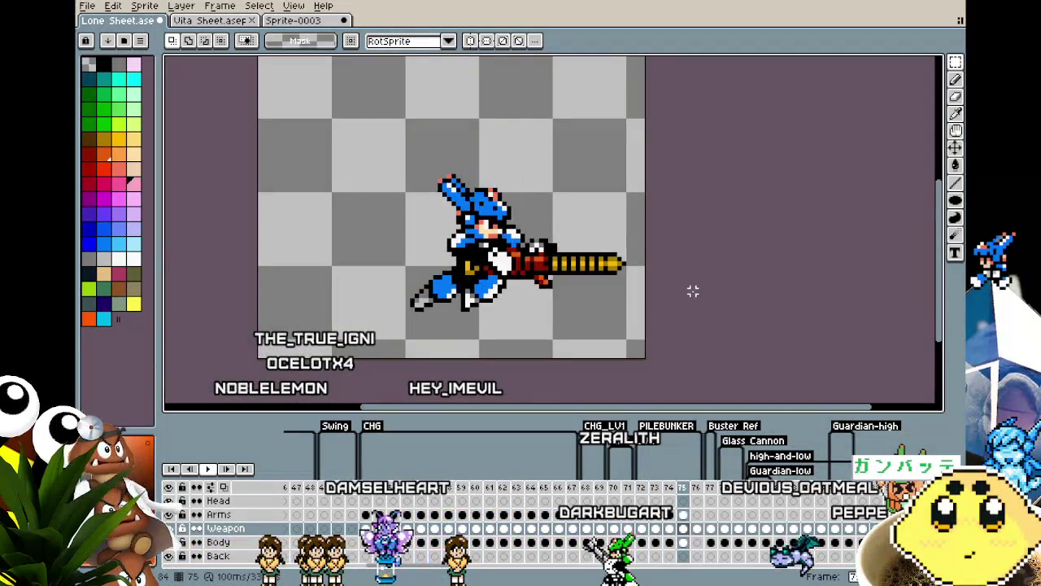
{"action": "left_click", "coordinate": [698, 489]}
{"action": "scroll", "coordinate": [712, 495], "scroll_direction": "down", "scroll_amount": 1}
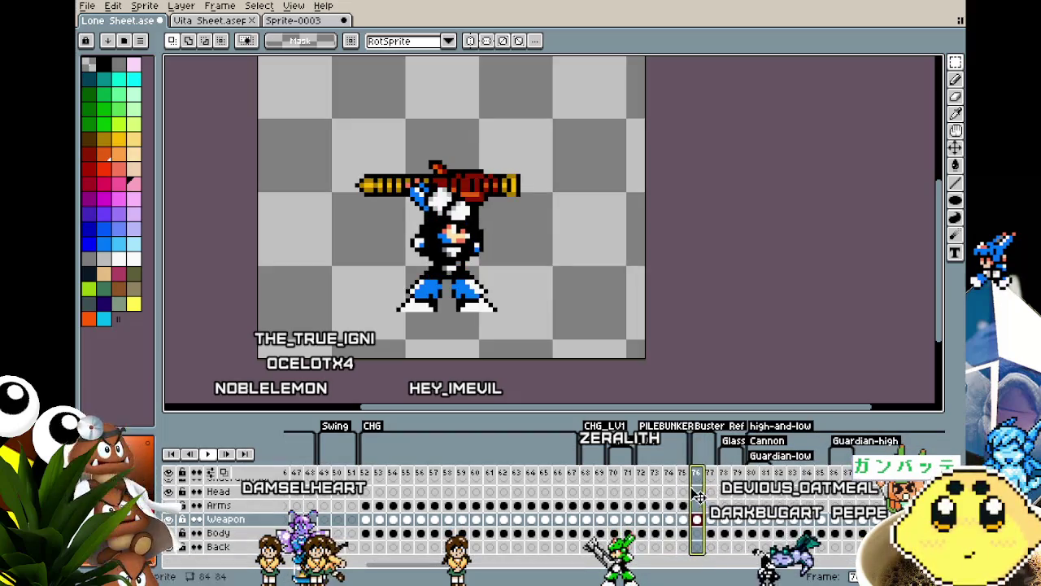
{"action": "key", "text": "Return"}
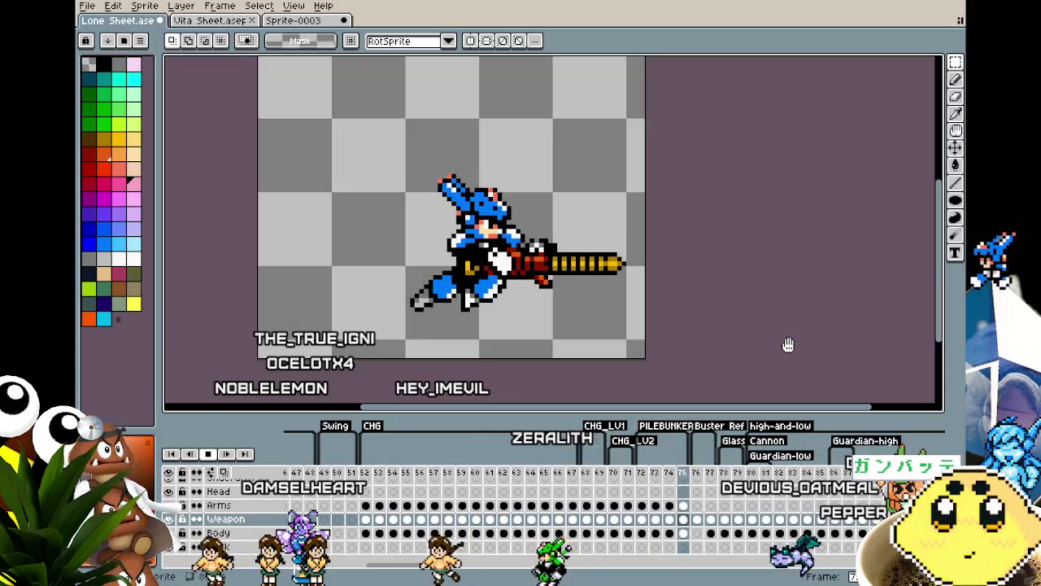
{"action": "key", "text": "Return"}
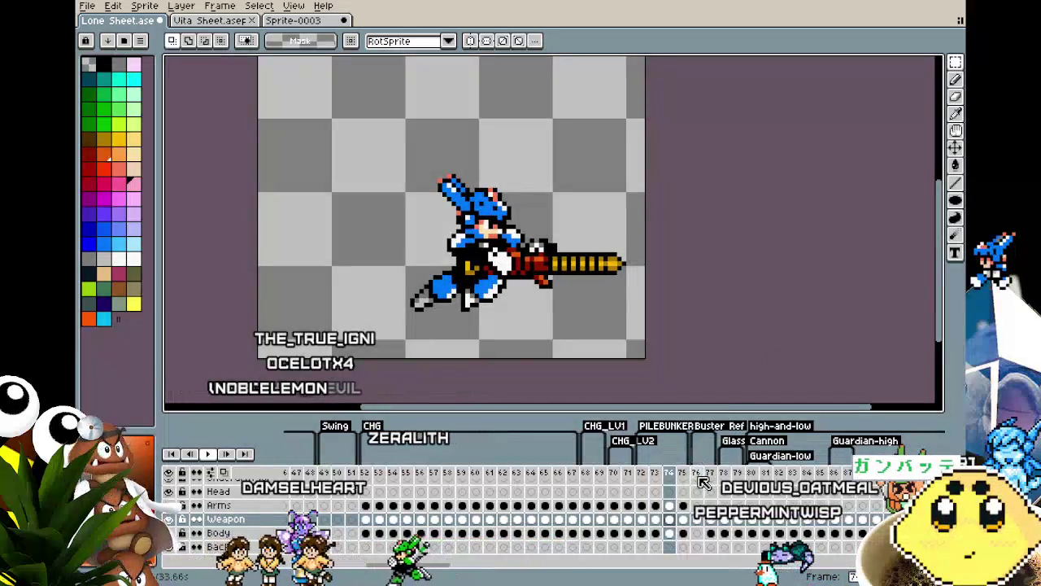
{"action": "left_click", "coordinate": [698, 480]}
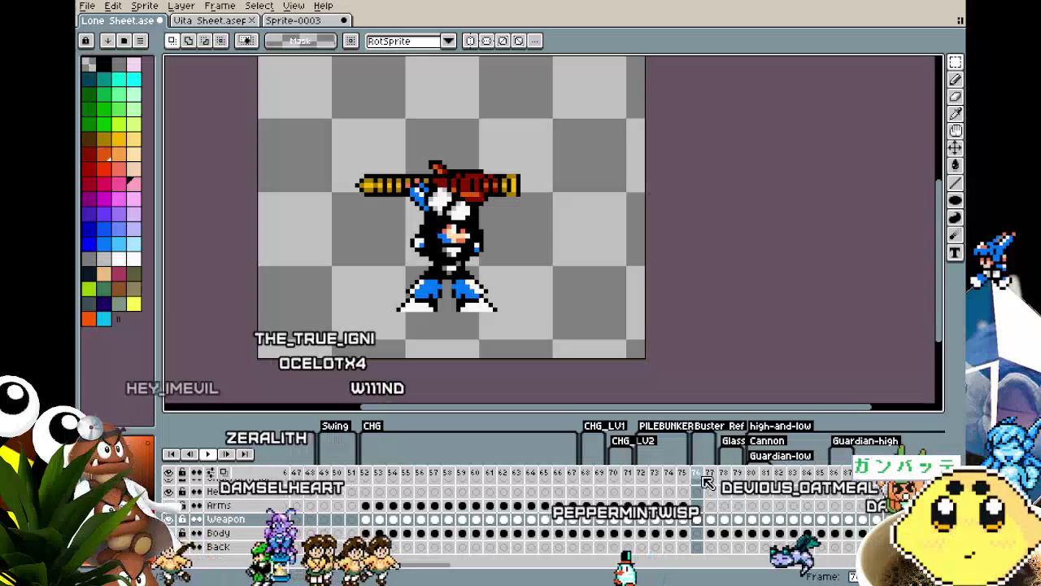
{"action": "left_click", "coordinate": [708, 480]}
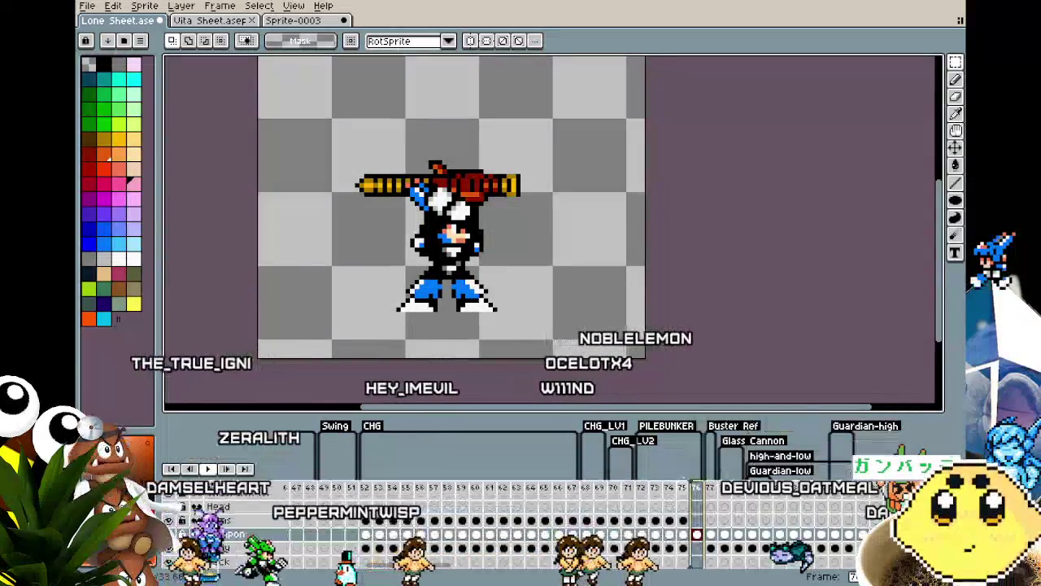
{"action": "key", "text": "Left"}
{"action": "key", "text": "Left"}
{"action": "key", "text": "Left"}
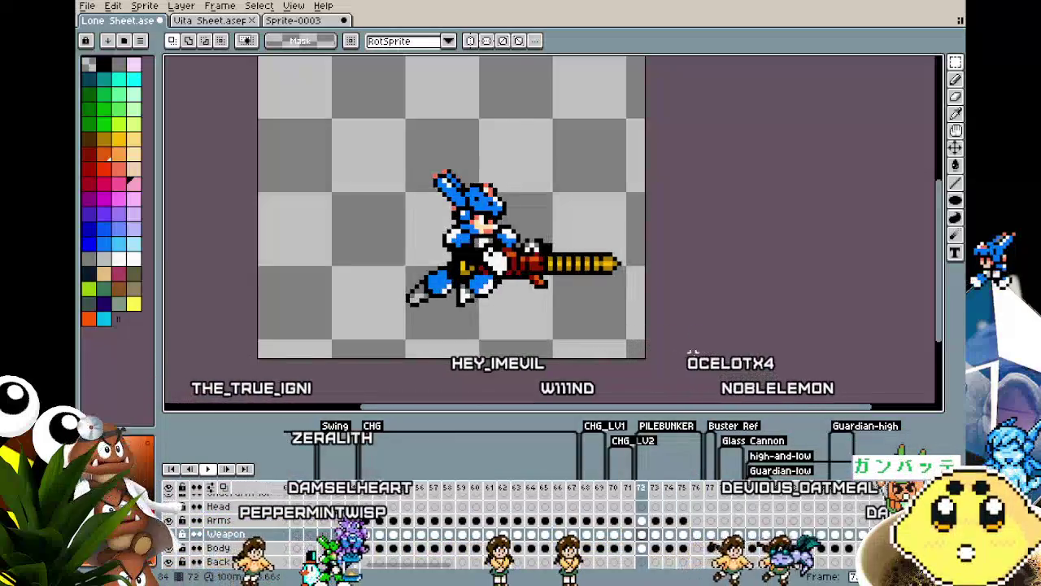
{"action": "key", "text": "Right"}
{"action": "key", "text": "Right"}
{"action": "key", "text": "Right"}
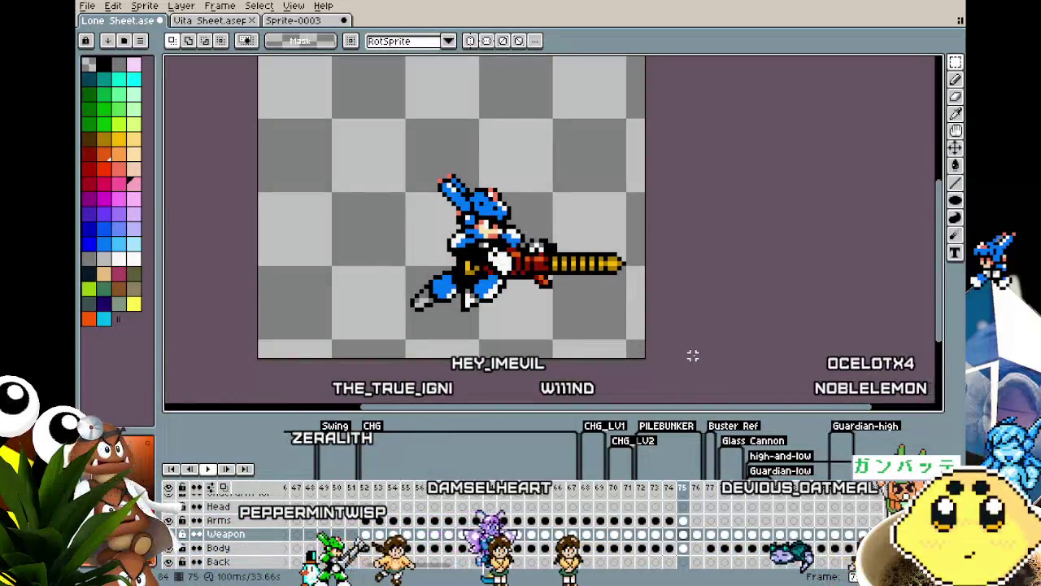
{"action": "key", "text": "Right"}
{"action": "key", "text": "Left"}
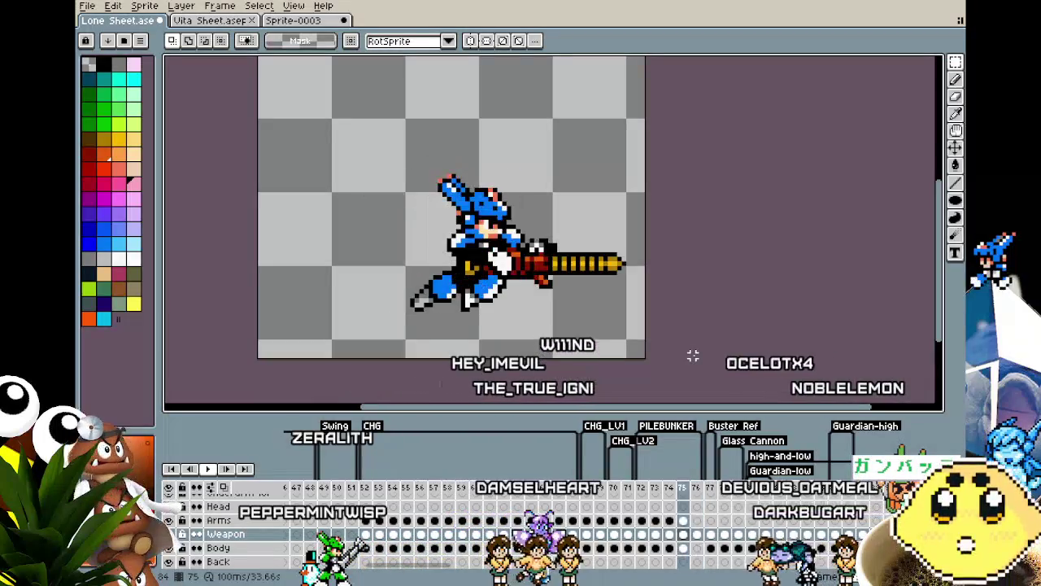
{"action": "key", "text": "Right"}
{"action": "key", "text": "Right"}
{"action": "key", "text": "Left"}
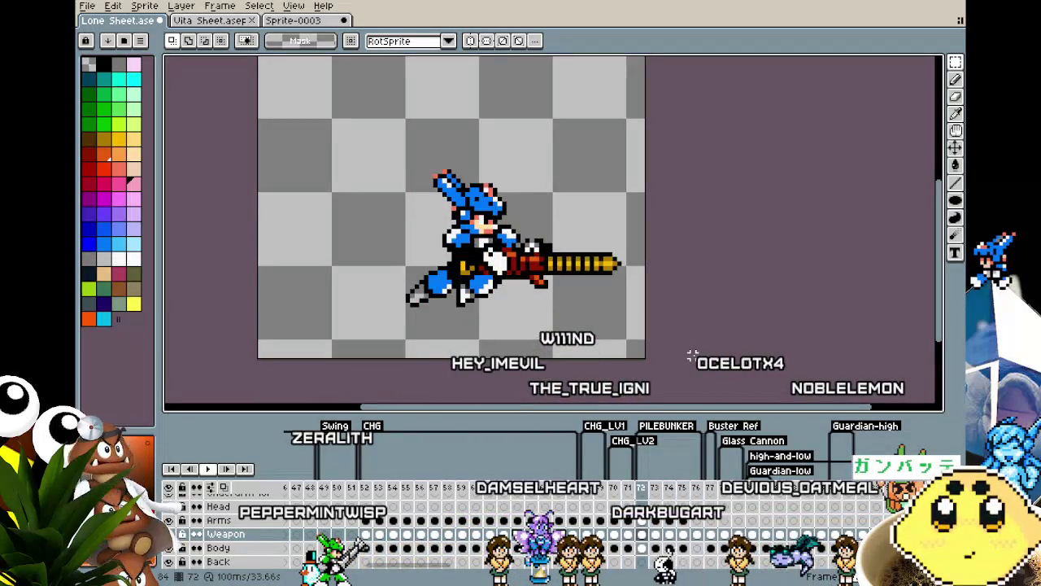
{"action": "key", "text": "Left"}
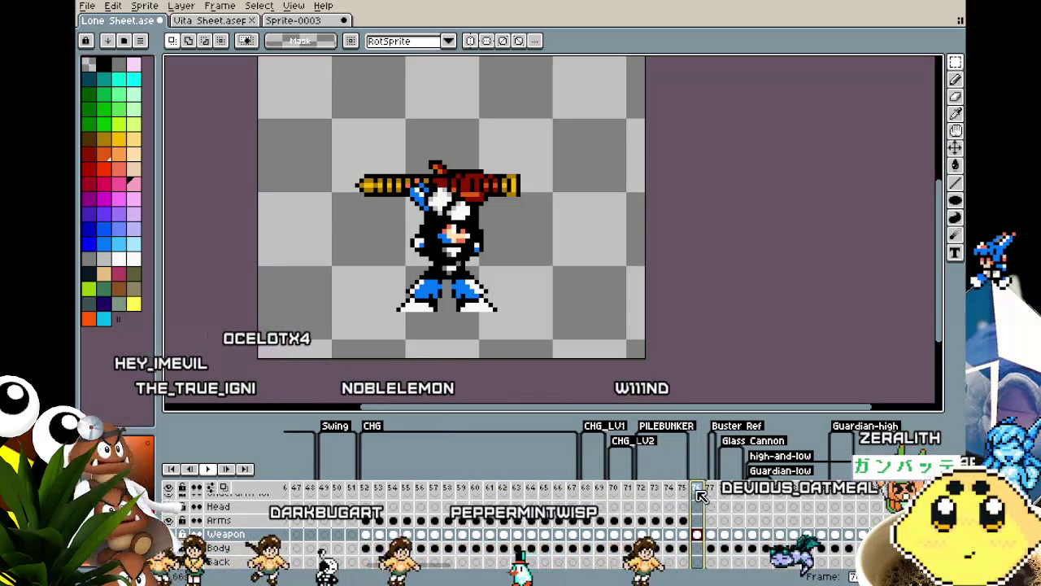
Tag frame 76 as IMPACT, then select frames 55 through 76.
{"action": "right_click", "coordinate": [709, 500]}
{"action": "left_click", "coordinate": [728, 528]}
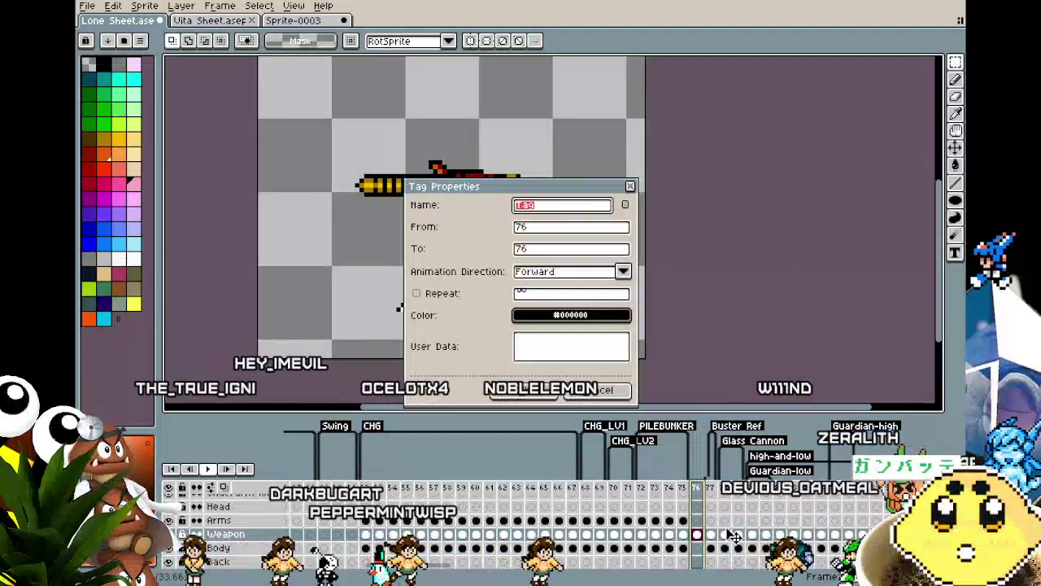
{"action": "type", "text": "IM"}
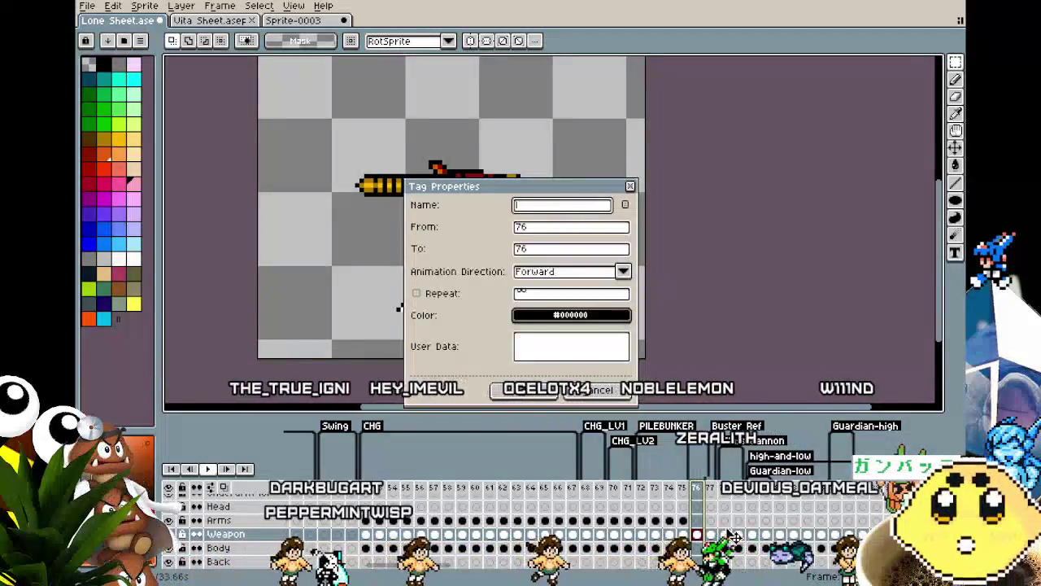
{"action": "type", "text": "PACT"}
{"action": "key", "text": "Return"}
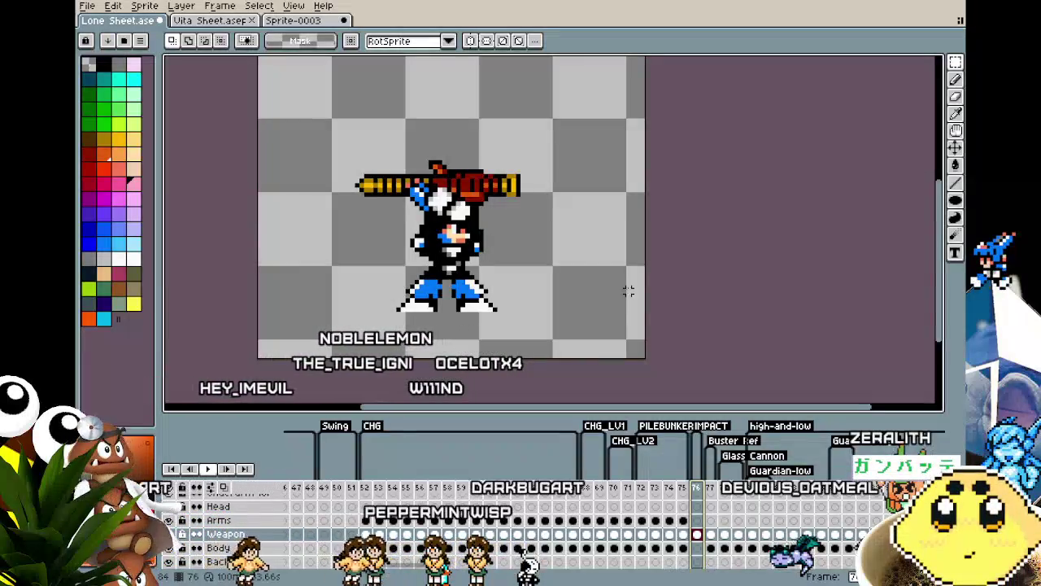
{"action": "key", "text": "Left"}
{"action": "key", "text": "Left"}
{"action": "key", "text": "Left"}
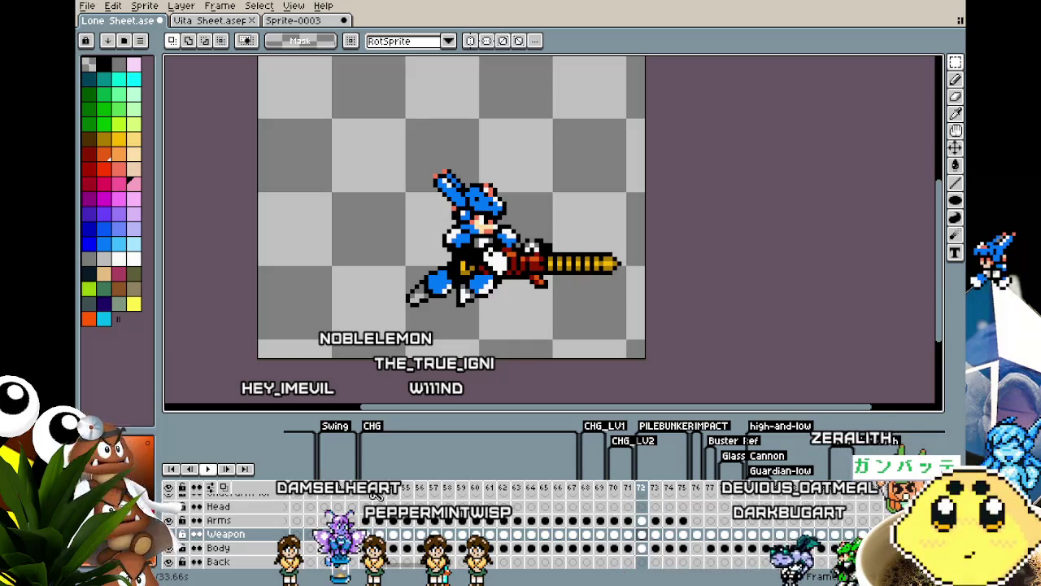
{"action": "left_click_drag", "start_coordinate": [376, 495], "coordinate": [697, 498]}
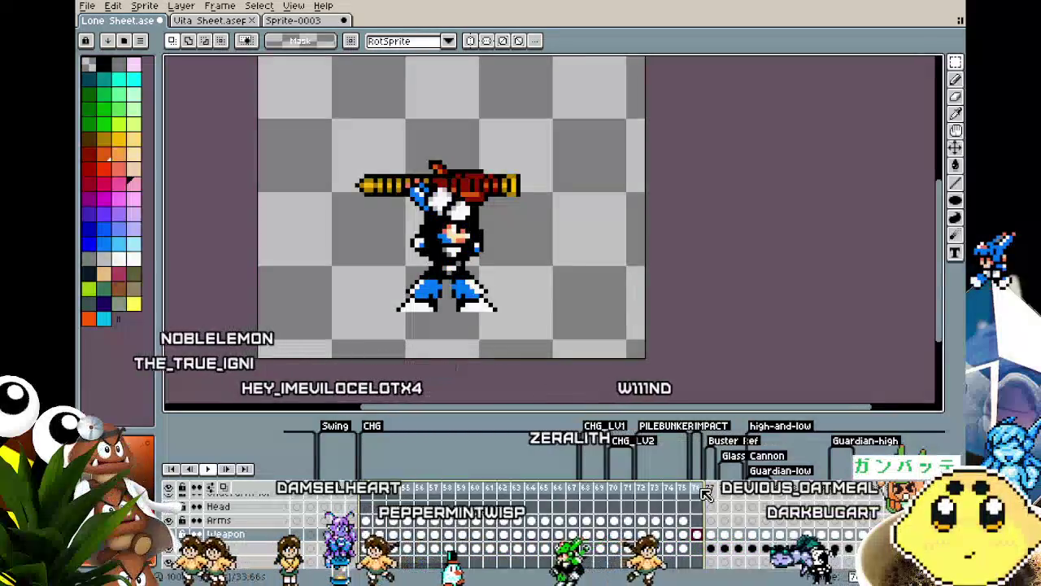
Tag frames 52–77 as Pilebunker and play the animation from frame 52.
{"action": "left_click", "coordinate": [710, 492]}
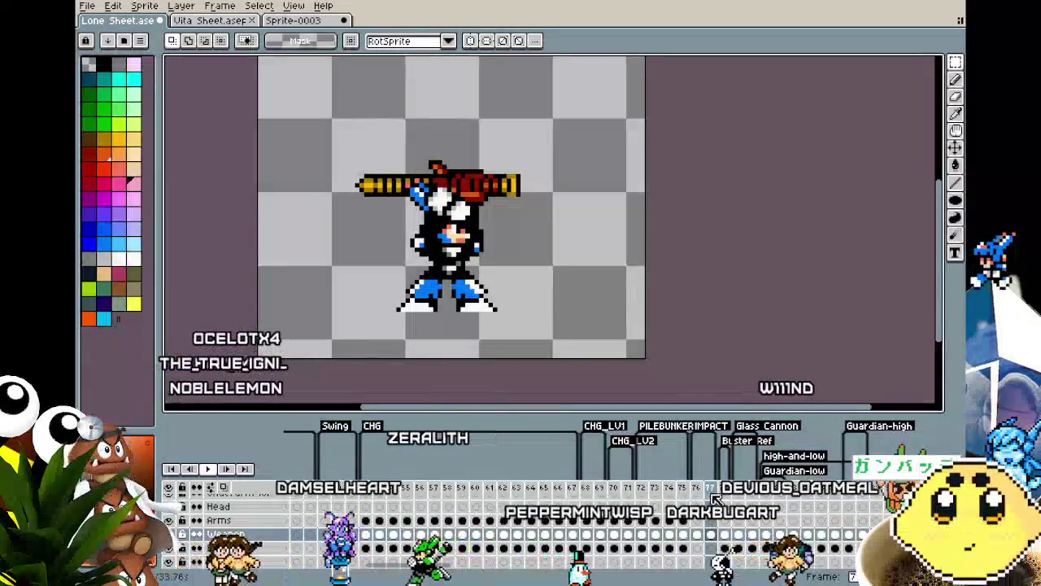
{"action": "right_click", "coordinate": [731, 493]}
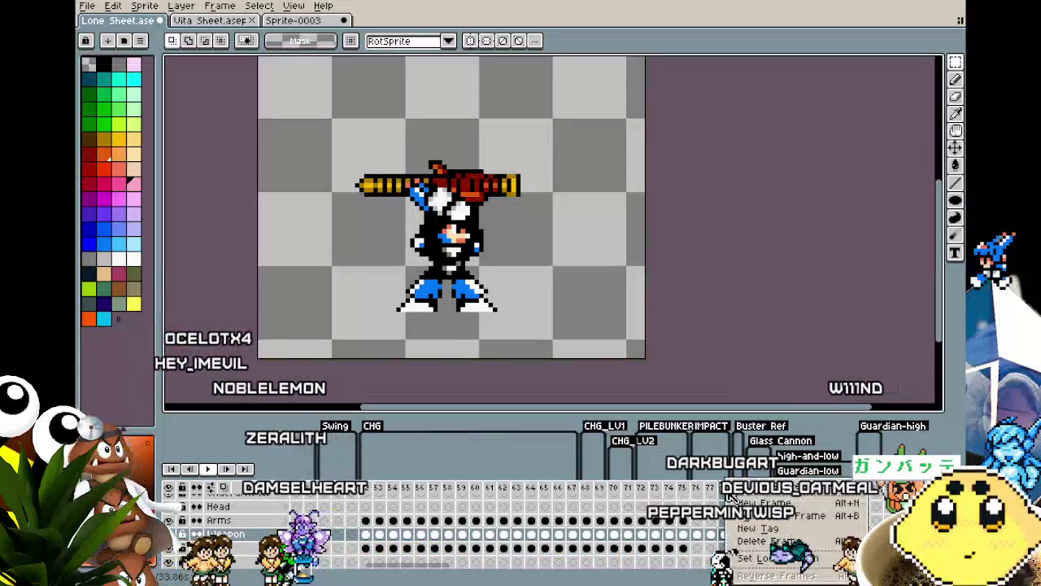
{"action": "key", "text": "Escape"}
{"action": "left_click", "coordinate": [369, 493]}
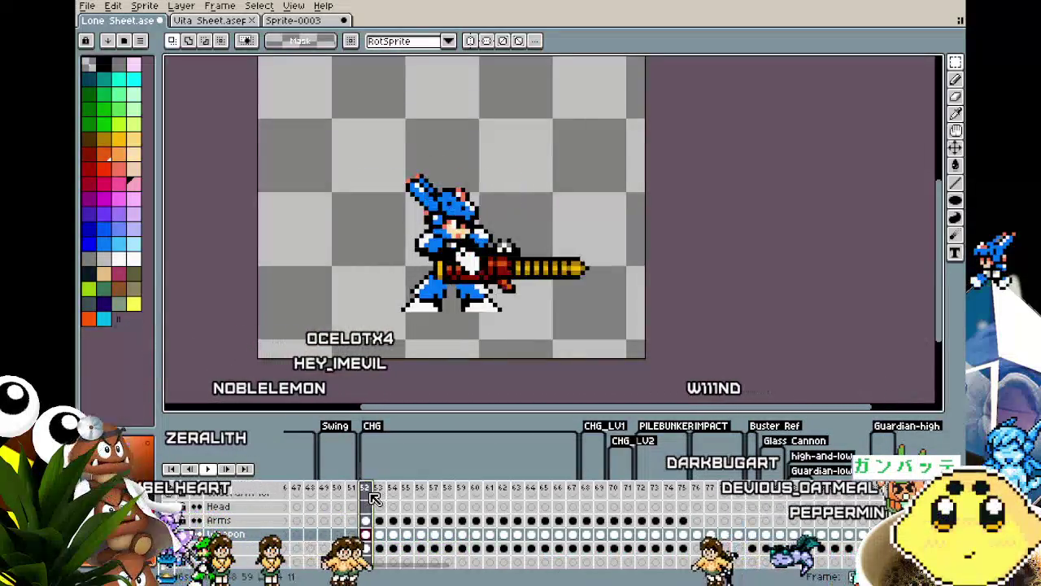
{"action": "left_click_drag", "start_coordinate": [373, 497], "coordinate": [724, 508]}
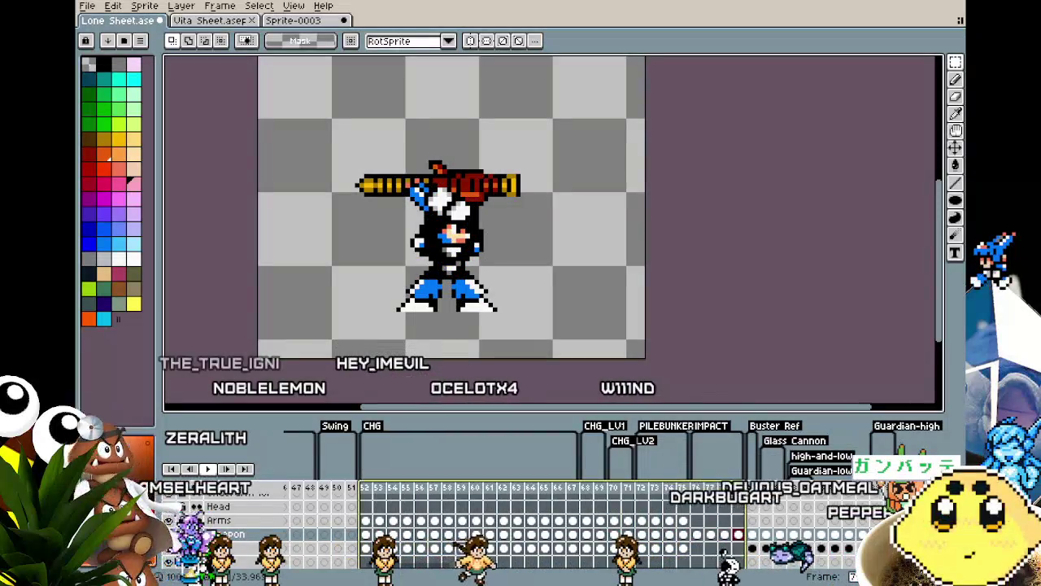
{"action": "right_click", "coordinate": [741, 494]}
{"action": "left_click", "coordinate": [773, 529]}
{"action": "type", "text": "Pilebunker"}
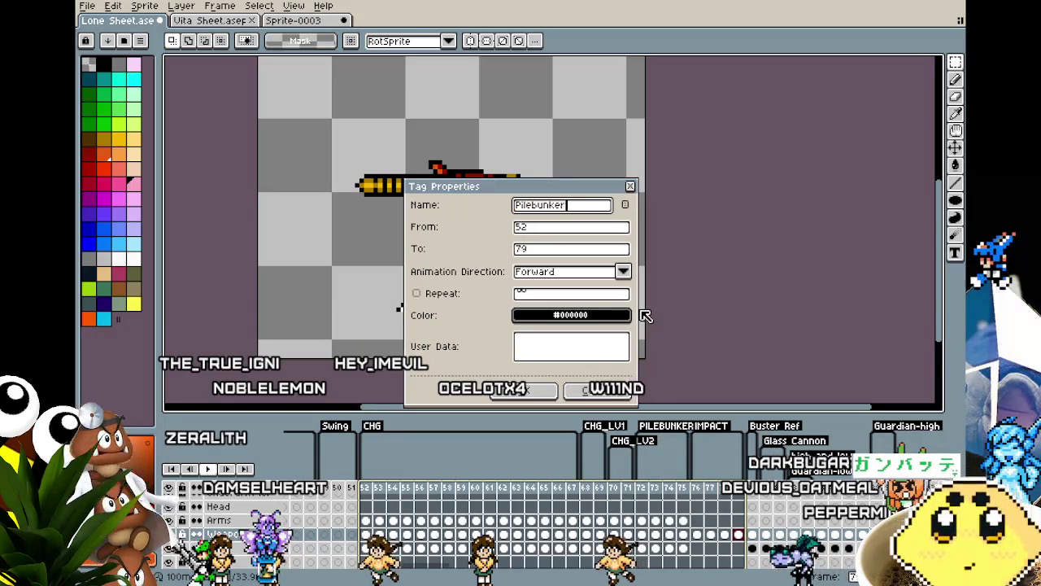
{"action": "key", "text": "Return"}
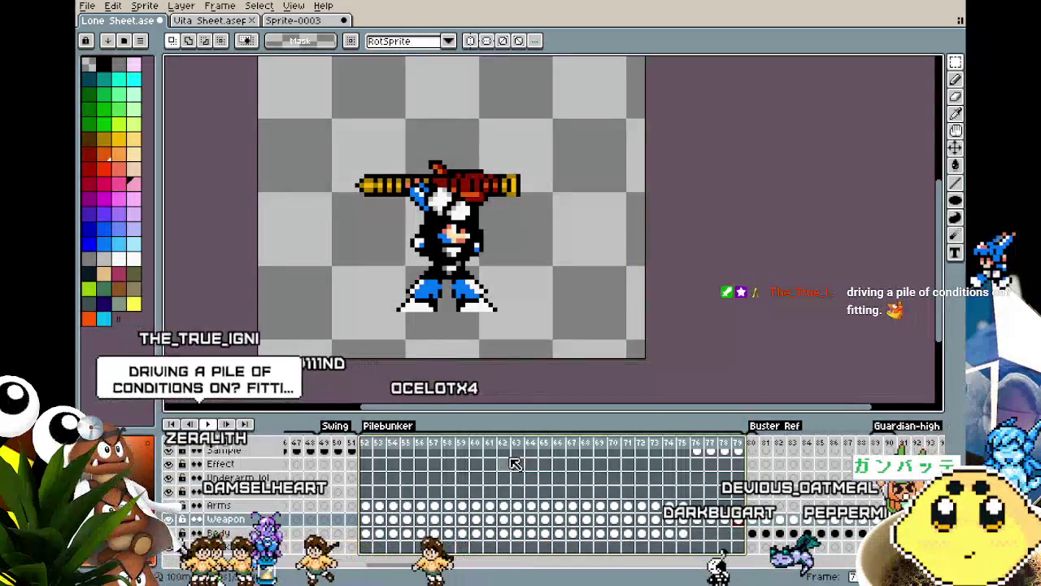
{"action": "left_click", "coordinate": [365, 518]}
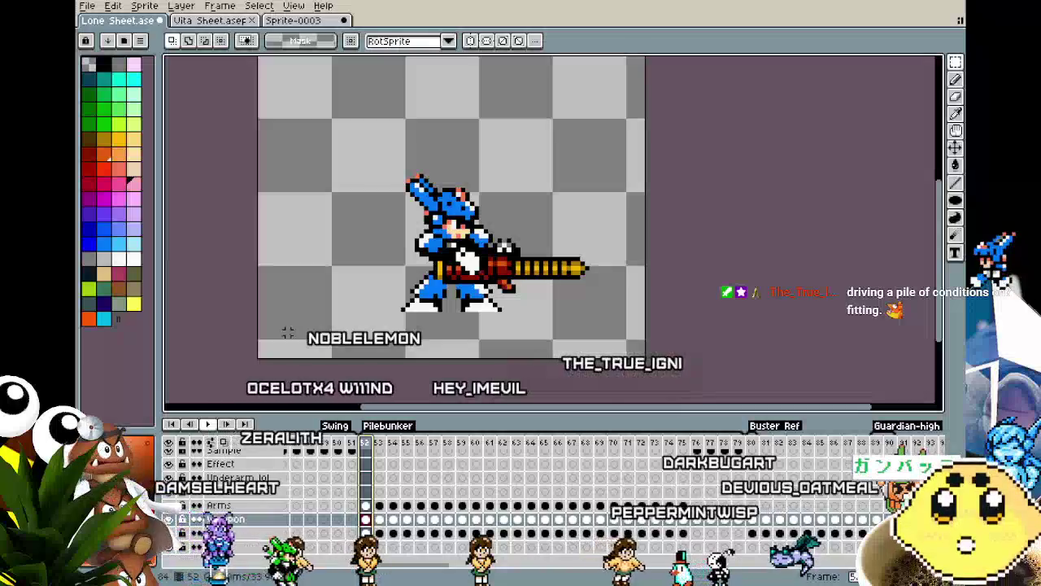
{"action": "key", "text": "Return"}
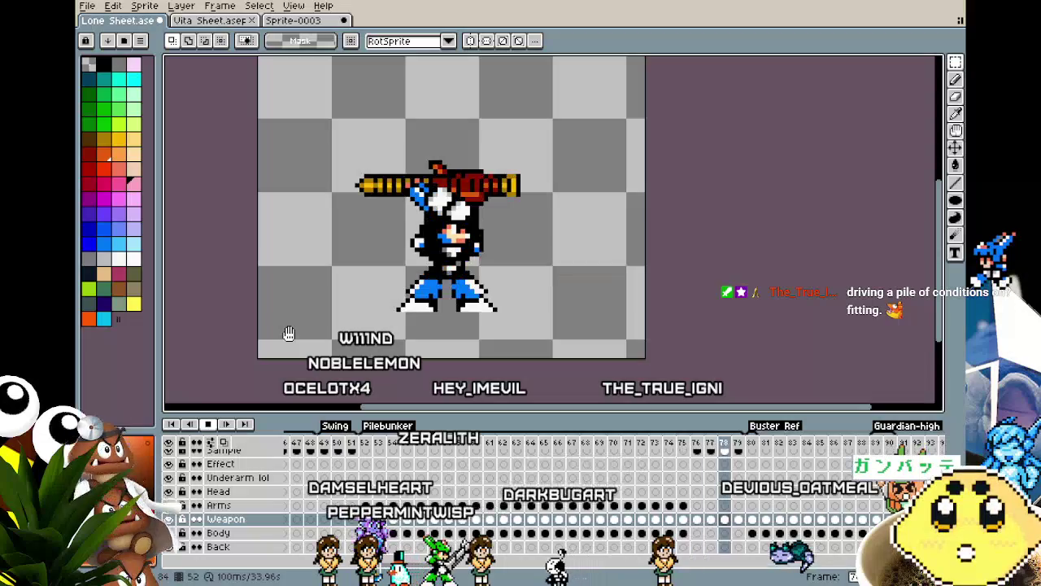
Pan the canvas toward the white slash arc while stopping on frame 76.
{"action": "mouse_move", "coordinate": [255, 230]}
{"action": "left_mouse_down"}
{"action": "mouse_move", "coordinate": [248, 246]}
{"action": "mouse_move", "coordinate": [278, 277]}
{"action": "left_mouse_up"}
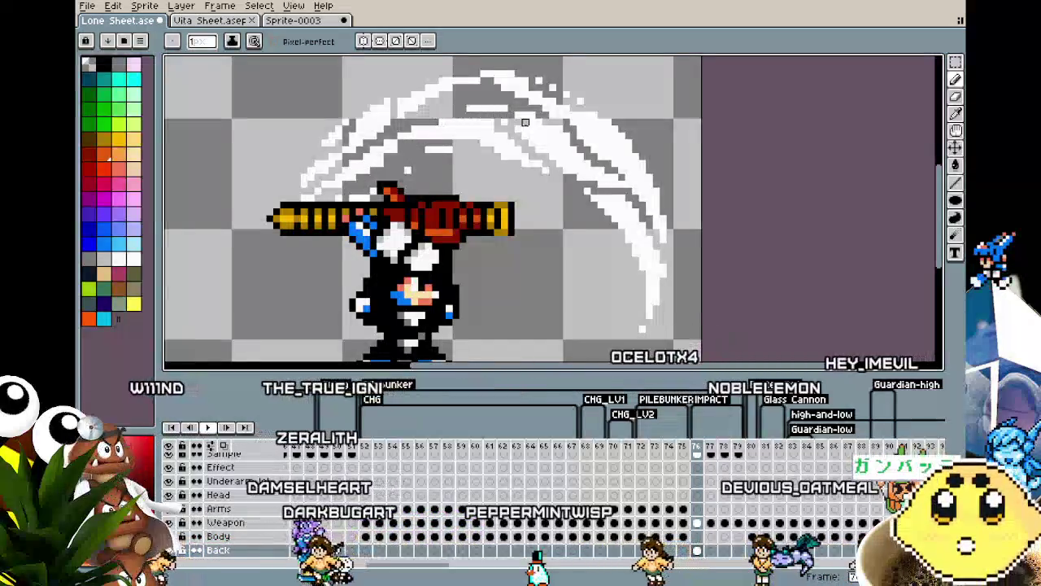
Frame the slash effect and draw another white arc across its top.
{"action": "left_click_drag", "start_coordinate": [519, 195], "coordinate": [458, 215]}
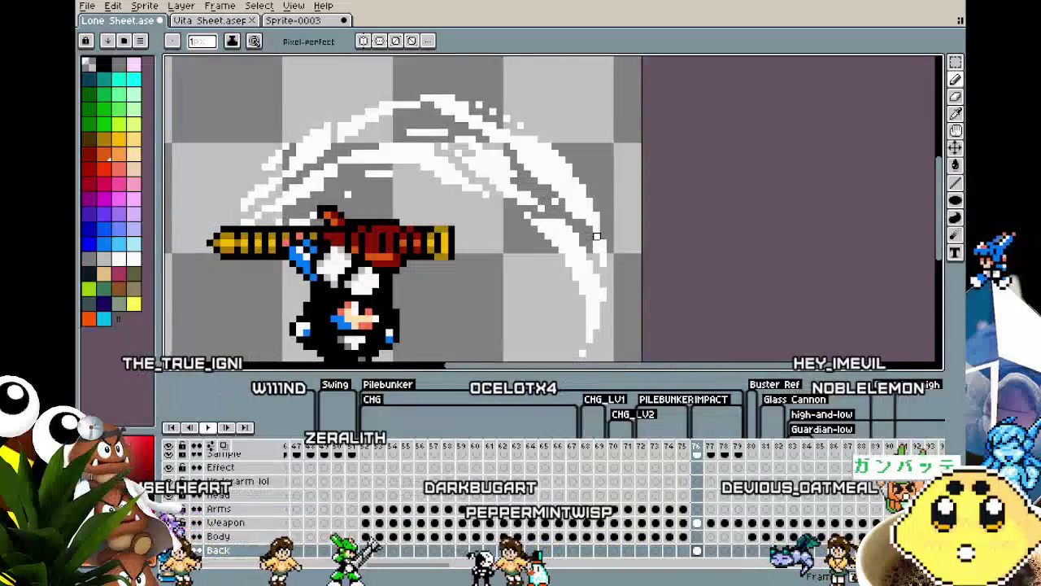
{"action": "left_click_drag", "start_coordinate": [597, 312], "coordinate": [555, 194]}
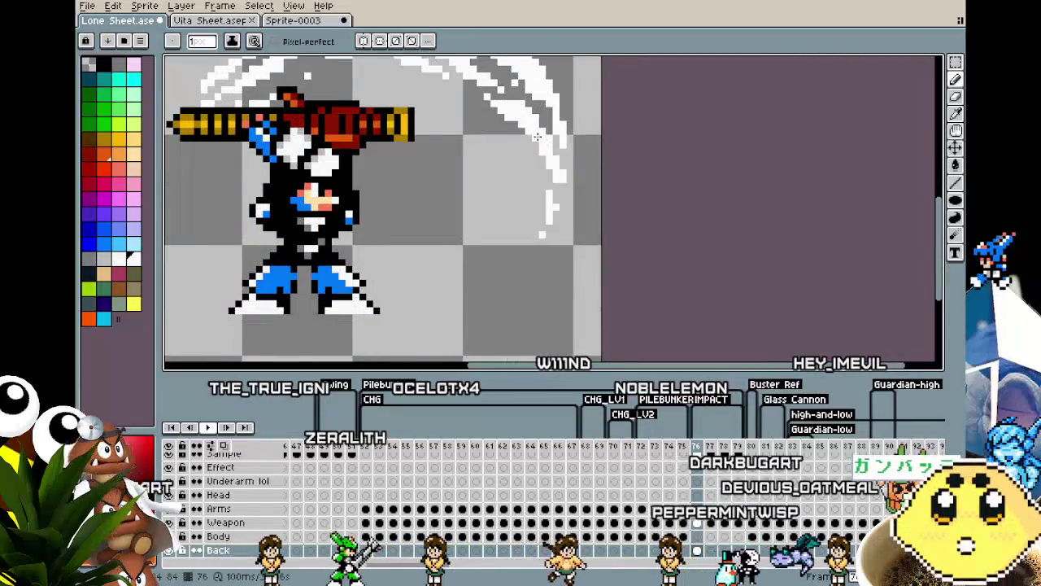
{"action": "scroll", "coordinate": [537, 158], "scroll_direction": "up", "scroll_amount": 1}
{"action": "left_click_drag", "start_coordinate": [503, 102], "coordinate": [547, 187]}
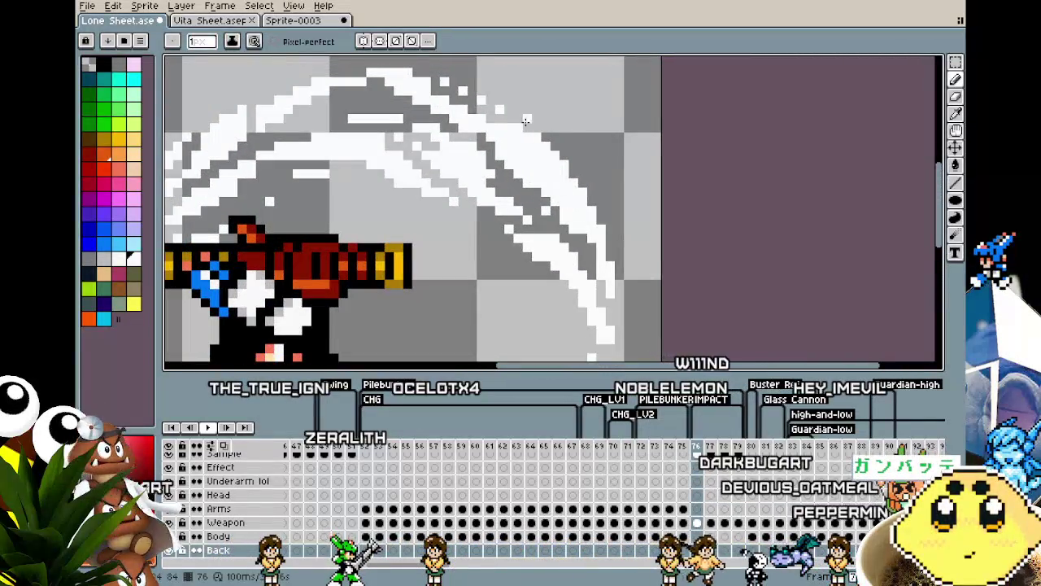
{"action": "key", "text": "v"}
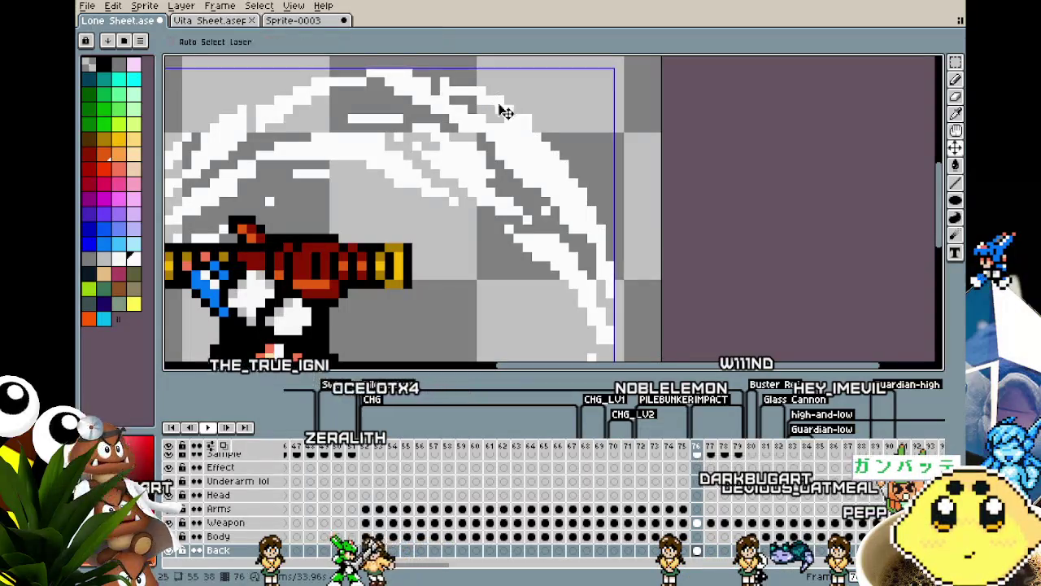
{"action": "left_click_drag", "start_coordinate": [535, 135], "coordinate": [561, 214]}
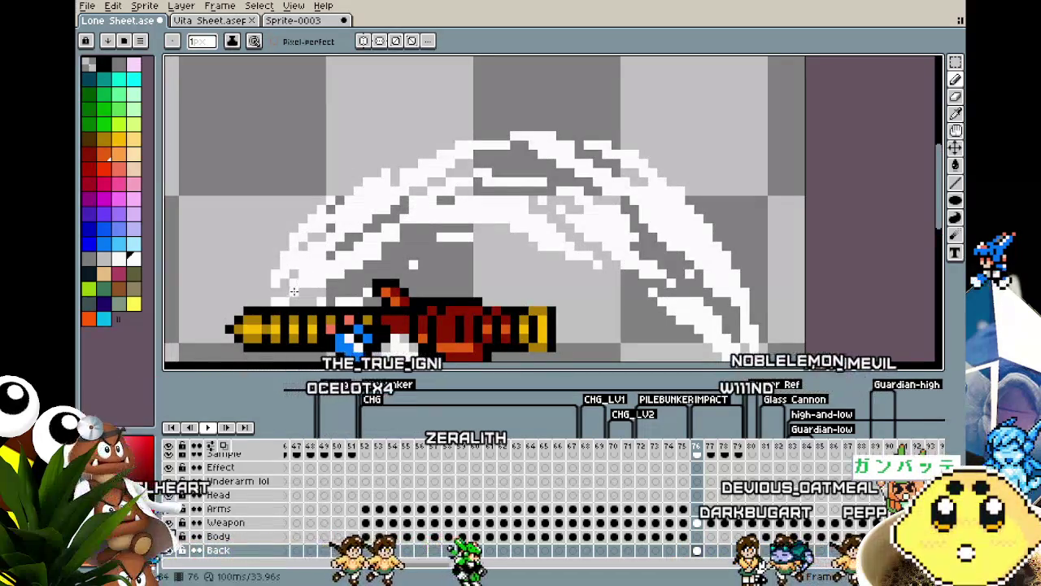
{"action": "mouse_move", "coordinate": [461, 126]}
{"action": "left_mouse_down"}
{"action": "mouse_move", "coordinate": [529, 98]}
{"action": "mouse_move", "coordinate": [460, 102]}
{"action": "left_mouse_up"}
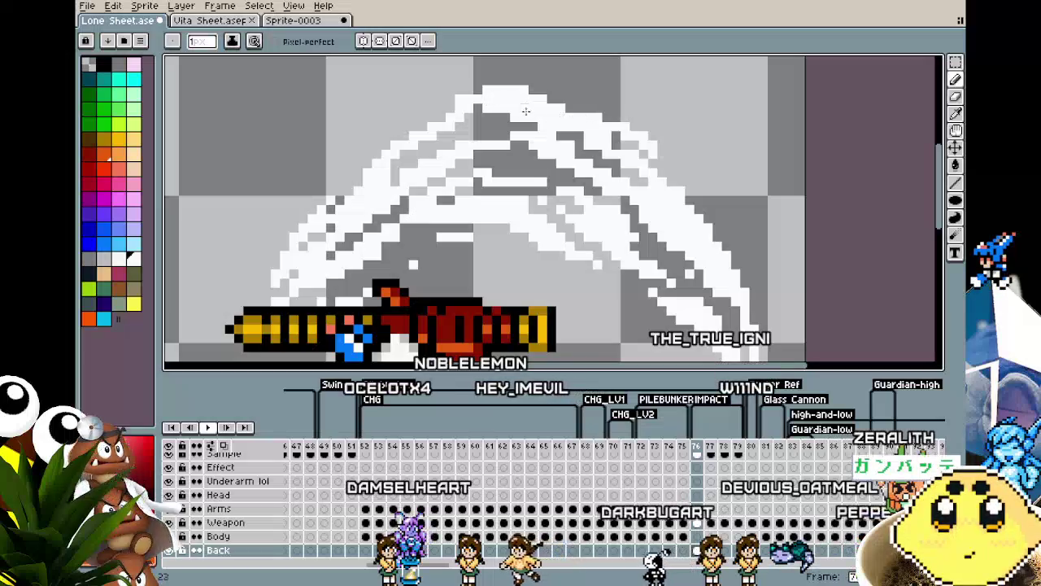
Zoom in and out and toggle back and forth to compare the slash with the new stroke.
{"action": "scroll", "coordinate": [483, 107], "scroll_direction": "down", "scroll_amount": 1}
{"action": "scroll", "coordinate": [483, 107], "scroll_direction": "down", "scroll_amount": 1}
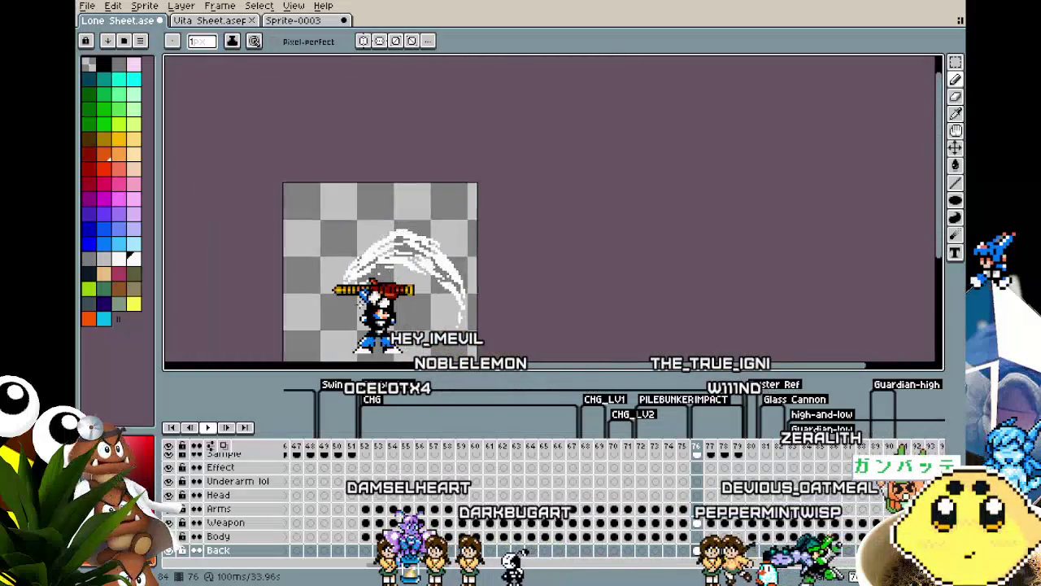
{"action": "scroll", "coordinate": [370, 335], "scroll_direction": "up", "scroll_amount": 1}
{"action": "scroll", "coordinate": [514, 236], "scroll_direction": "up", "scroll_amount": 1}
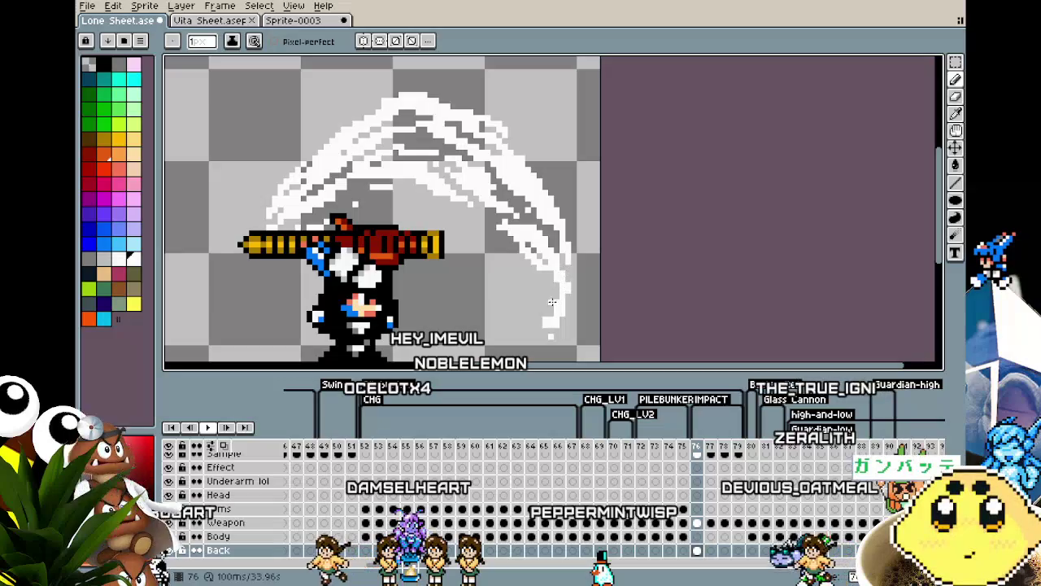
{"action": "scroll", "coordinate": [519, 334], "scroll_direction": "down", "scroll_amount": 1}
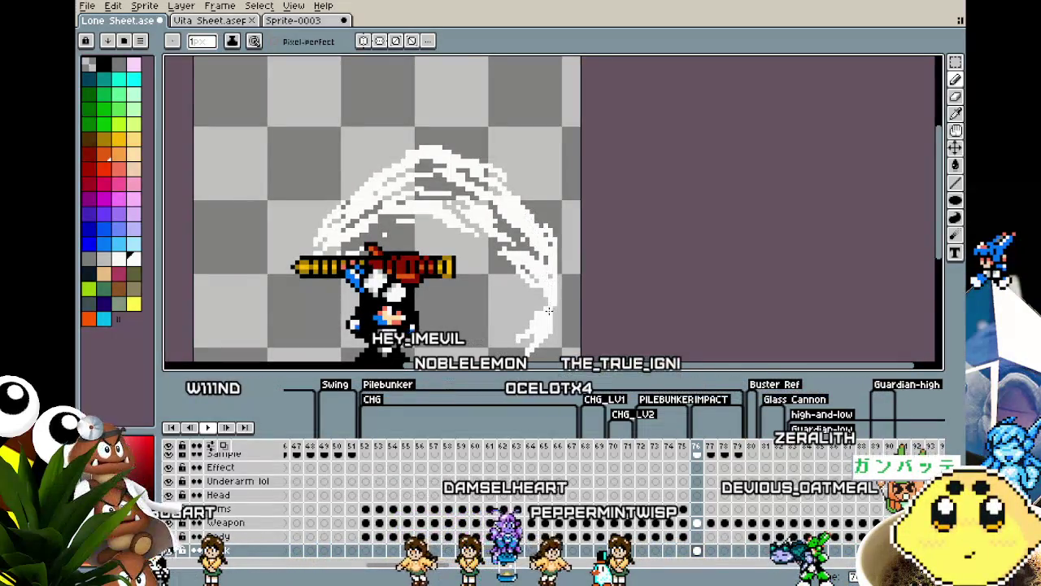
{"action": "scroll", "coordinate": [561, 335], "scroll_direction": "down", "scroll_amount": 3}
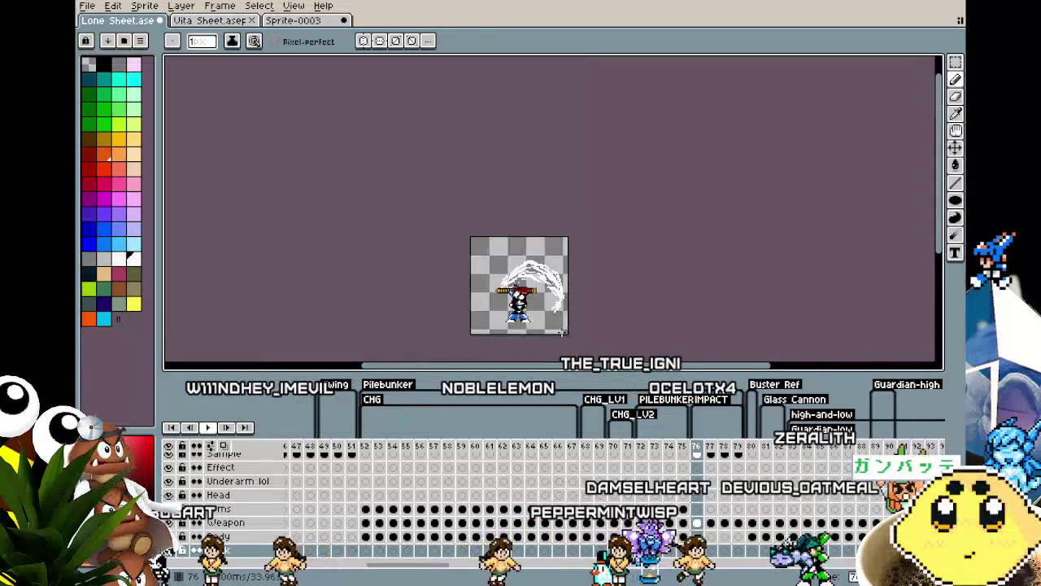
{"action": "scroll", "coordinate": [561, 336], "scroll_direction": "up", "scroll_amount": 2}
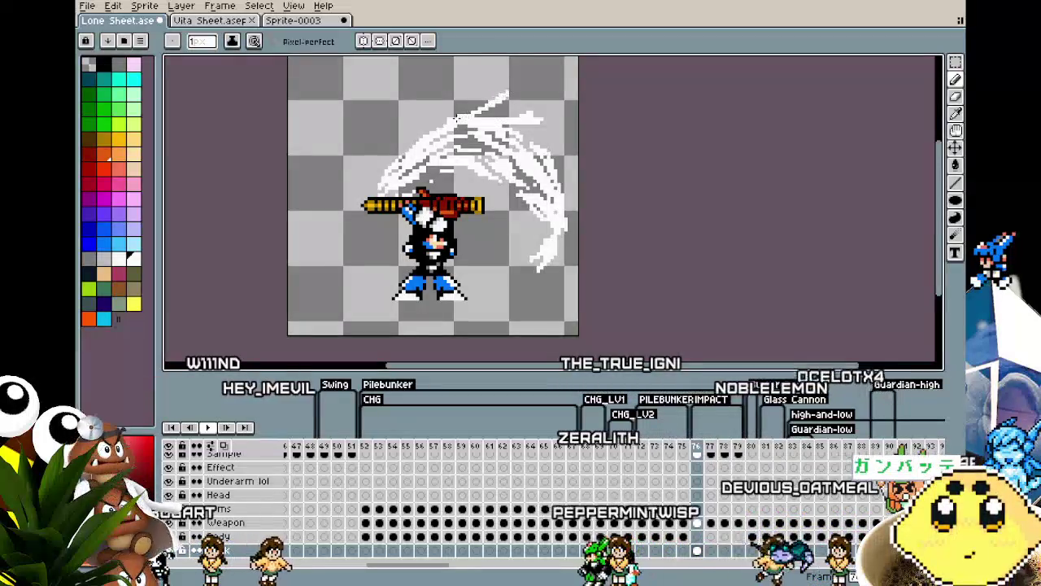
{"action": "key", "text": "Right"}
{"action": "key", "text": "Left"}
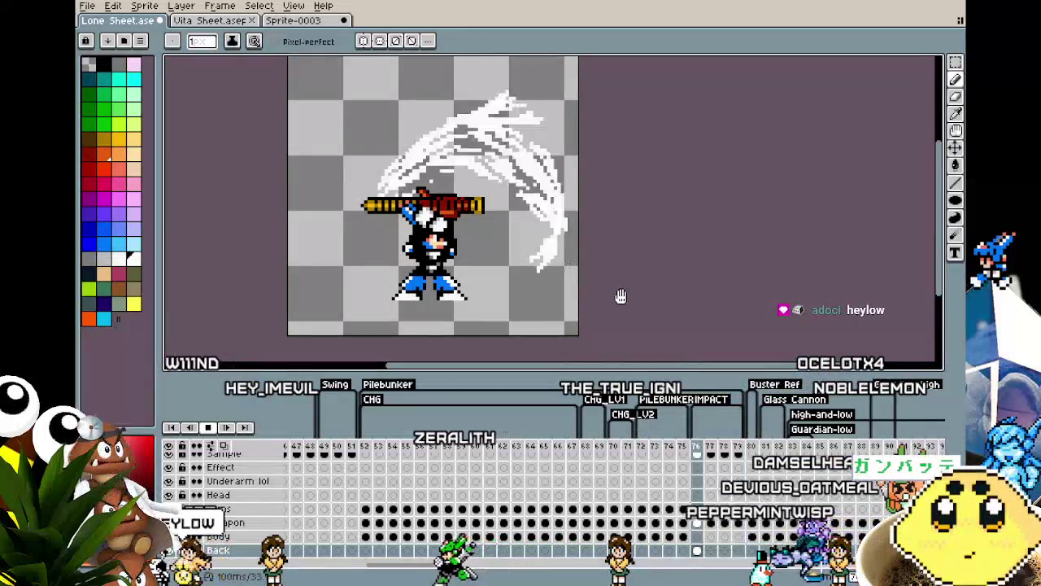
{"action": "key", "text": "Right"}
{"action": "key", "text": "Left"}
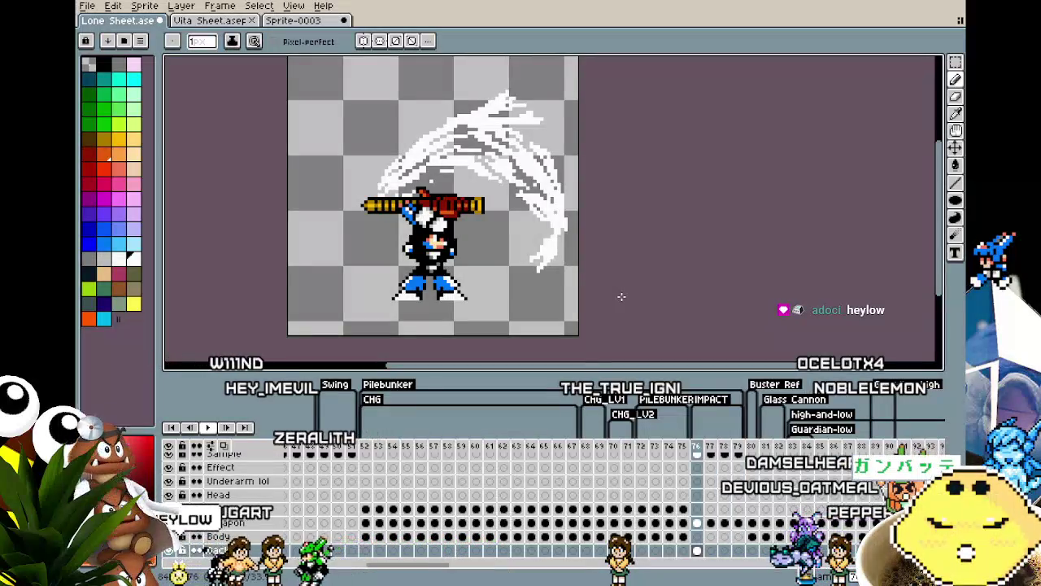
{"action": "scroll", "coordinate": [621, 297], "scroll_direction": "down", "scroll_amount": 2}
{"action": "scroll", "coordinate": [589, 296], "scroll_direction": "up", "scroll_amount": 2}
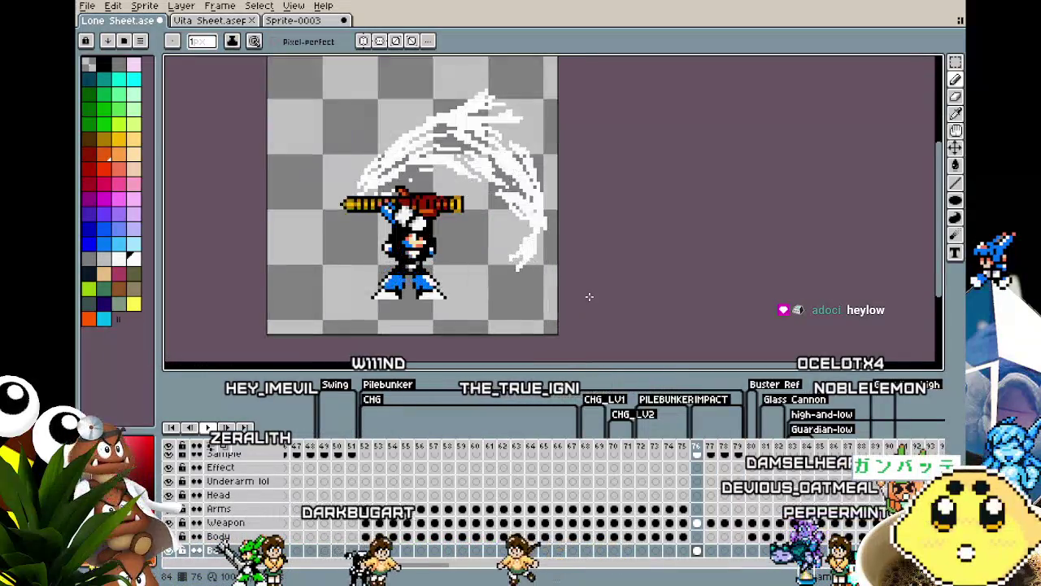
Delete the selected white slash effect and recentre the character.
{"action": "key", "text": "m"}
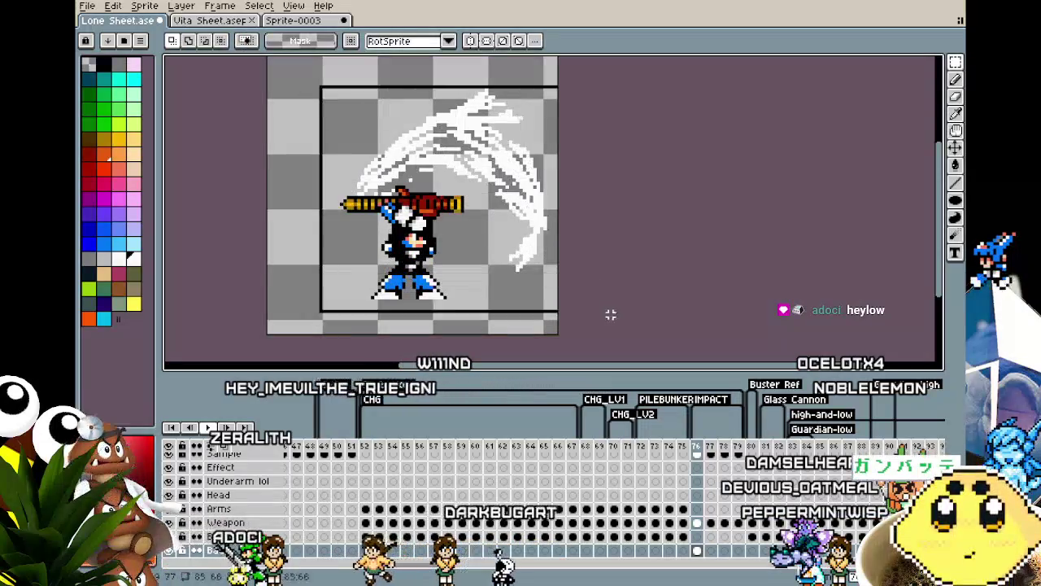
{"action": "key", "text": "Delete"}
{"action": "left_click_drag", "start_coordinate": [520, 322], "coordinate": [548, 316]}
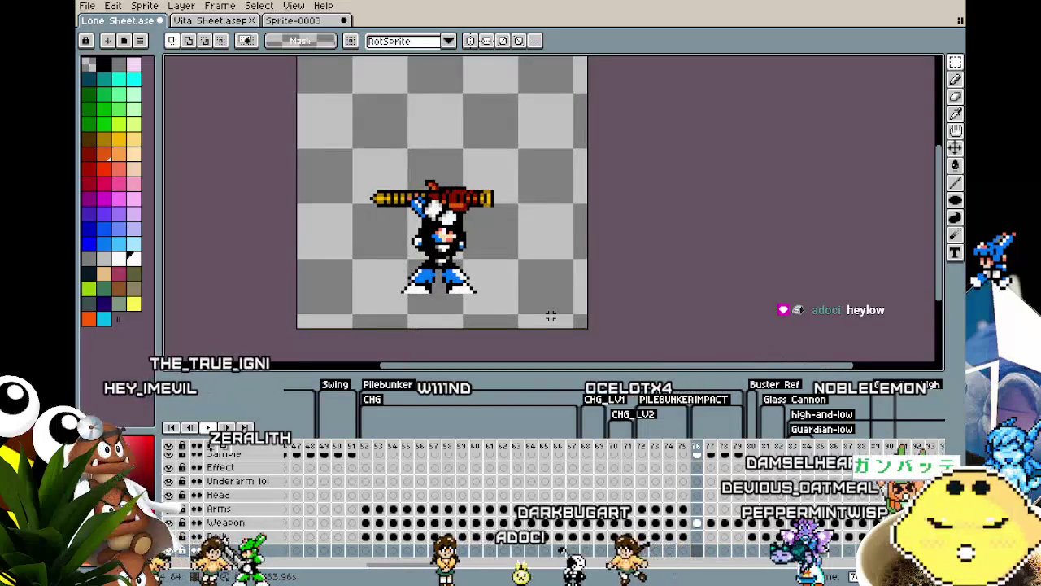
{"action": "scroll", "coordinate": [550, 316], "scroll_direction": "up", "scroll_amount": 1}
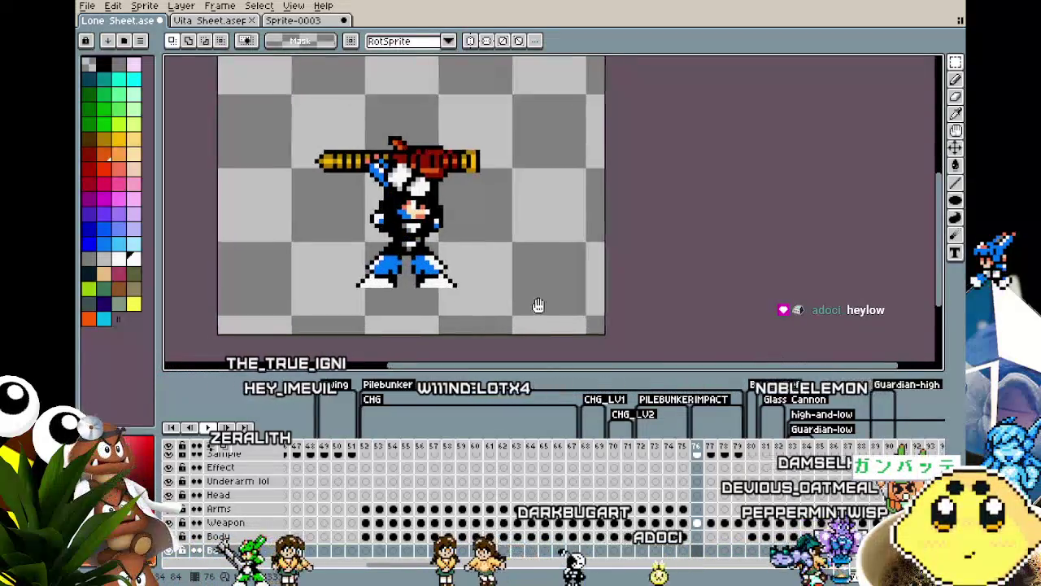
{"action": "left_click_drag", "start_coordinate": [532, 304], "coordinate": [556, 314]}
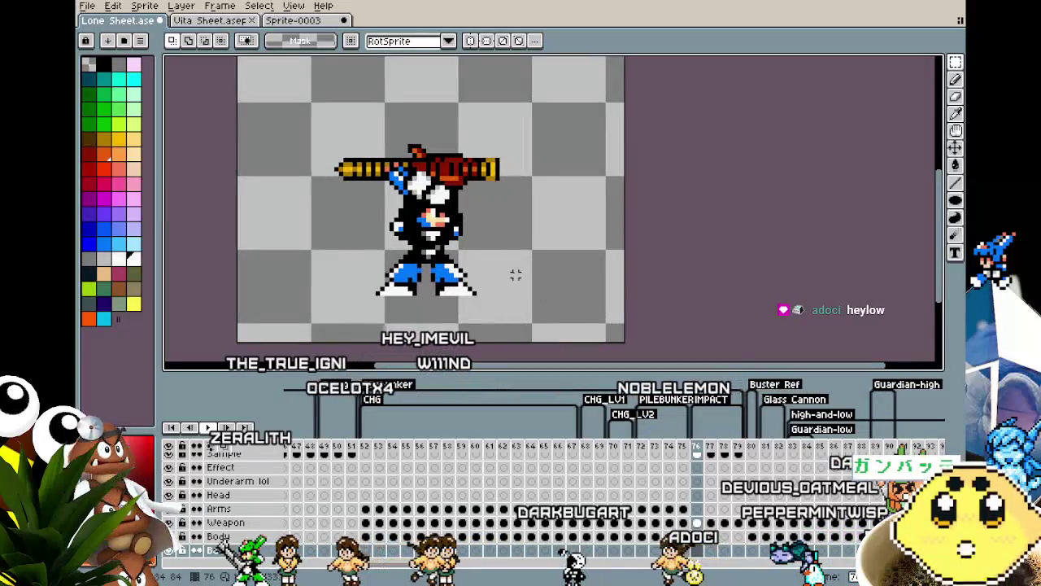
{"action": "left_click_drag", "start_coordinate": [515, 275], "coordinate": [496, 281]}
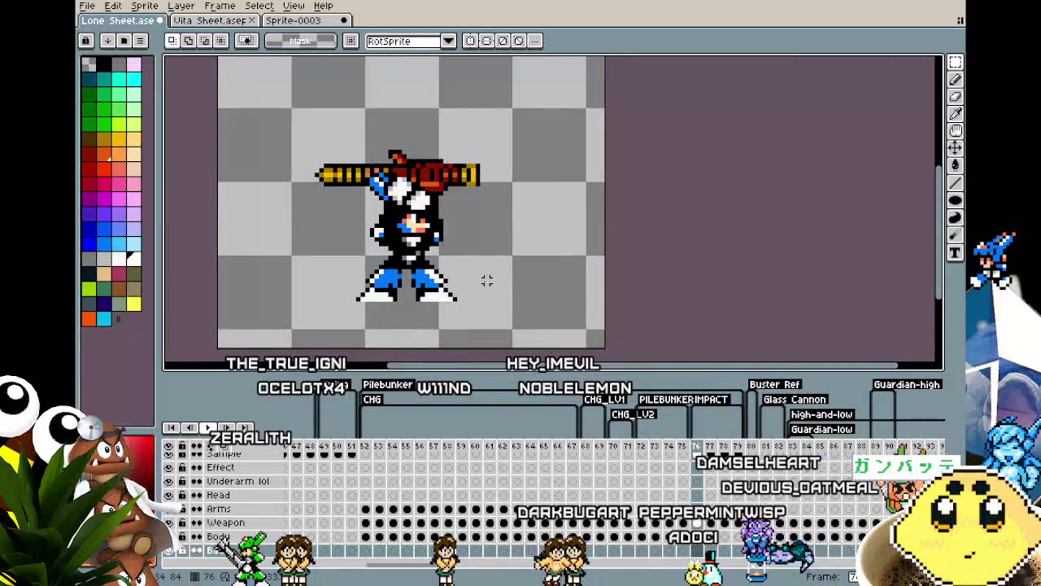
Step back to frame 70 and marquee-select the smoke column rising from the gun.
{"action": "key", "text": "Return"}
{"action": "key", "text": "Return"}
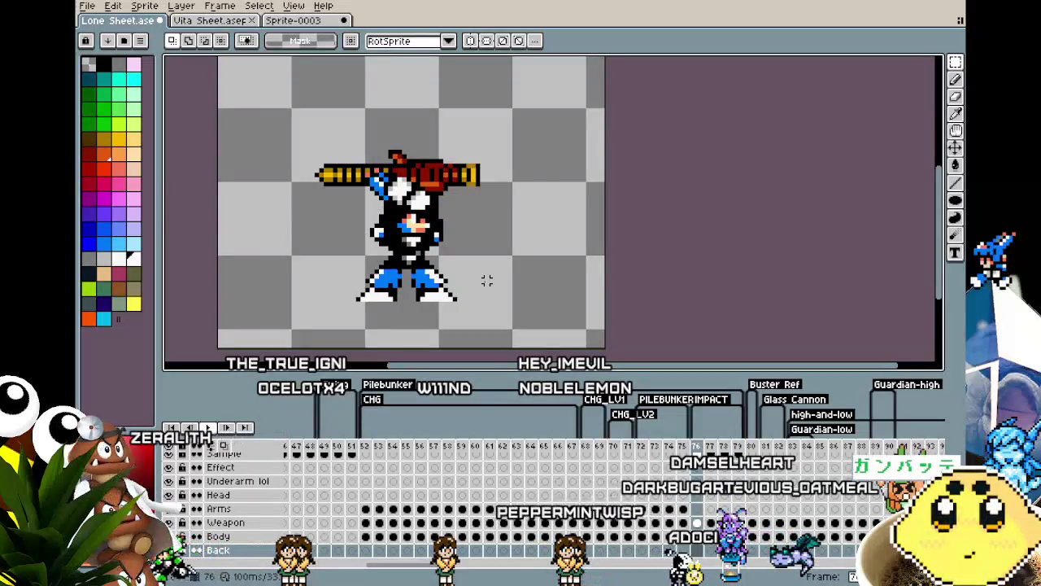
{"action": "key", "text": "Left"}
{"action": "key", "text": "Right"}
{"action": "key", "text": "Right"}
{"action": "key", "text": "Right"}
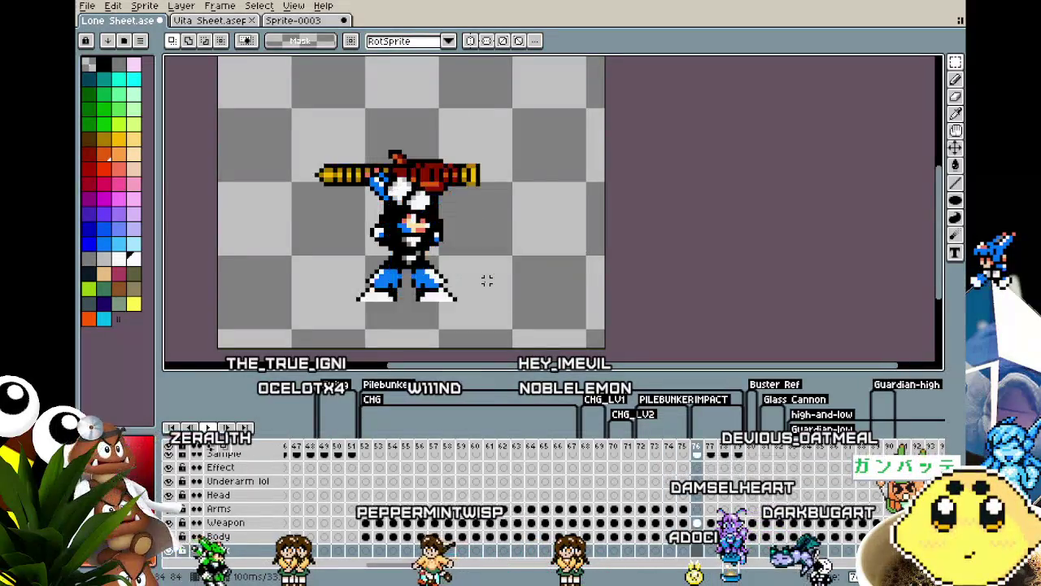
{"action": "key", "text": "Left"}
{"action": "key", "text": "Left"}
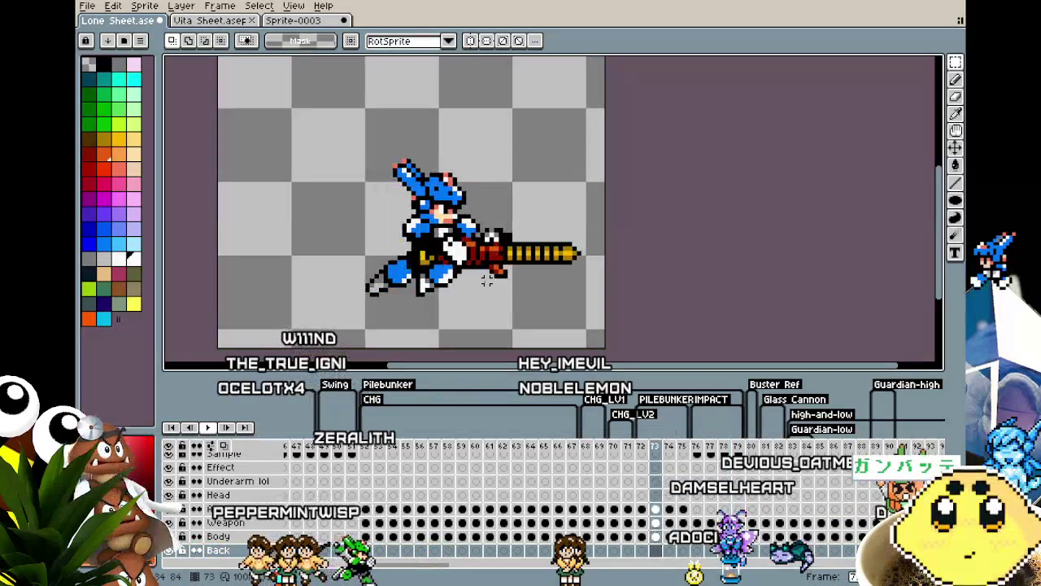
{"action": "key", "text": "Left"}
{"action": "key", "text": "Left"}
{"action": "key", "text": "Left"}
{"action": "key", "text": "Left"}
{"action": "key", "text": "Left"}
{"action": "key", "text": "Left"}
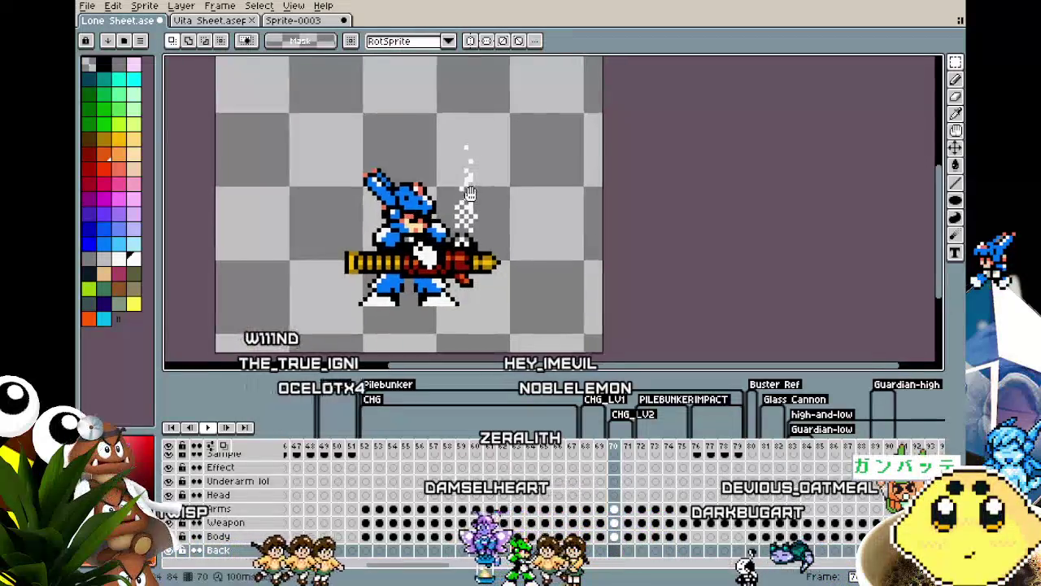
{"action": "left_click_drag", "start_coordinate": [443, 142], "coordinate": [499, 236]}
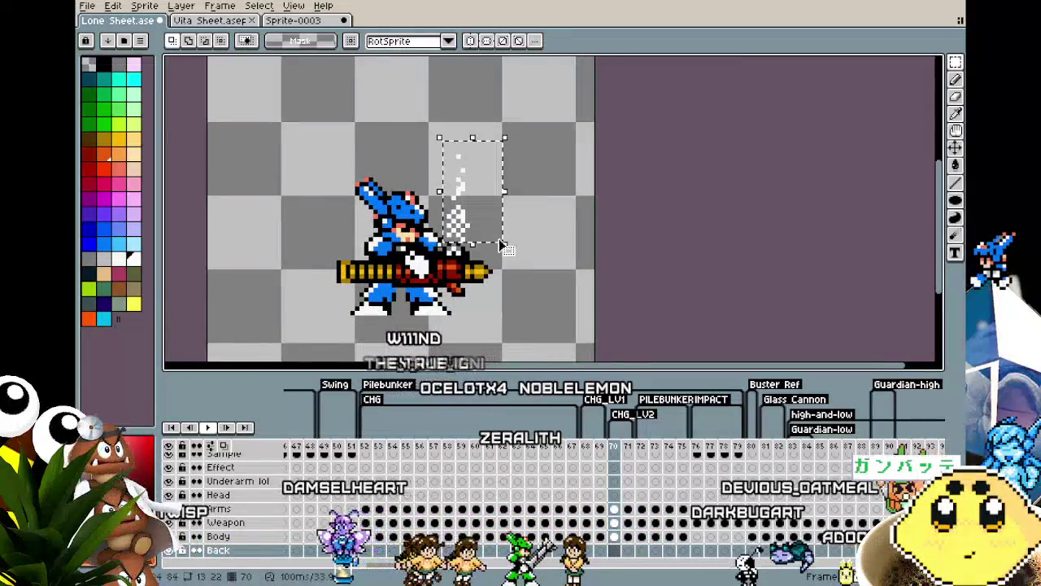
Paste the copied smoke into the gun-overhead frame and move it above the gun.
{"action": "left_click", "coordinate": [700, 446]}
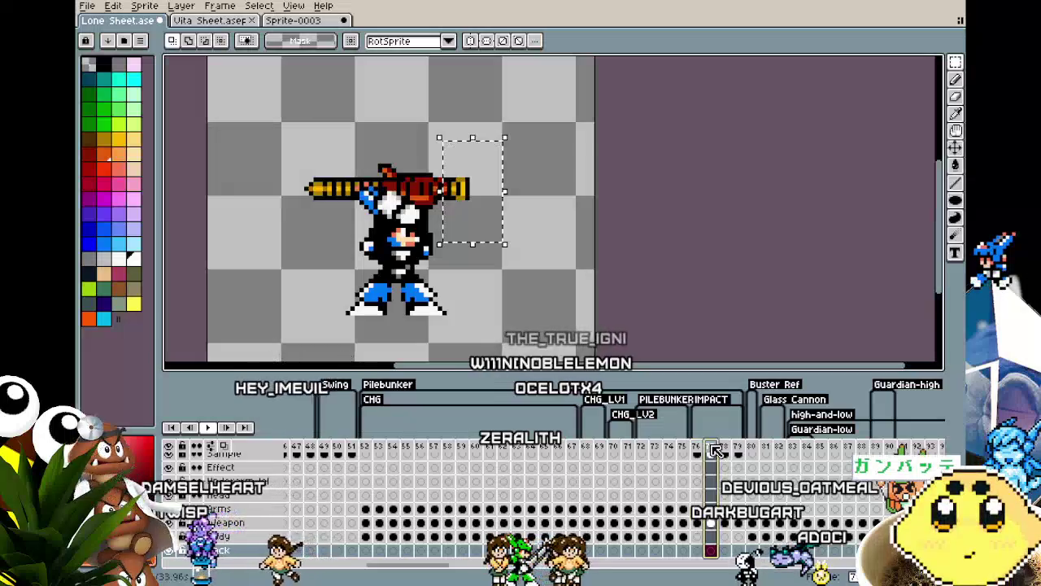
{"action": "key", "text": "ctrl+v"}
{"action": "key", "text": "Escape"}
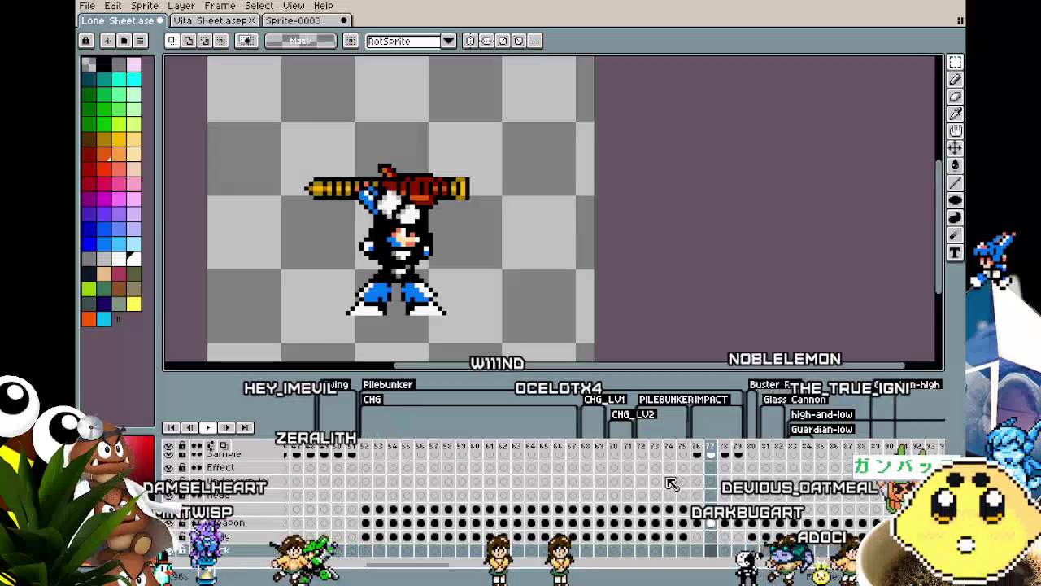
{"action": "left_click", "coordinate": [627, 446]}
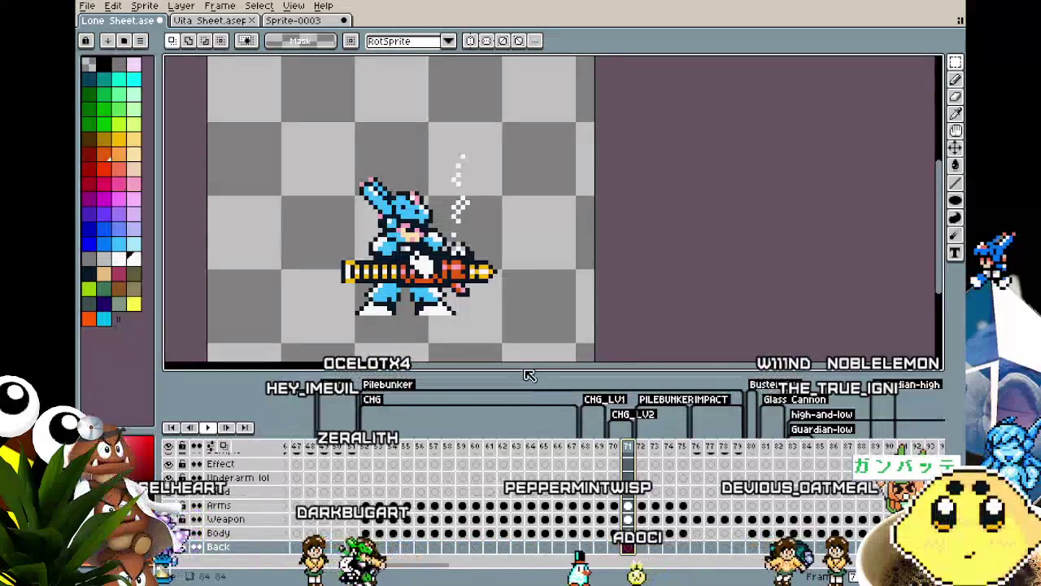
{"action": "left_click", "coordinate": [628, 520]}
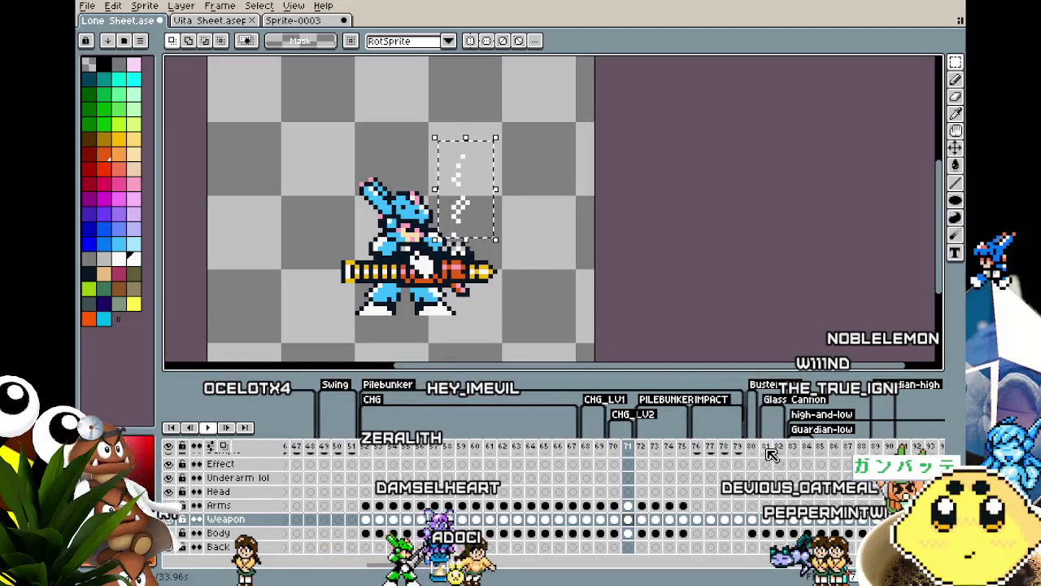
{"action": "left_click", "coordinate": [709, 447]}
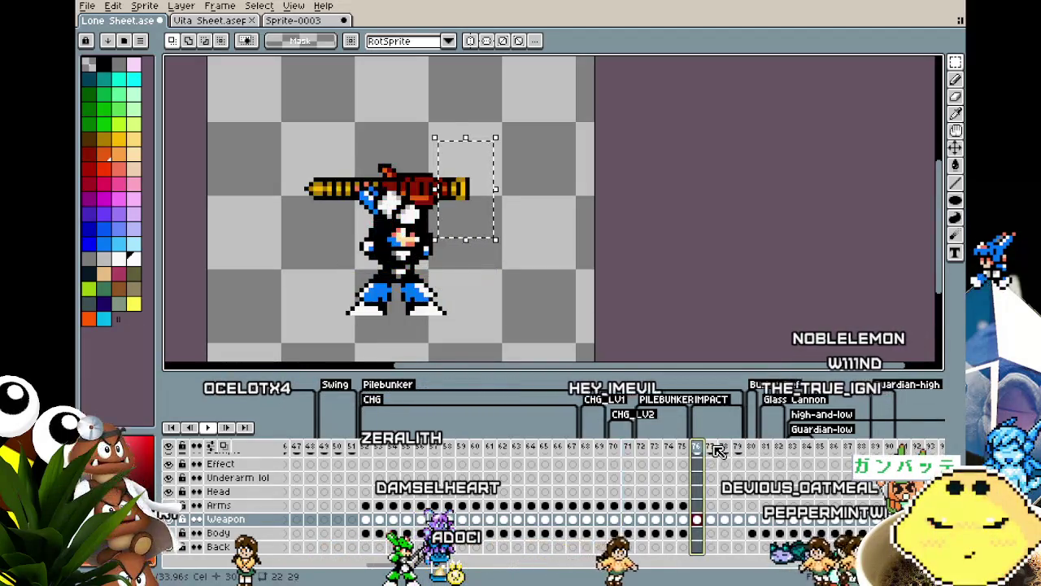
{"action": "scroll", "coordinate": [536, 327], "scroll_direction": "left", "scroll_amount": 2}
{"action": "key", "text": "ctrl+v"}
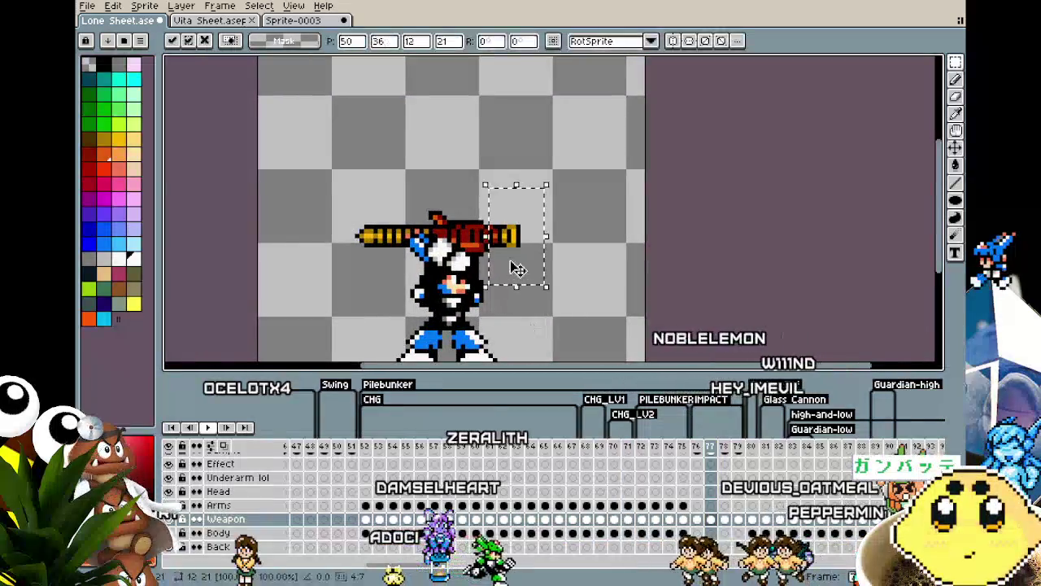
{"action": "left_click_drag", "start_coordinate": [520, 244], "coordinate": [463, 174]}
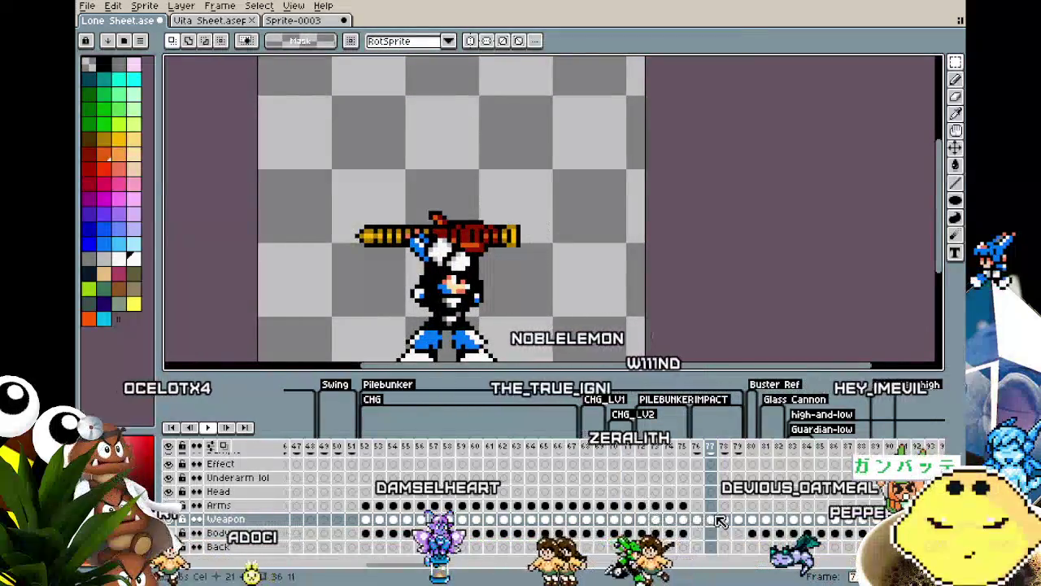
Place the smoke on the gun-overhead Weapon cel, nudging it onto the barrel.
{"action": "left_click", "coordinate": [613, 505]}
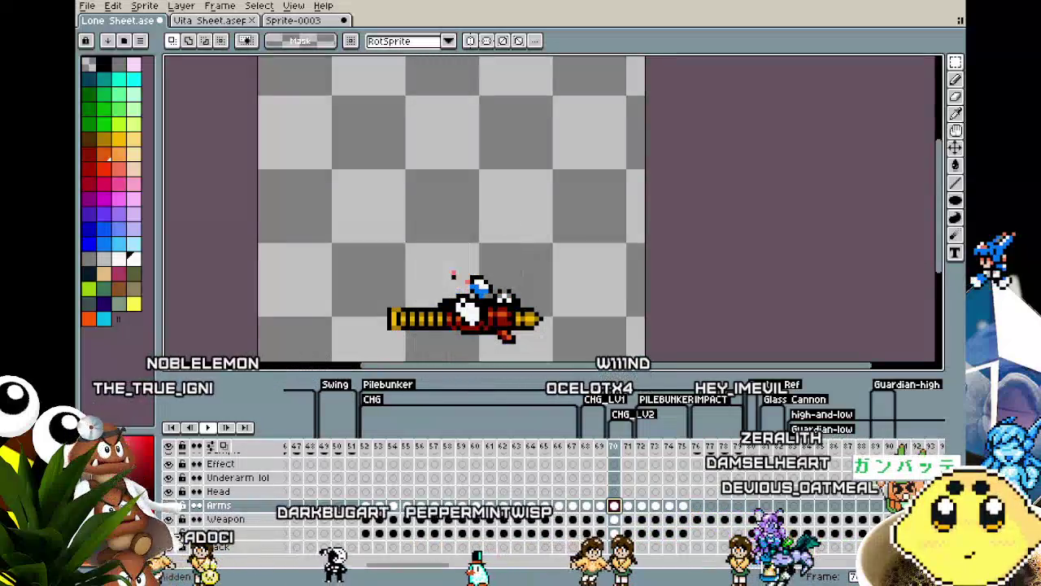
{"action": "left_click", "coordinate": [616, 533]}
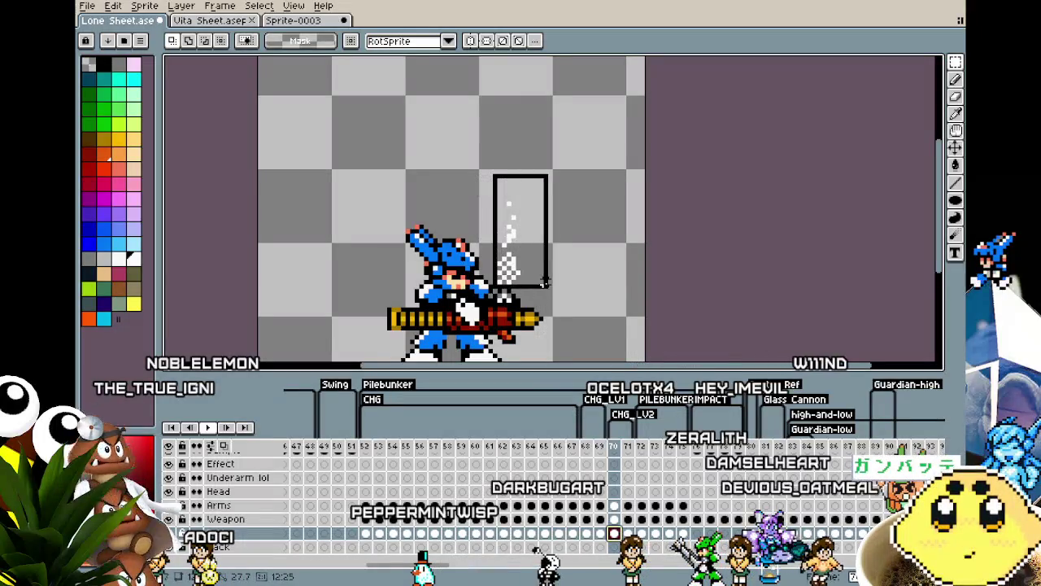
{"action": "left_click", "coordinate": [699, 519]}
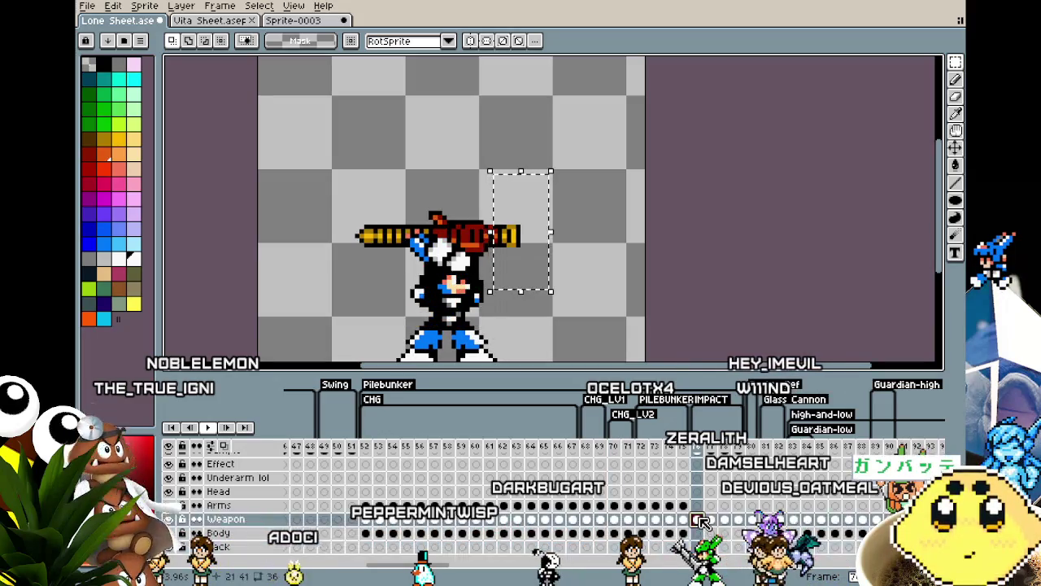
{"action": "left_click_drag", "start_coordinate": [539, 274], "coordinate": [480, 221]}
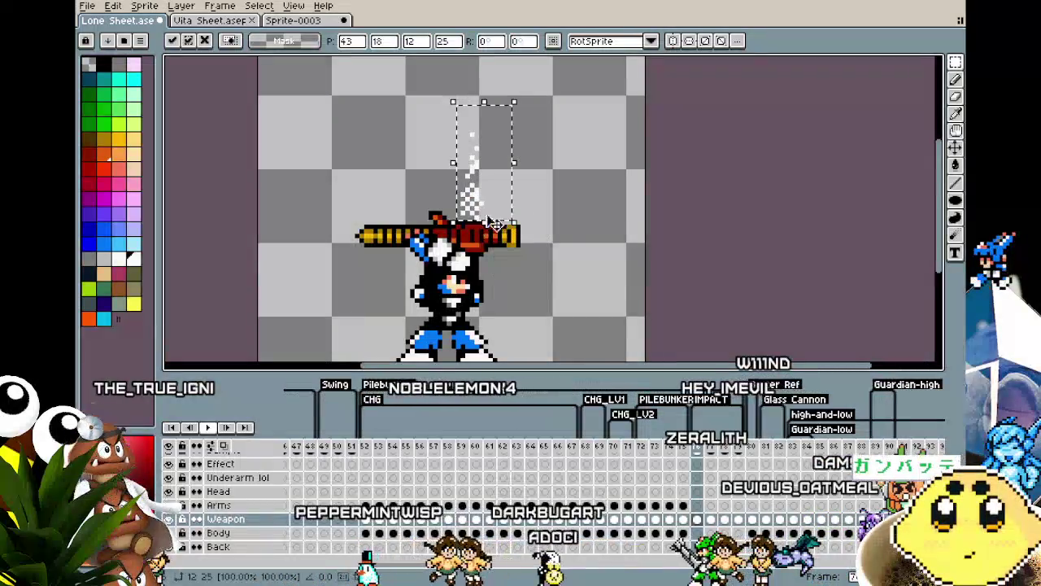
{"action": "key", "text": "Return"}
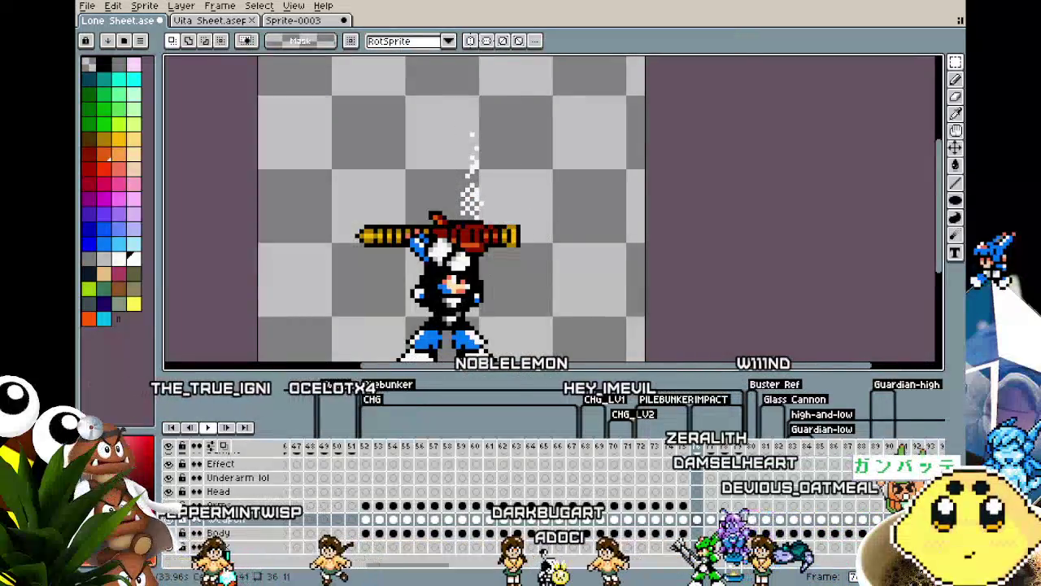
{"action": "mouse_move", "coordinate": [472, 187]}
{"action": "left_mouse_down"}
{"action": "mouse_move", "coordinate": [508, 260]}
{"action": "mouse_move", "coordinate": [467, 213]}
{"action": "left_mouse_up"}
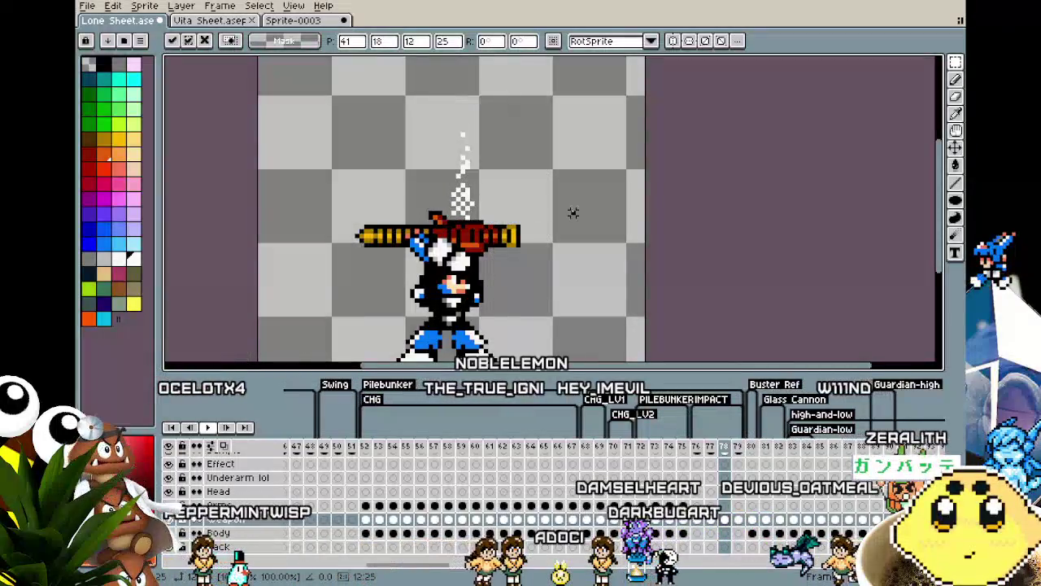
{"action": "key", "text": "Return"}
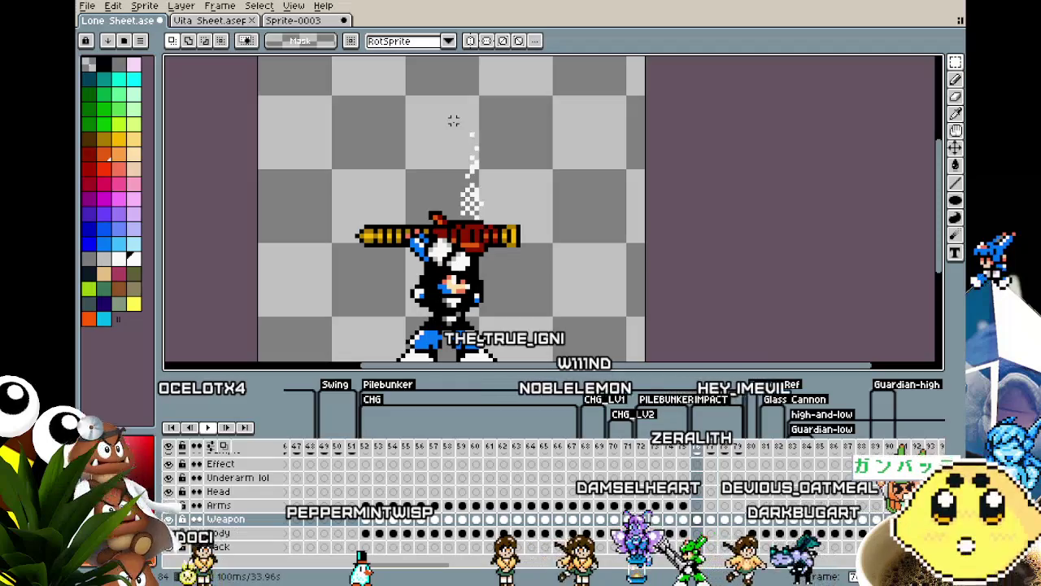
Review frames 76–77, clear the old selection, and compare frames 70 and 71.
{"action": "left_click", "coordinate": [627, 517]}
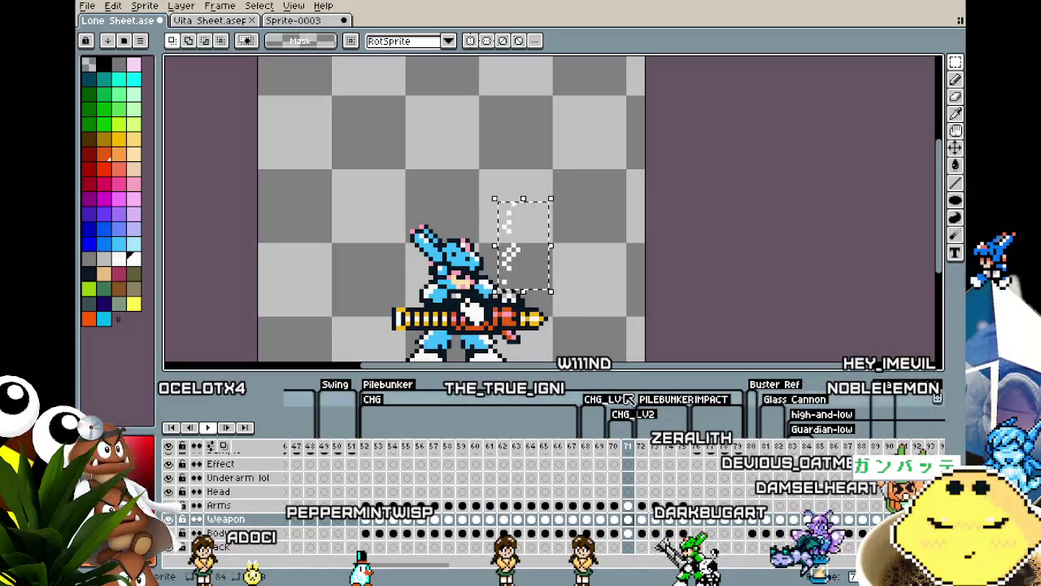
{"action": "left_click", "coordinate": [698, 522]}
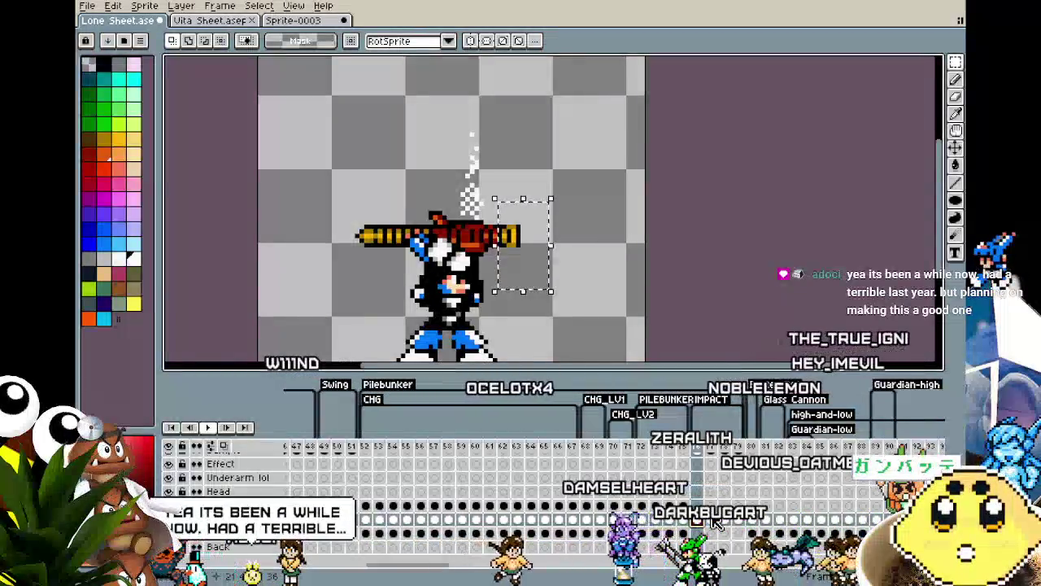
{"action": "left_click", "coordinate": [712, 523]}
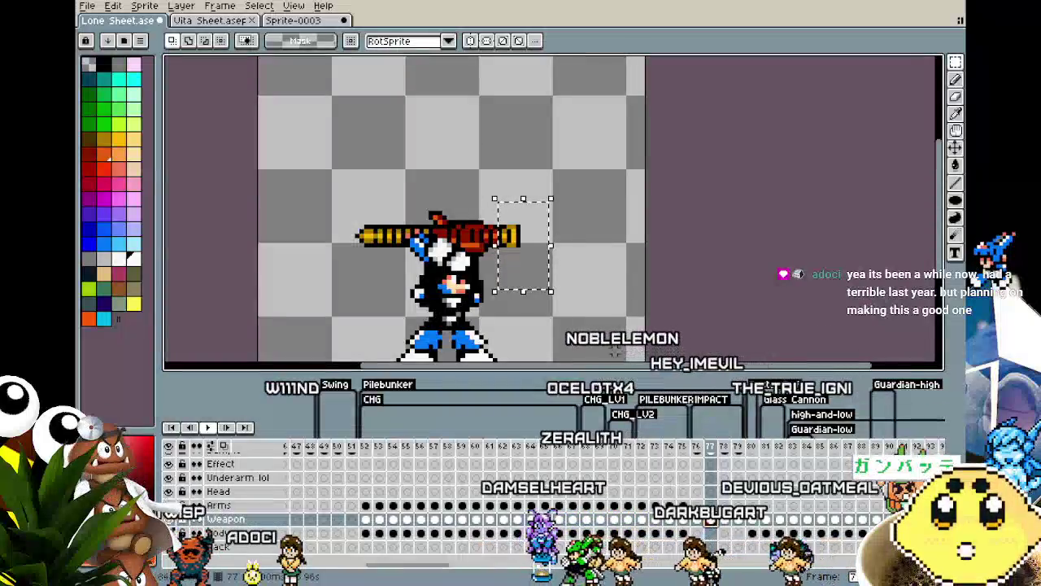
{"action": "left_click", "coordinate": [531, 290]}
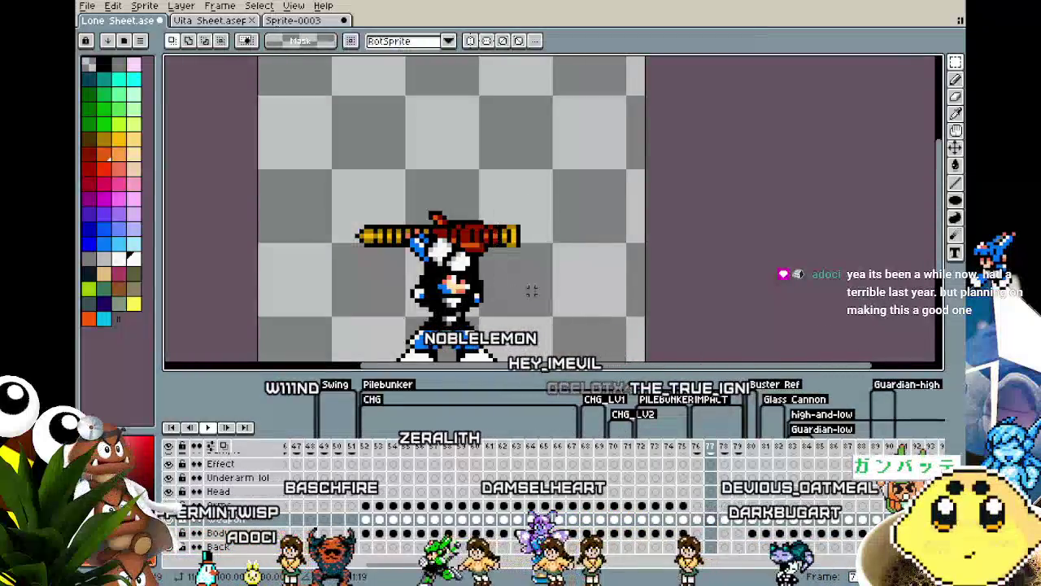
{"action": "left_click", "coordinate": [628, 533]}
{"action": "left_click", "coordinate": [614, 533]}
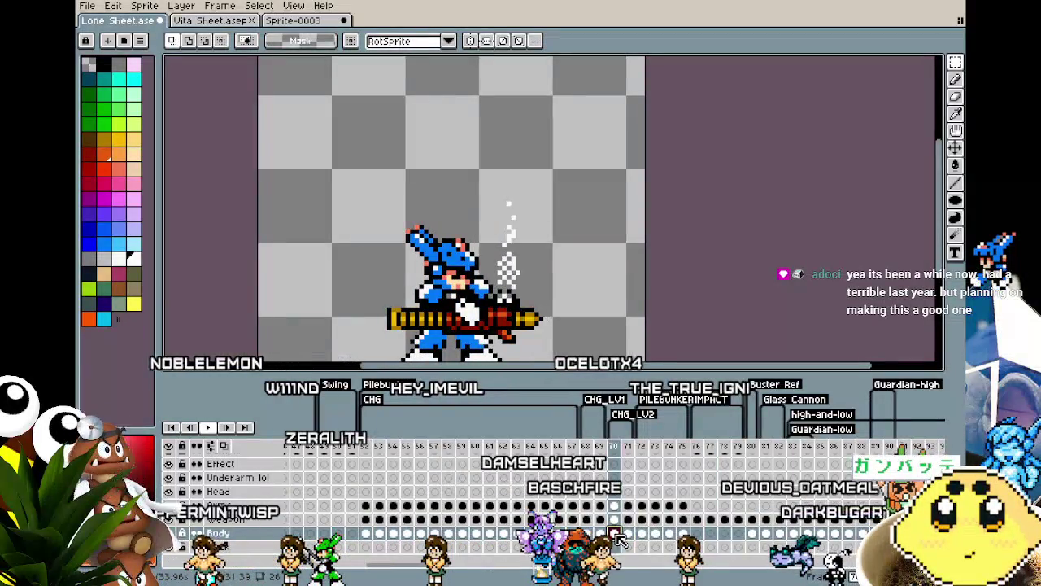
{"action": "left_click", "coordinate": [628, 533]}
{"action": "left_click", "coordinate": [615, 533]}
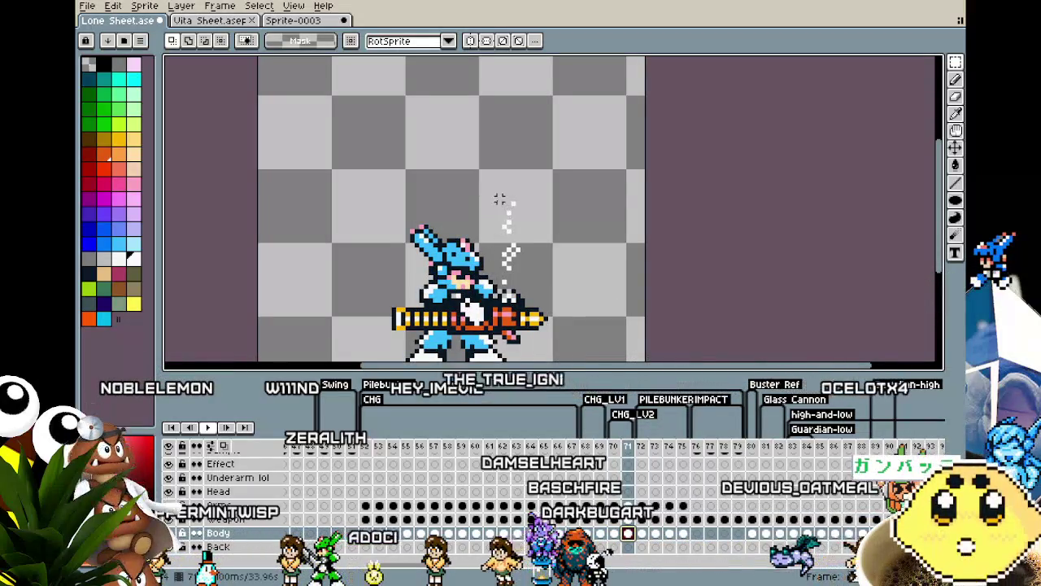
Move the selected smoke puffs above the raised gun on frame 77.
{"action": "left_click_drag", "start_coordinate": [545, 277], "coordinate": [550, 286]}
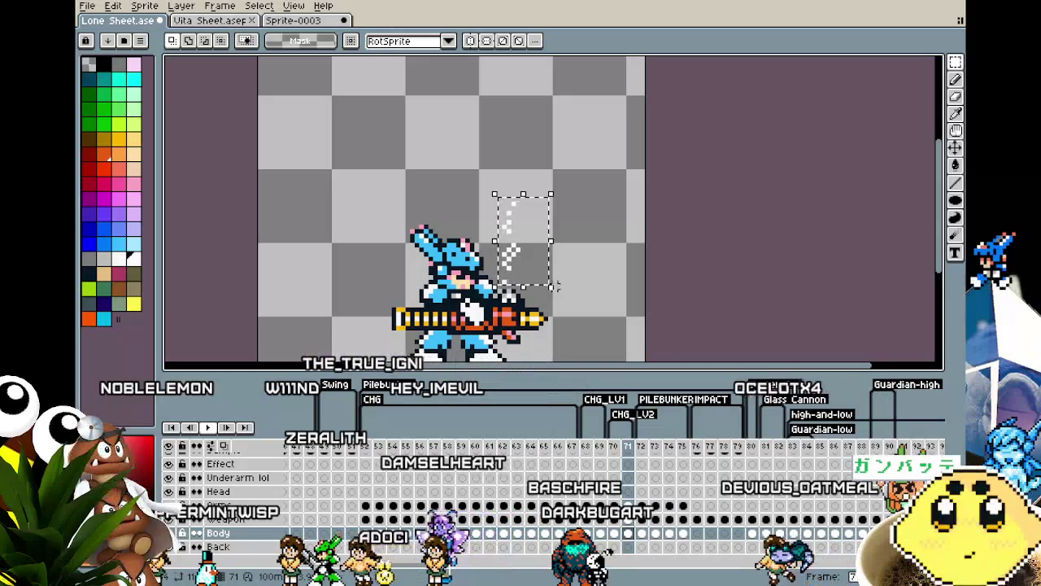
{"action": "left_click", "coordinate": [711, 520]}
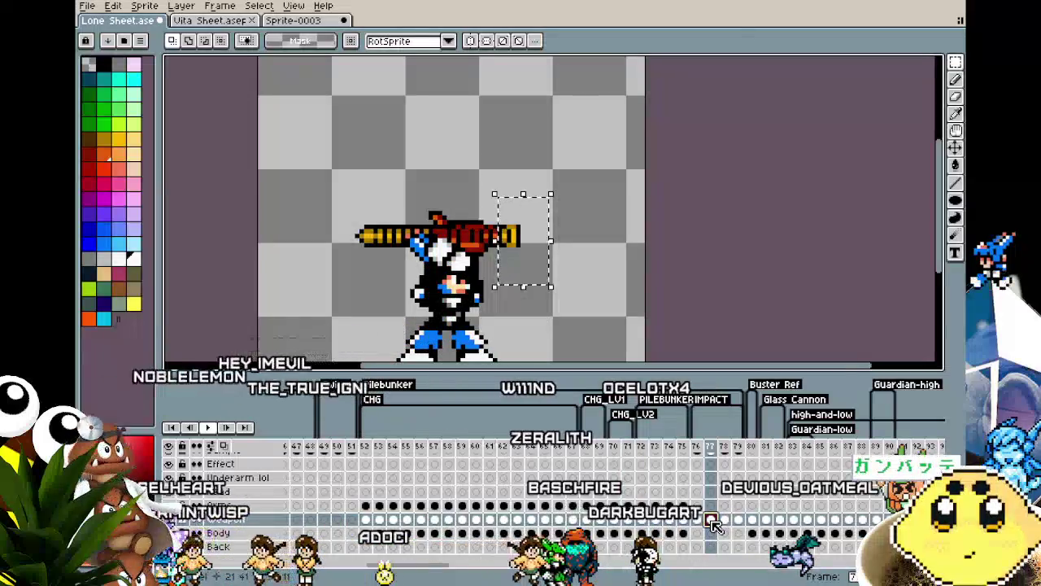
{"action": "left_click_drag", "start_coordinate": [511, 259], "coordinate": [470, 192]}
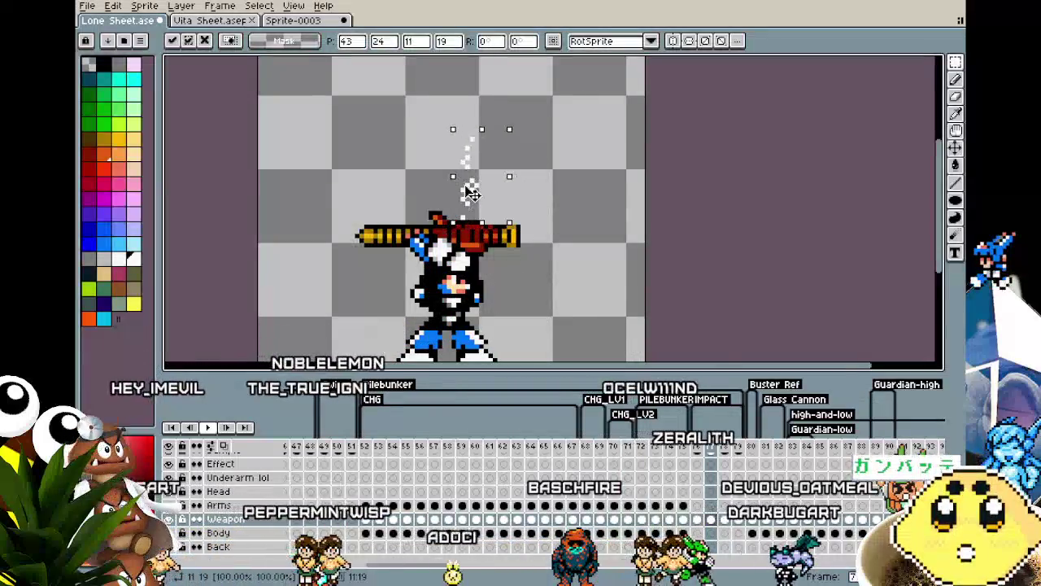
{"action": "left_click", "coordinate": [576, 245]}
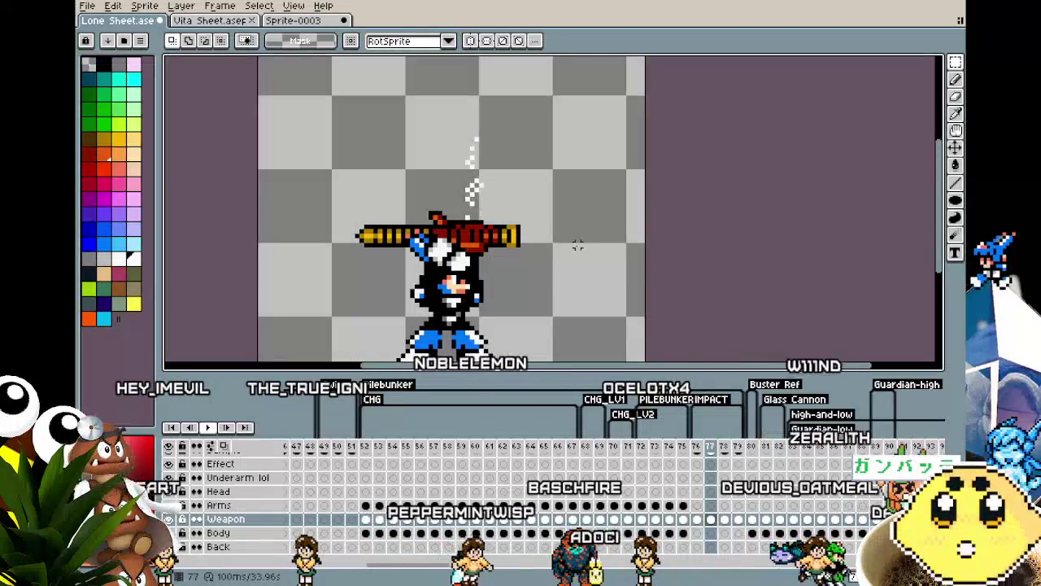
{"action": "key", "text": "Left"}
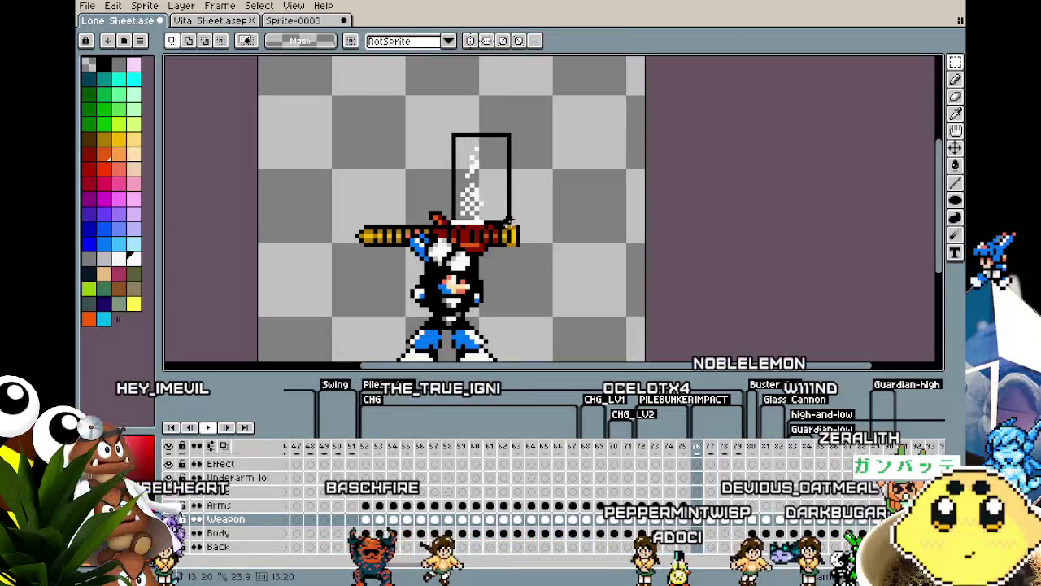
Take the smoke puff above the gun and place it on frame 78.
{"action": "left_click_drag", "start_coordinate": [507, 204], "coordinate": [513, 218]}
{"action": "key", "text": "ctrl+d"}
{"action": "key", "text": "Right"}
{"action": "key", "text": "Right"}
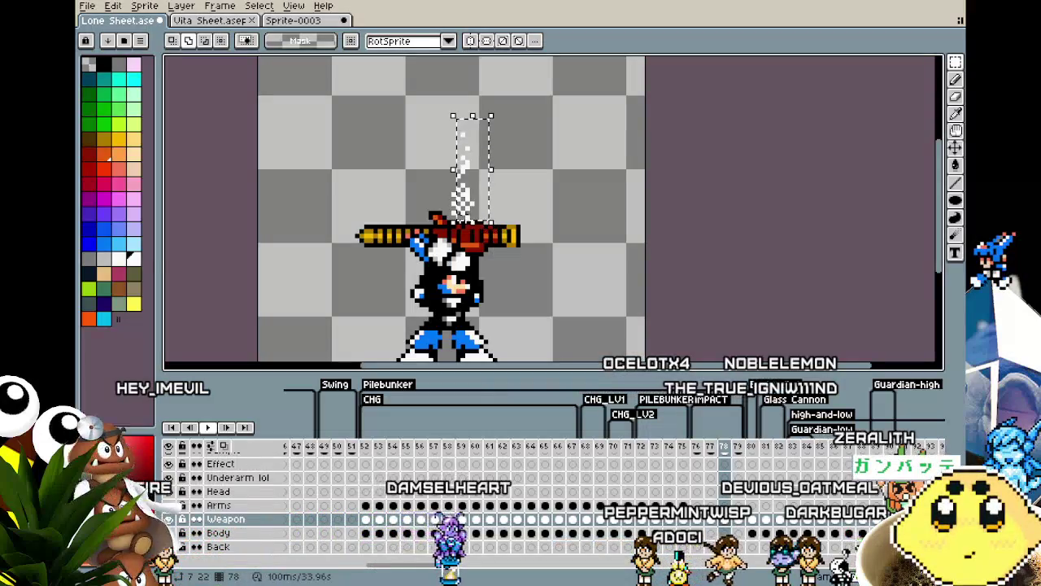
{"action": "left_click", "coordinate": [545, 278]}
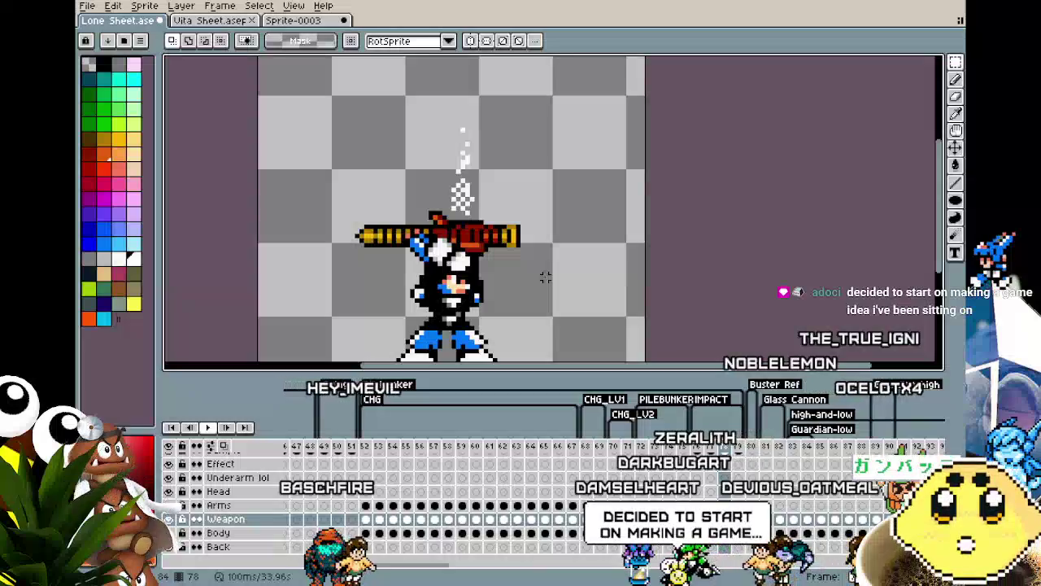
Step through frames 76–79 and paste the copied smoke onto frame 79.
{"action": "key", "text": "Left"}
{"action": "key", "text": "Left"}
{"action": "key", "text": "Left"}
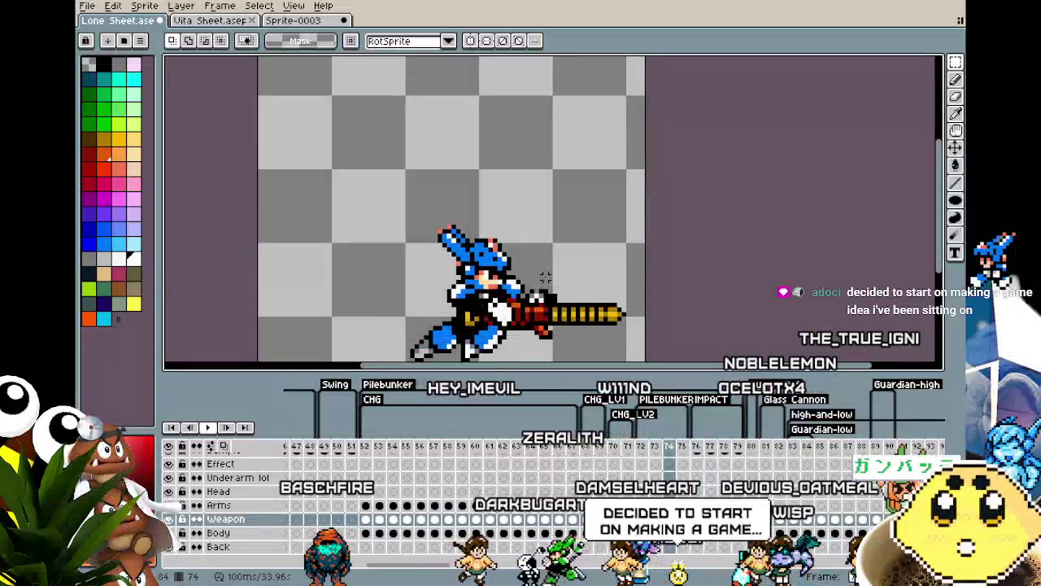
{"action": "key", "text": "Left"}
{"action": "left_click", "coordinate": [788, 445]}
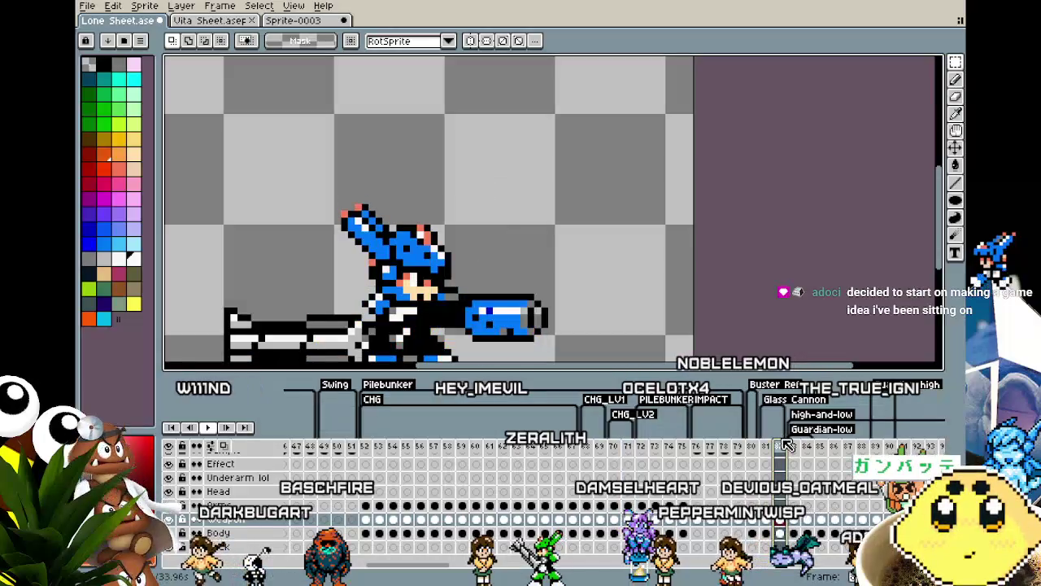
{"action": "left_click", "coordinate": [740, 447]}
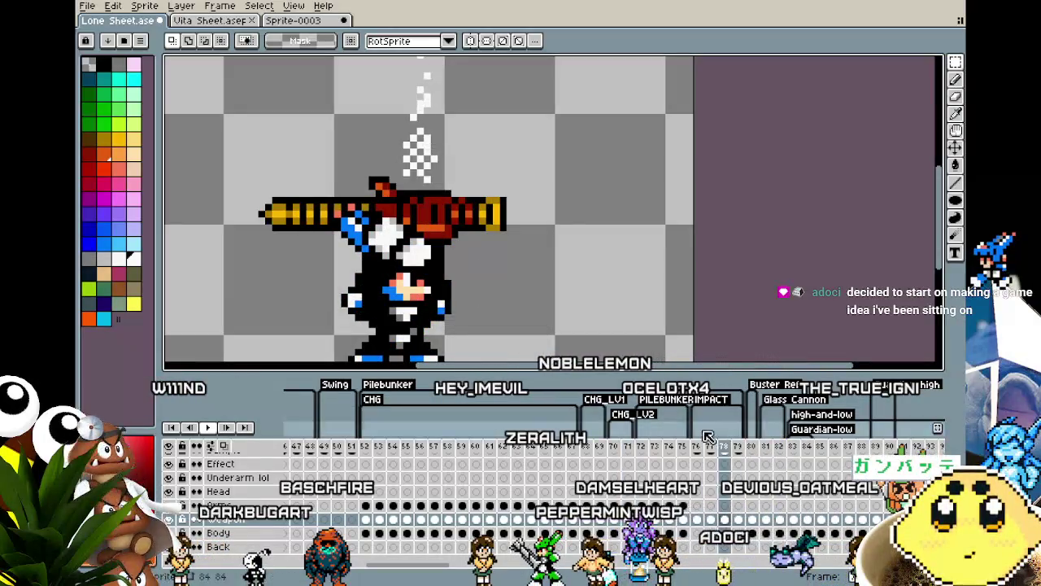
{"action": "left_click_drag", "start_coordinate": [562, 214], "coordinate": [558, 277]}
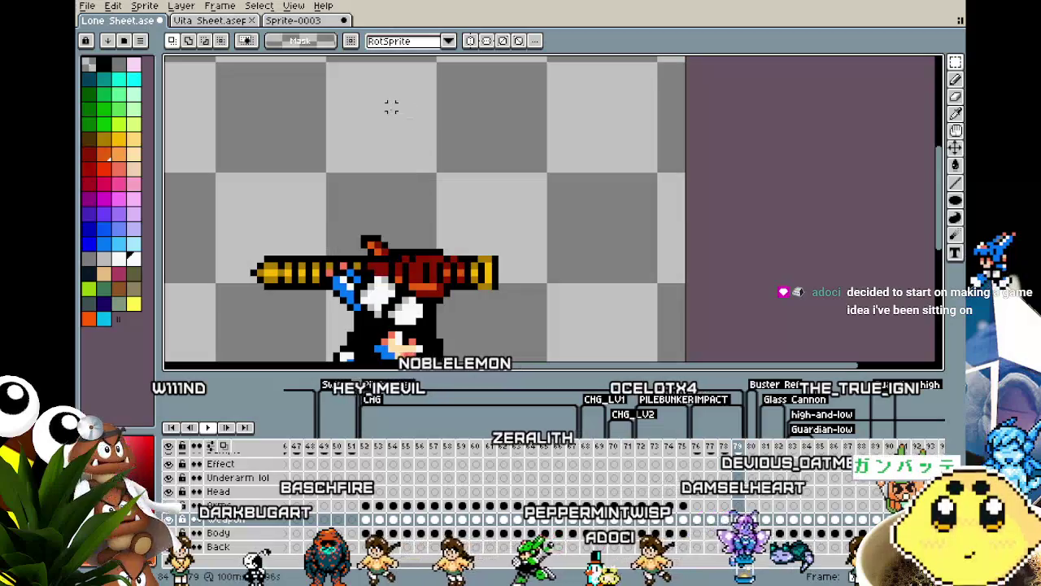
{"action": "key", "text": "Left"}
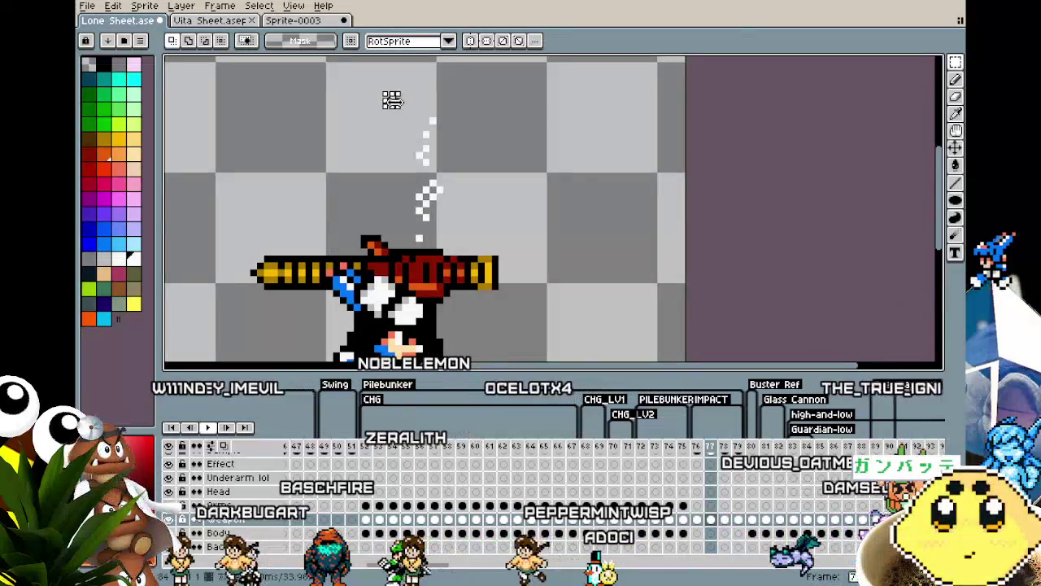
{"action": "key", "text": "Left"}
{"action": "key", "text": "Right"}
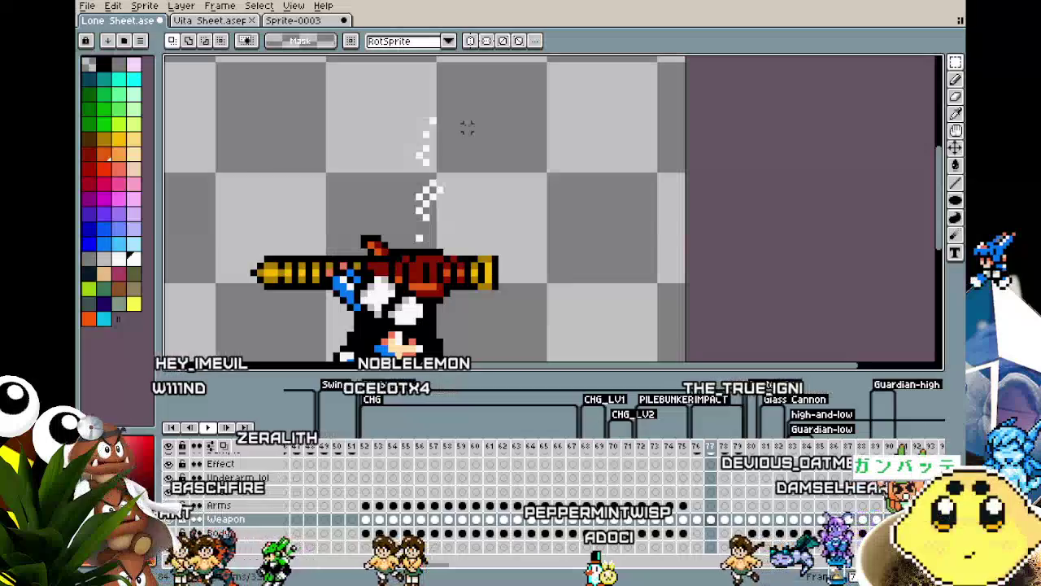
{"action": "key", "text": "Right"}
{"action": "key", "text": "Right"}
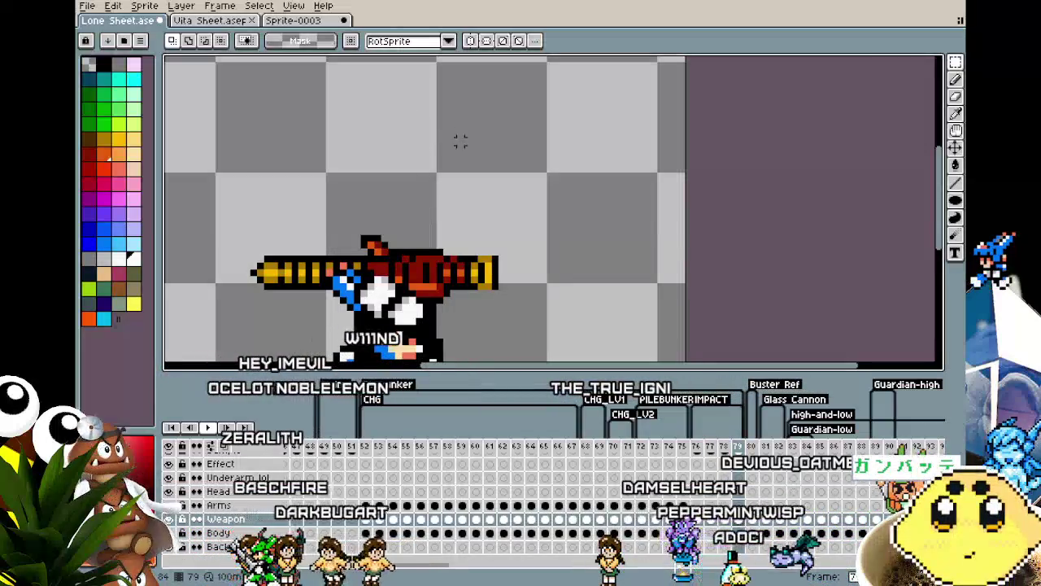
{"action": "key", "text": "ctrl+v"}
Drag the pasted smoke up above the gun on frame 79 and commit it.
{"action": "mouse_move", "coordinate": [480, 235]}
{"action": "left_mouse_down"}
{"action": "mouse_move", "coordinate": [435, 203]}
{"action": "mouse_move", "coordinate": [439, 184]}
{"action": "left_mouse_up"}
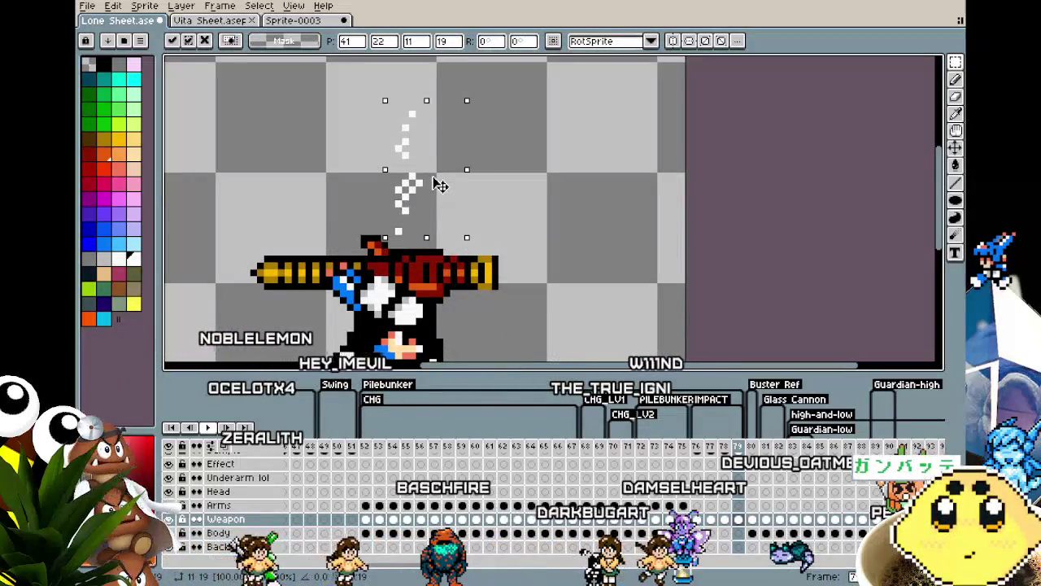
{"action": "key", "text": "Return"}
{"action": "scroll", "coordinate": [528, 259], "scroll_direction": "down", "scroll_amount": 2}
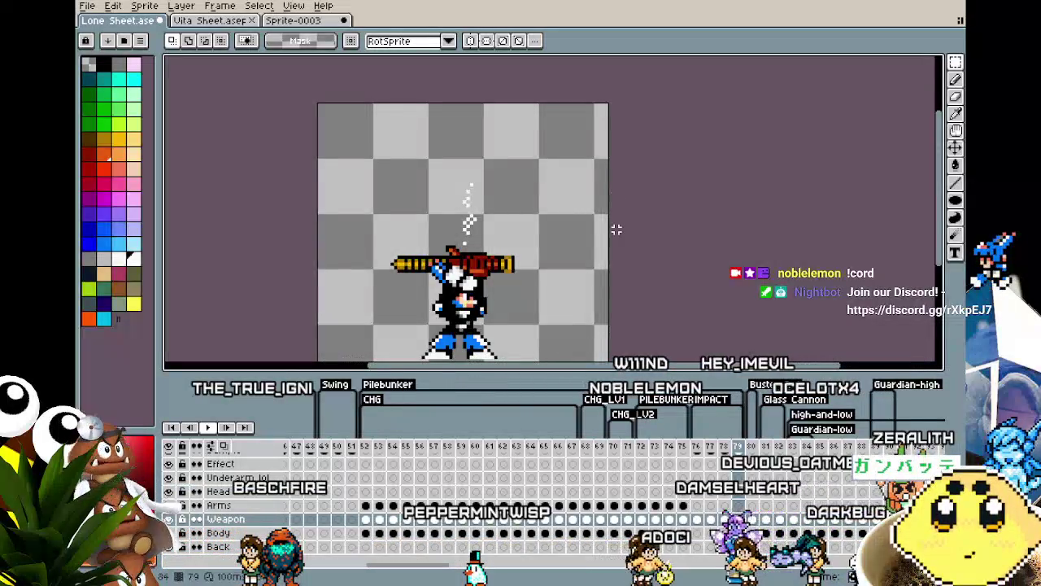
{"action": "scroll", "coordinate": [615, 225], "scroll_direction": "up", "scroll_amount": 1}
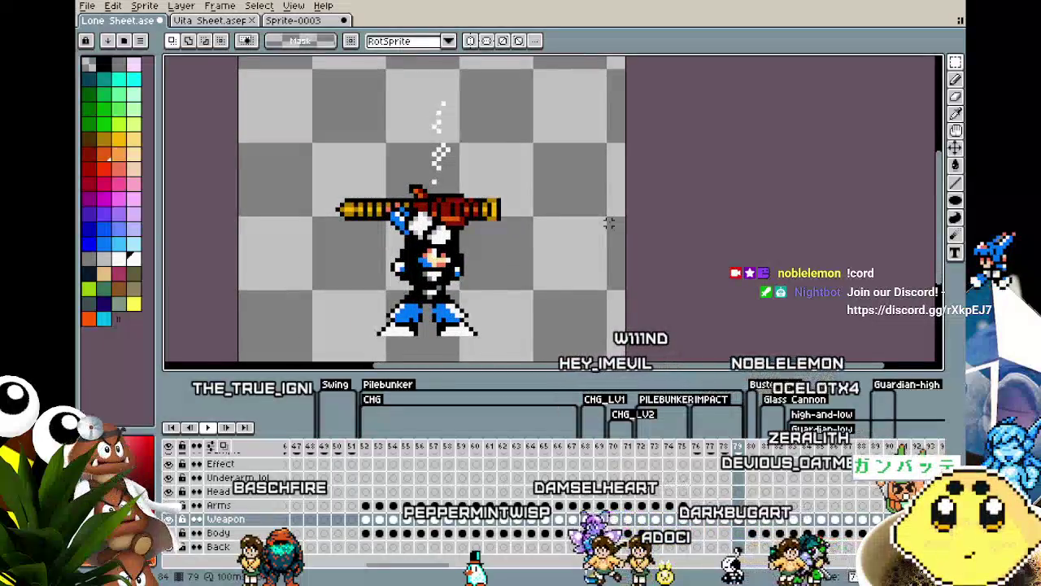
{"action": "key", "text": "Return"}
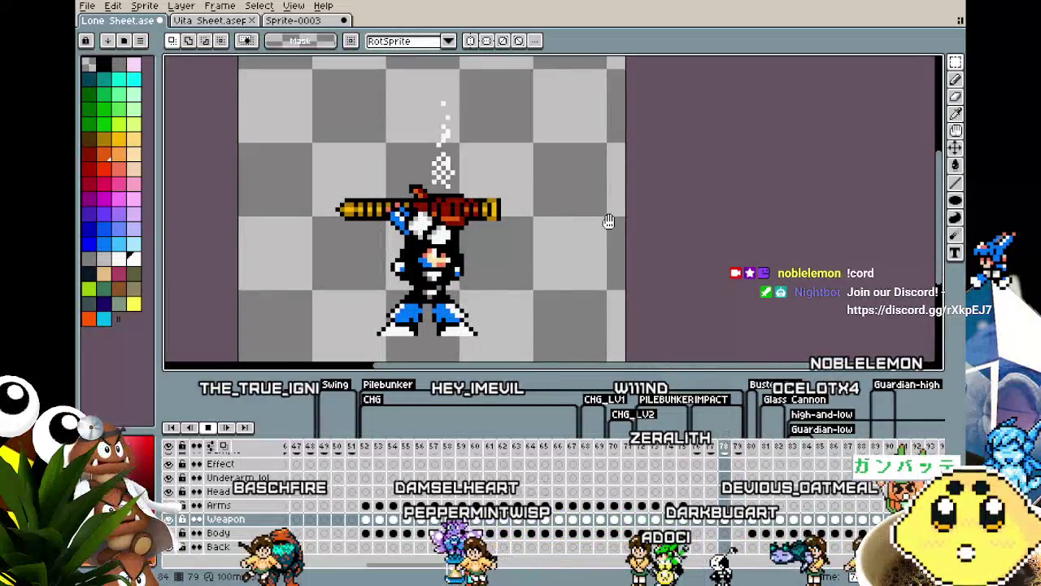
{"action": "key", "text": "Return"}
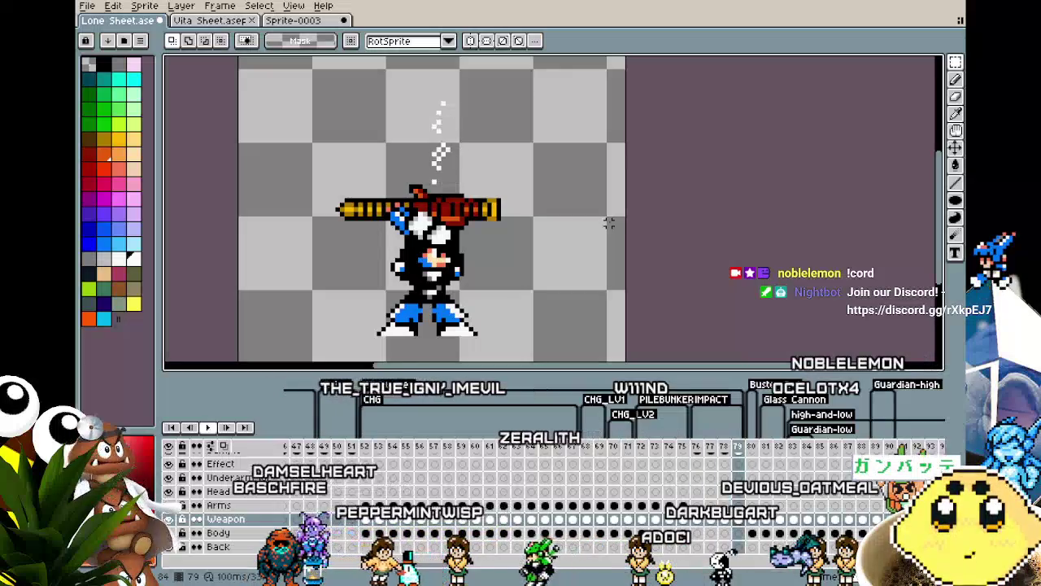
{"action": "left_click_drag", "start_coordinate": [553, 204], "coordinate": [575, 225]}
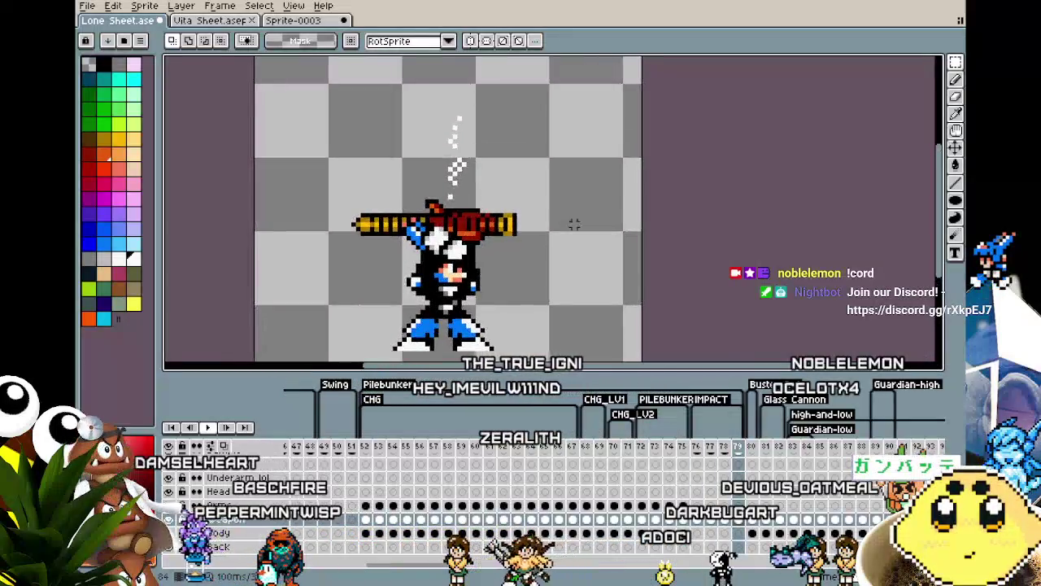
{"action": "scroll", "coordinate": [573, 224], "scroll_direction": "down", "scroll_amount": 2}
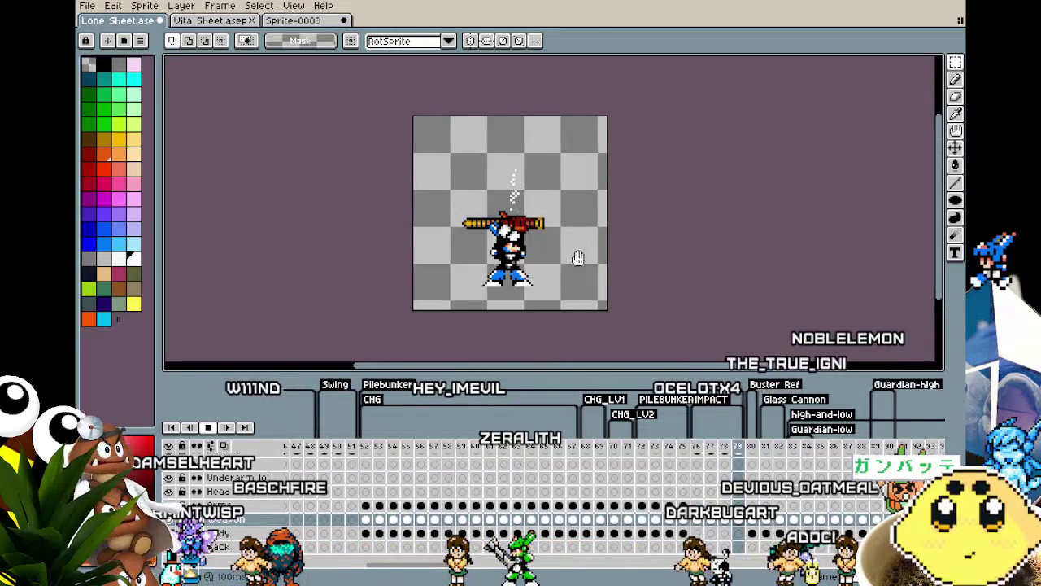
{"action": "scroll", "coordinate": [570, 277], "scroll_direction": "down", "scroll_amount": 3}
{"action": "scroll", "coordinate": [565, 290], "scroll_direction": "up", "scroll_amount": 3}
{"action": "scroll", "coordinate": [565, 290], "scroll_direction": "up", "scroll_amount": 1}
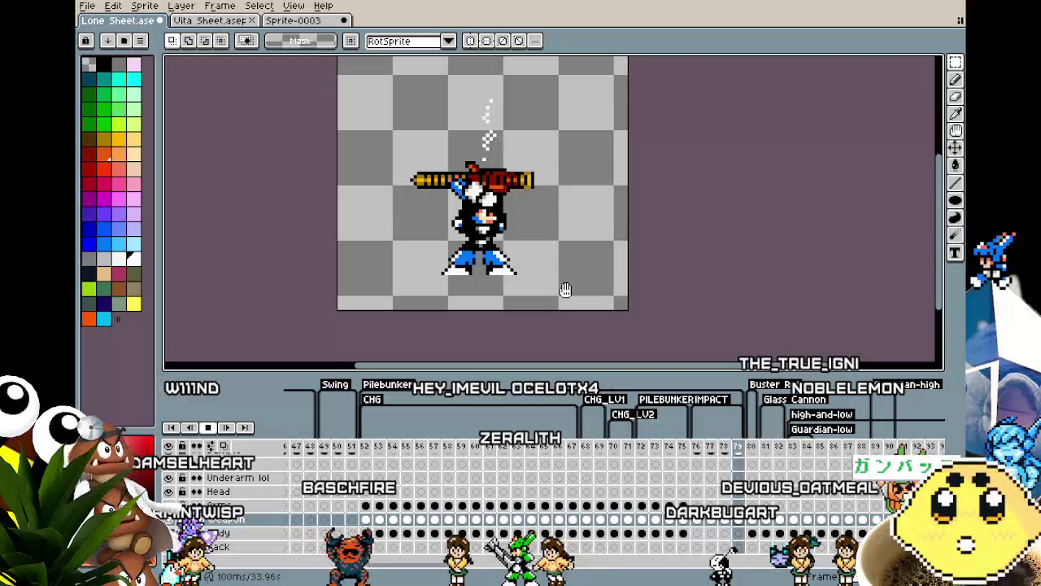
{"action": "left_click_drag", "start_coordinate": [566, 289], "coordinate": [587, 313]}
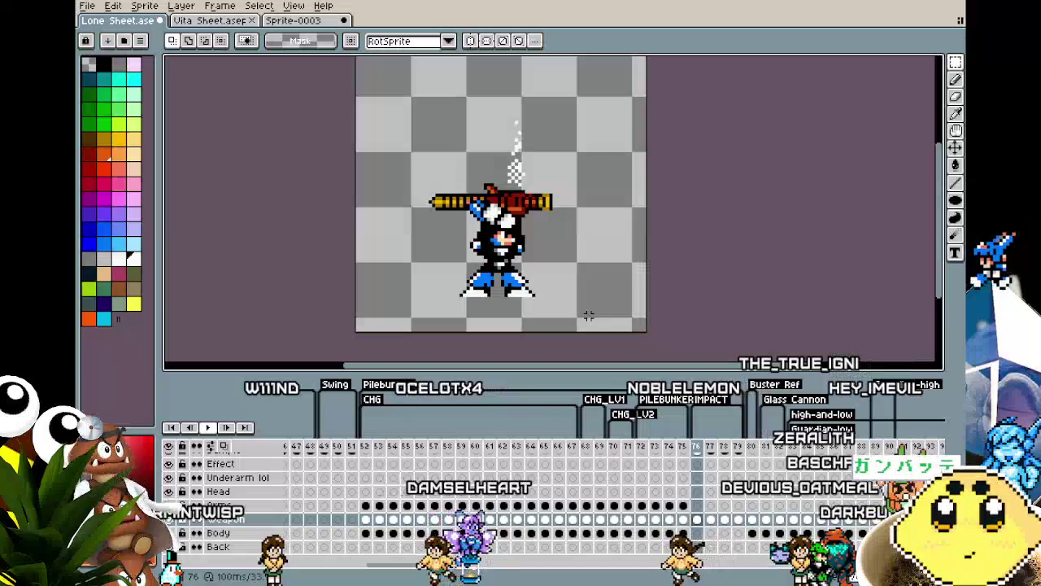
{"action": "key", "text": "Return"}
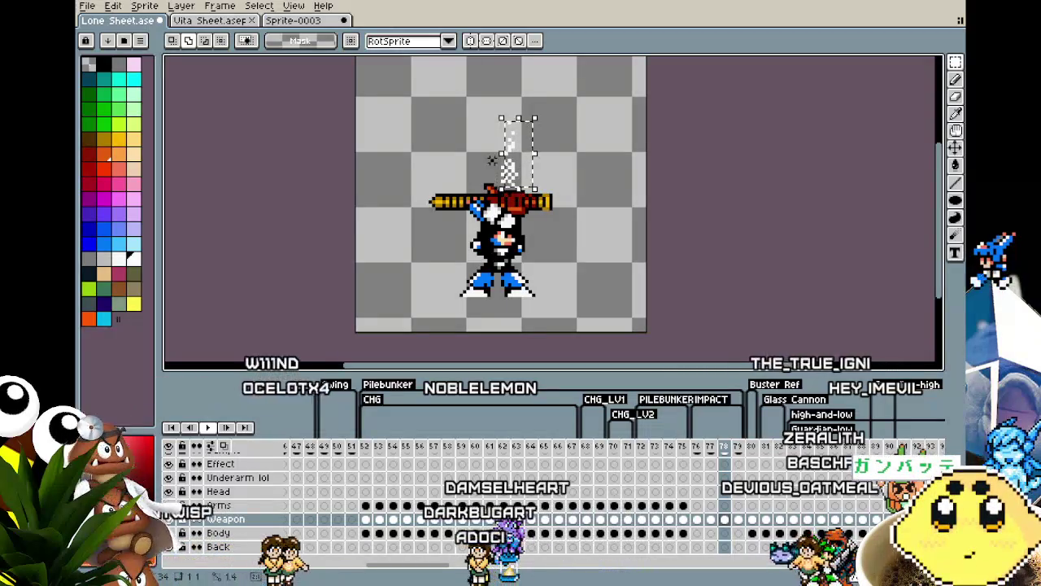
Raise the selected smoke higher above the gun and play the animation.
{"action": "mouse_move", "coordinate": [502, 168]}
{"action": "left_mouse_down"}
{"action": "mouse_move", "coordinate": [503, 158]}
{"action": "mouse_move", "coordinate": [524, 188]}
{"action": "left_mouse_up"}
{"action": "key", "text": "Return"}
{"action": "key", "text": "period"}
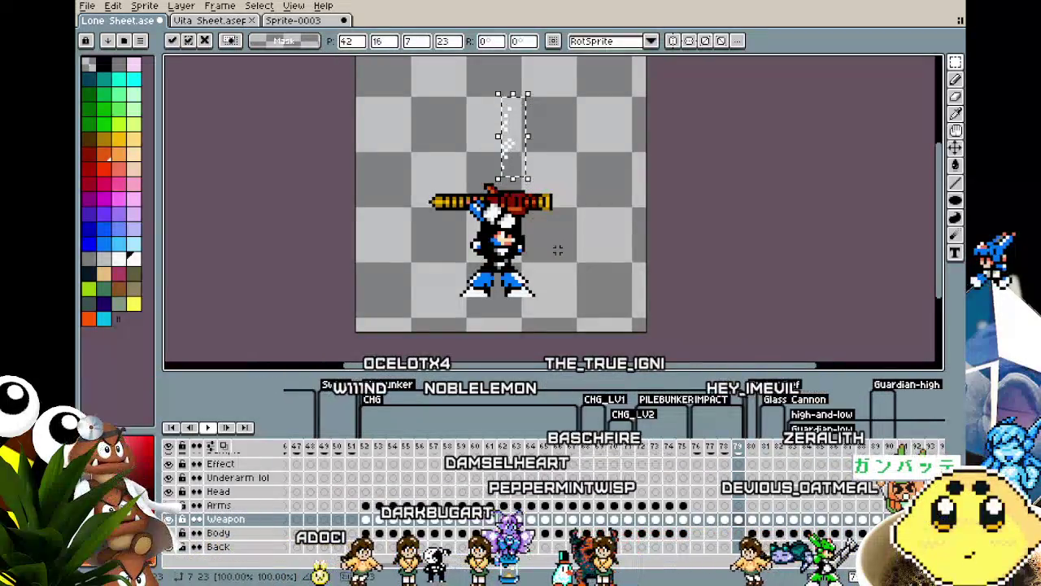
{"action": "key", "text": "Return"}
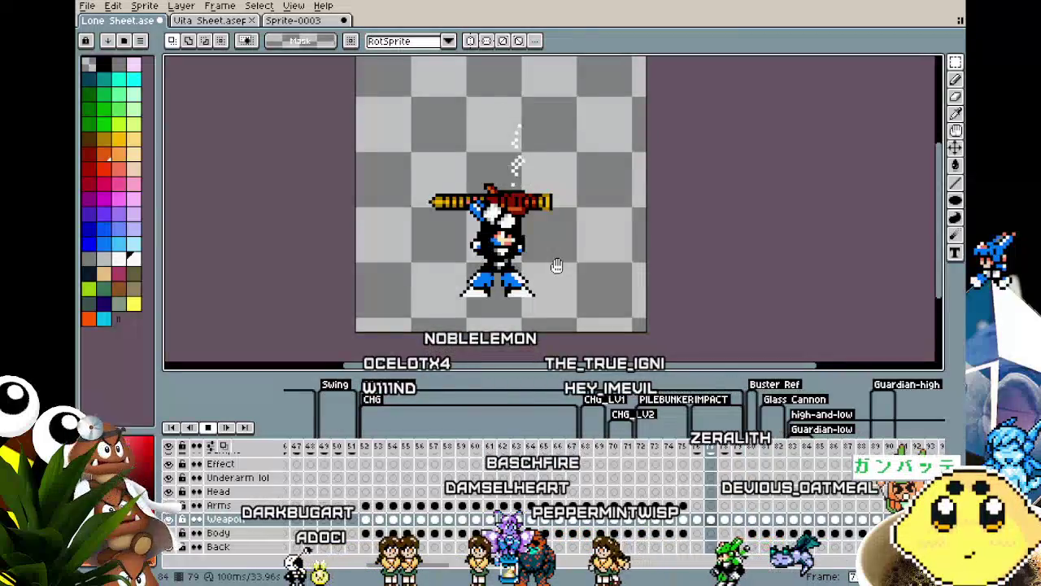
{"action": "scroll", "coordinate": [557, 266], "scroll_direction": "down", "scroll_amount": 2}
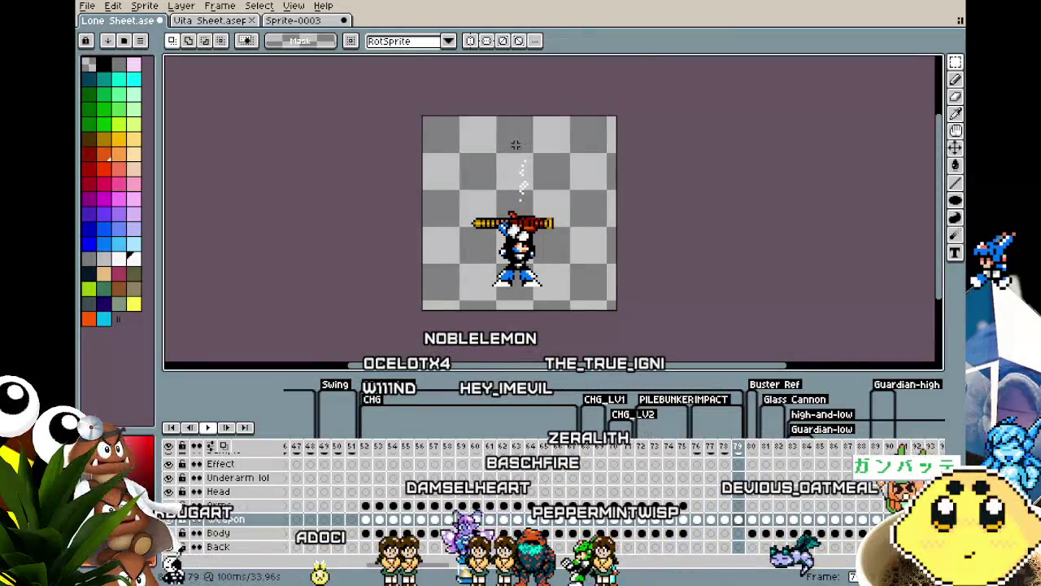
Pick up and recommit the smoke pixels twice, replaying the animation each time.
{"action": "left_click", "coordinate": [530, 203]}
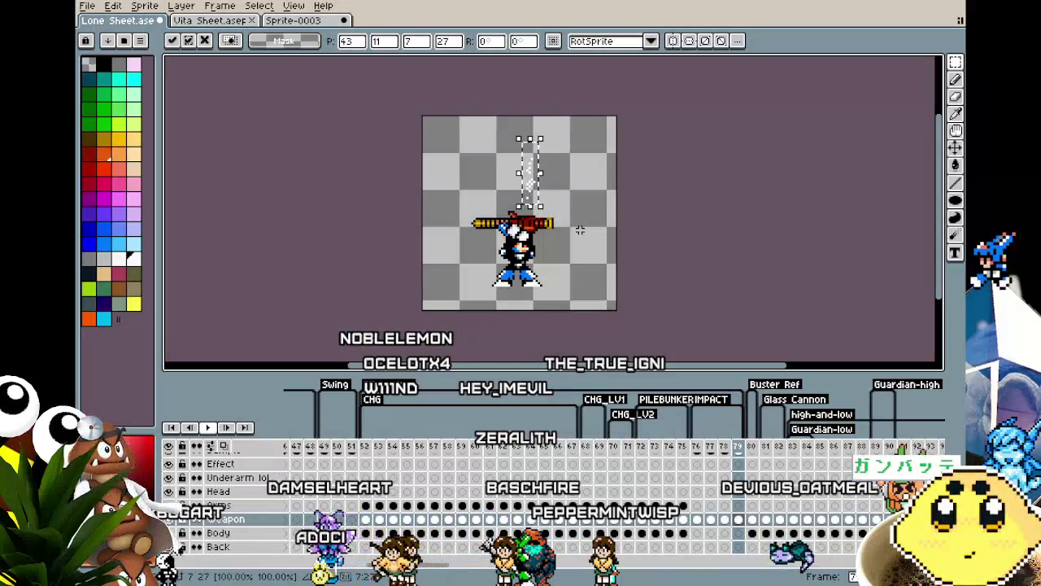
{"action": "key", "text": "Return"}
{"action": "key", "text": "Return"}
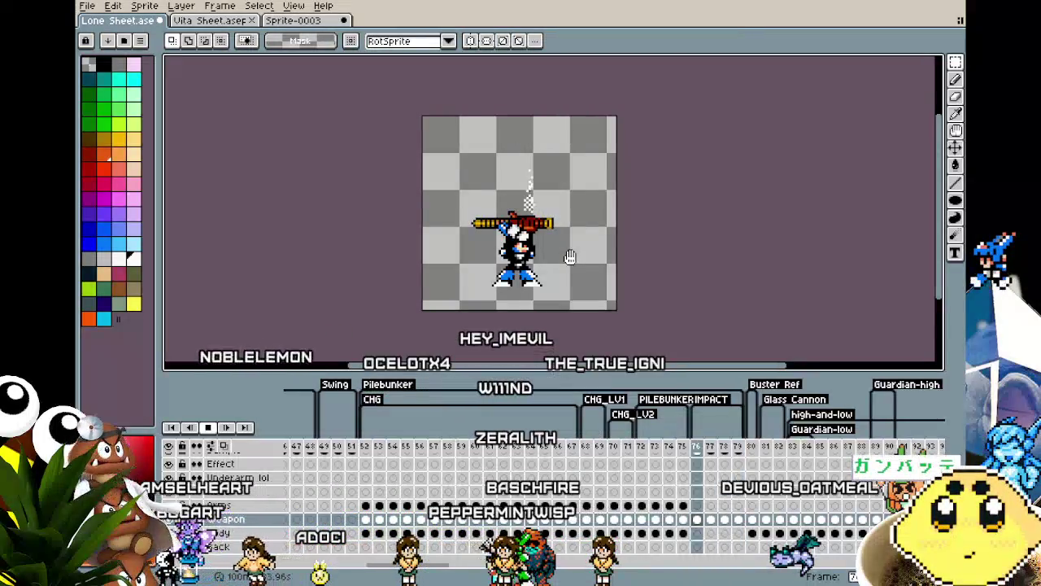
{"action": "left_click", "coordinate": [533, 175]}
{"action": "key", "text": "Return"}
{"action": "key", "text": "Return"}
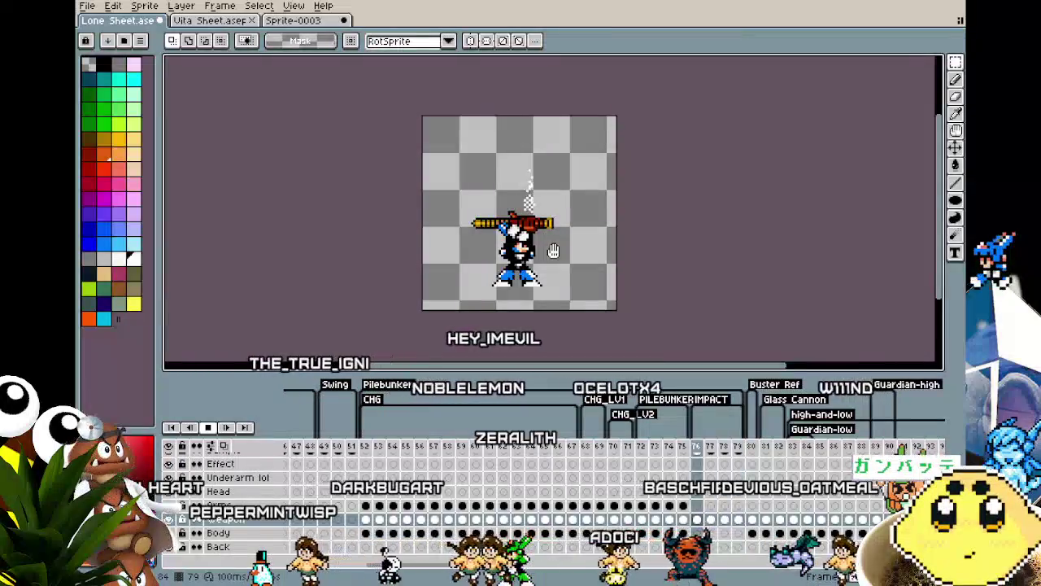
{"action": "scroll", "coordinate": [540, 195], "scroll_direction": "up", "scroll_amount": 3}
Select the smoke puff on frame 76, confirm it, and recenter the character.
{"action": "key", "text": "Left"}
{"action": "key", "text": "Left"}
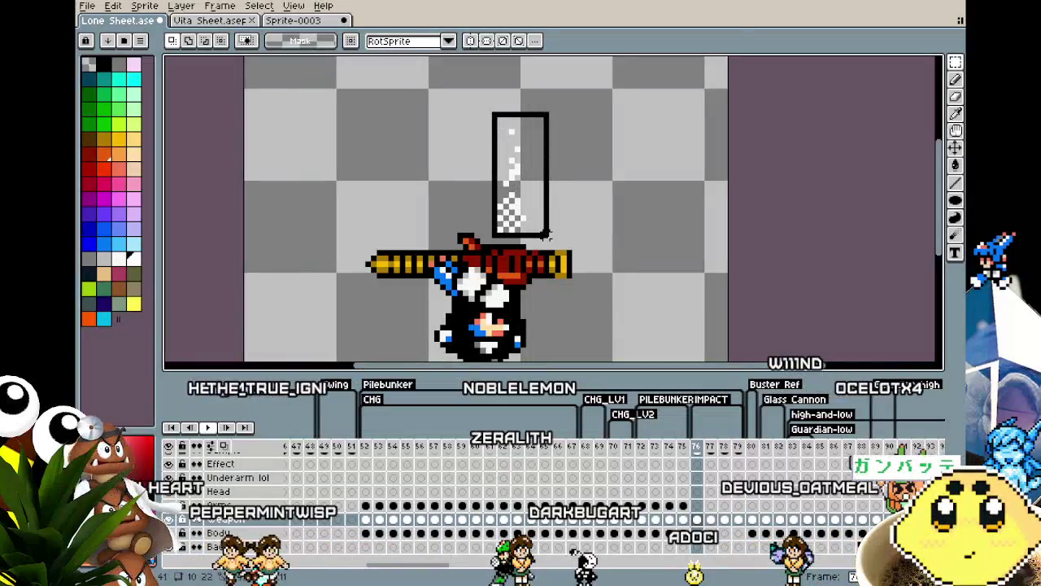
{"action": "left_click_drag", "start_coordinate": [548, 234], "coordinate": [562, 242]}
{"action": "key", "text": "Return"}
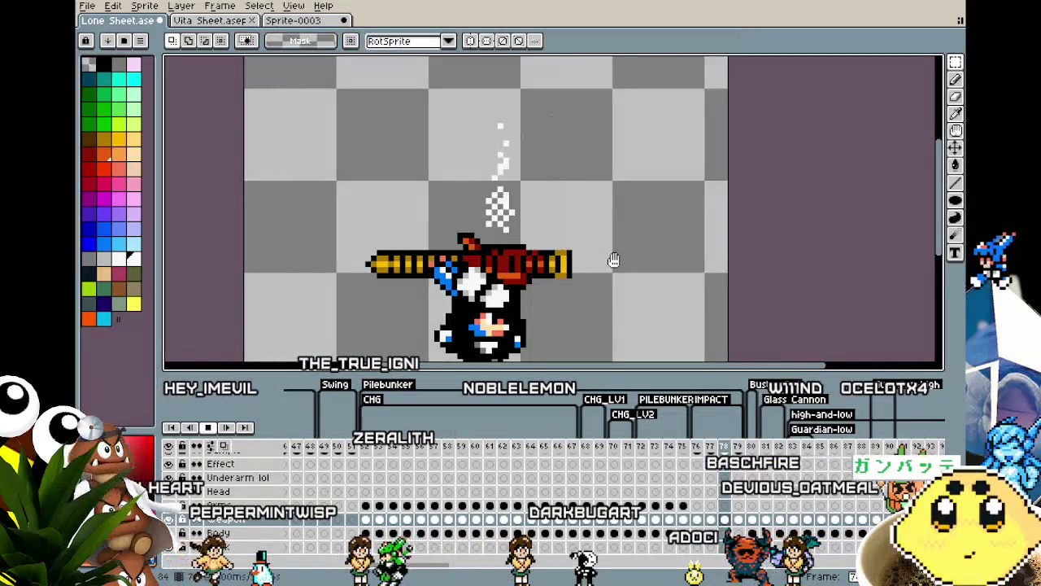
{"action": "scroll", "coordinate": [613, 259], "scroll_direction": "down", "scroll_amount": 3}
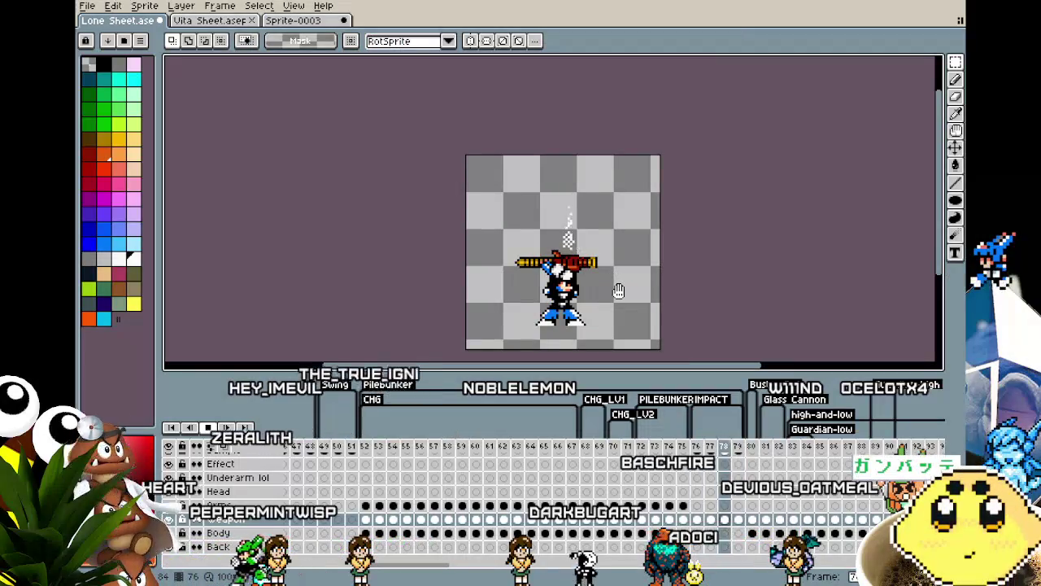
{"action": "left_click_drag", "start_coordinate": [618, 291], "coordinate": [568, 243]}
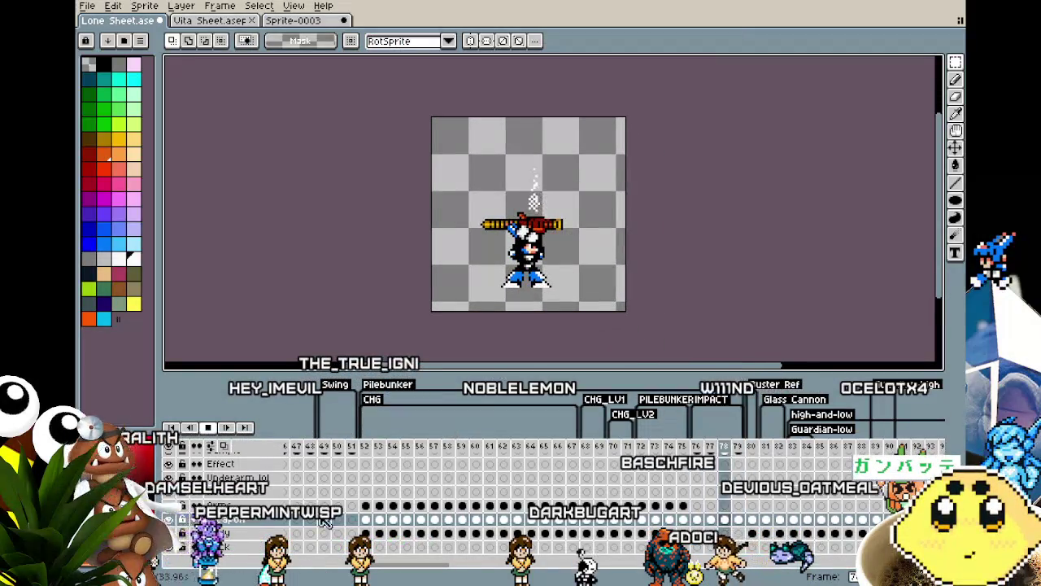
Play and stop the animation, stepping through smoke frames 76–79 with rectangular selection.
{"action": "right_click", "coordinate": [208, 427]}
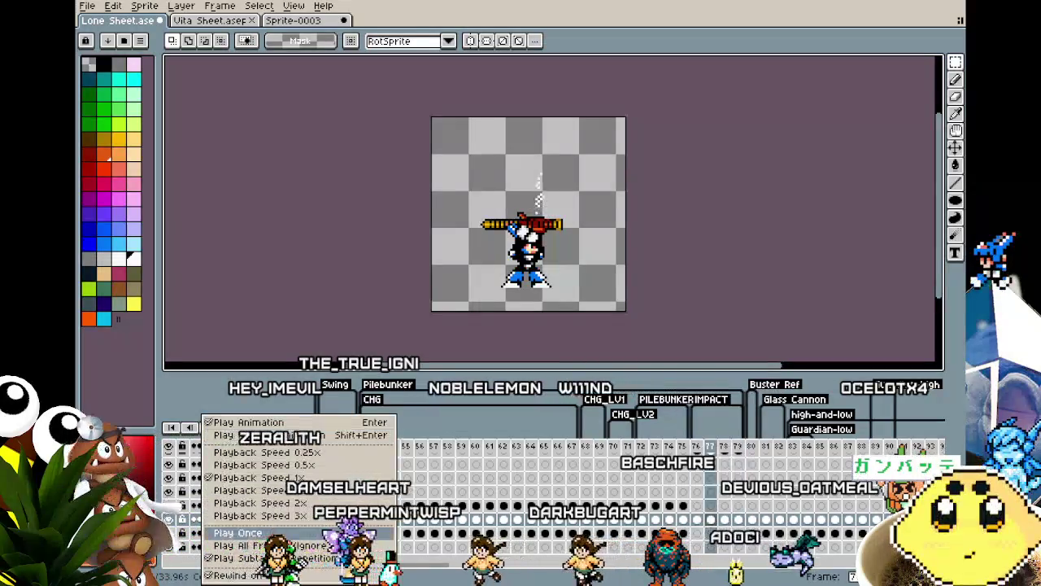
{"action": "left_click", "coordinate": [287, 280]}
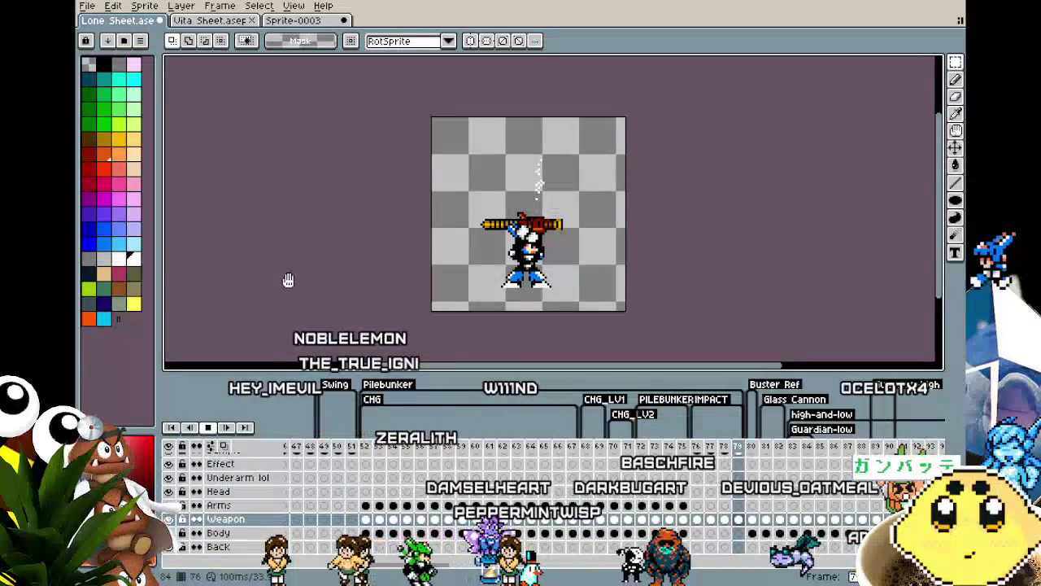
{"action": "key", "text": "Return"}
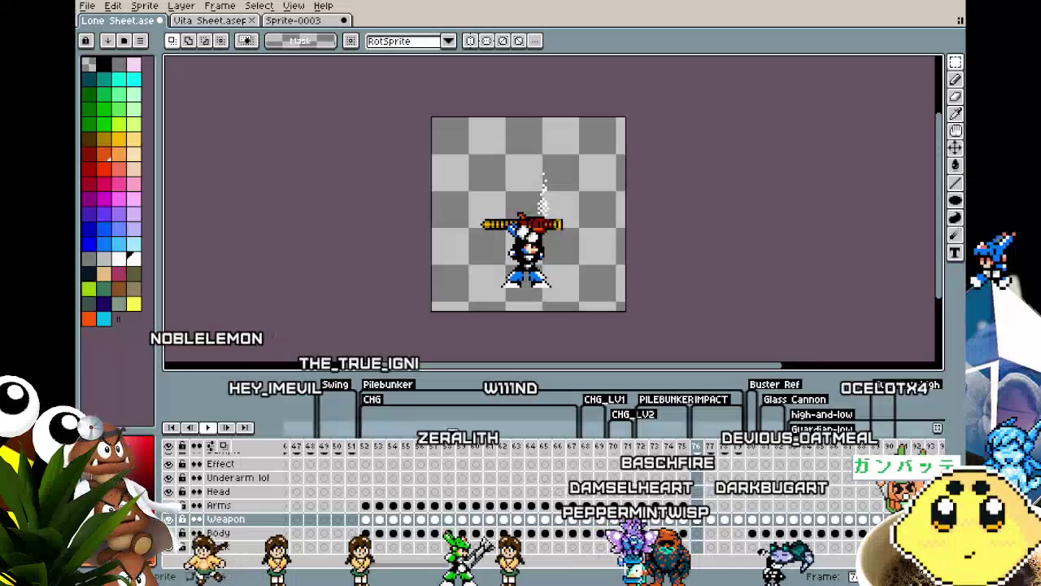
{"action": "key", "text": "Return"}
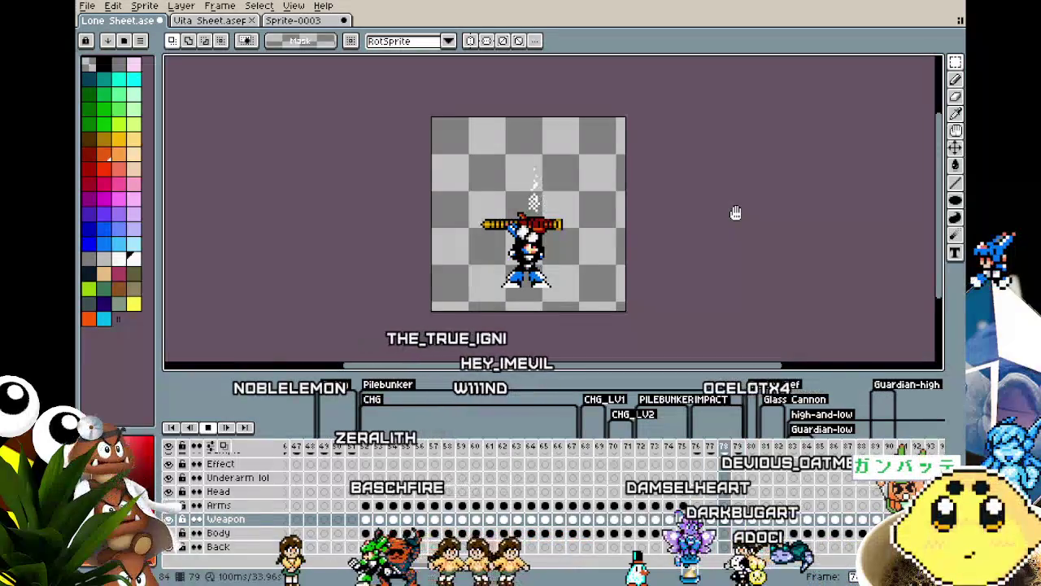
{"action": "key", "text": "Left"}
{"action": "key", "text": "Left"}
{"action": "key", "text": "Left"}
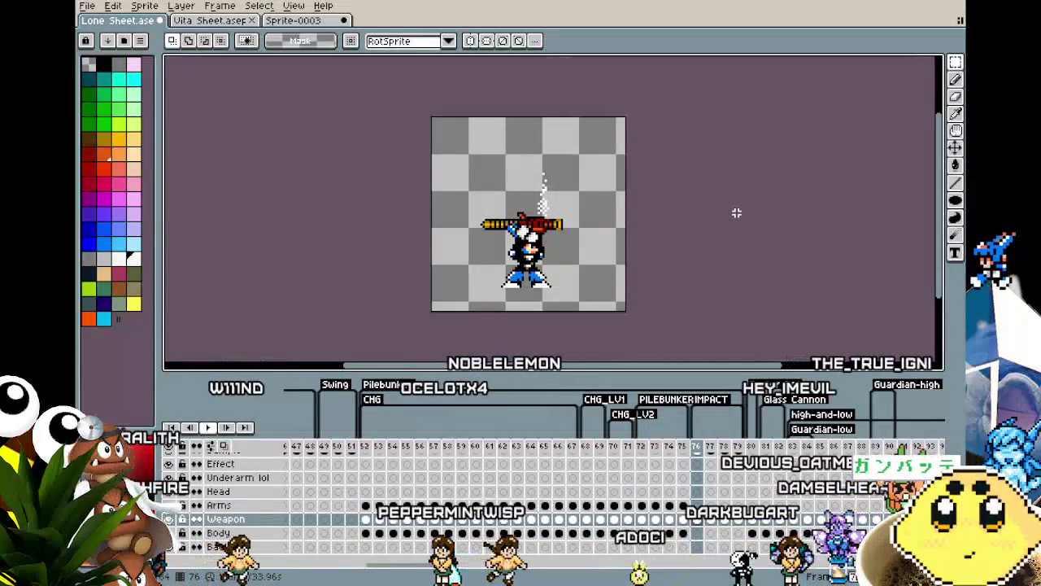
{"action": "key", "text": "Right"}
{"action": "key", "text": "Right"}
{"action": "key", "text": "m"}
{"action": "key", "text": "ctrl+shift+d"}
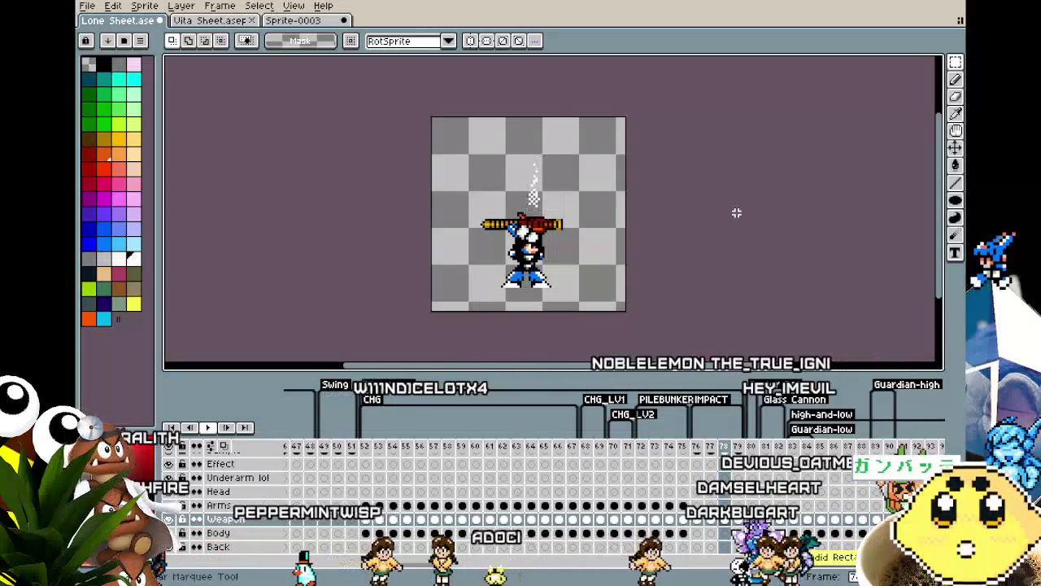
{"action": "key", "text": "Right"}
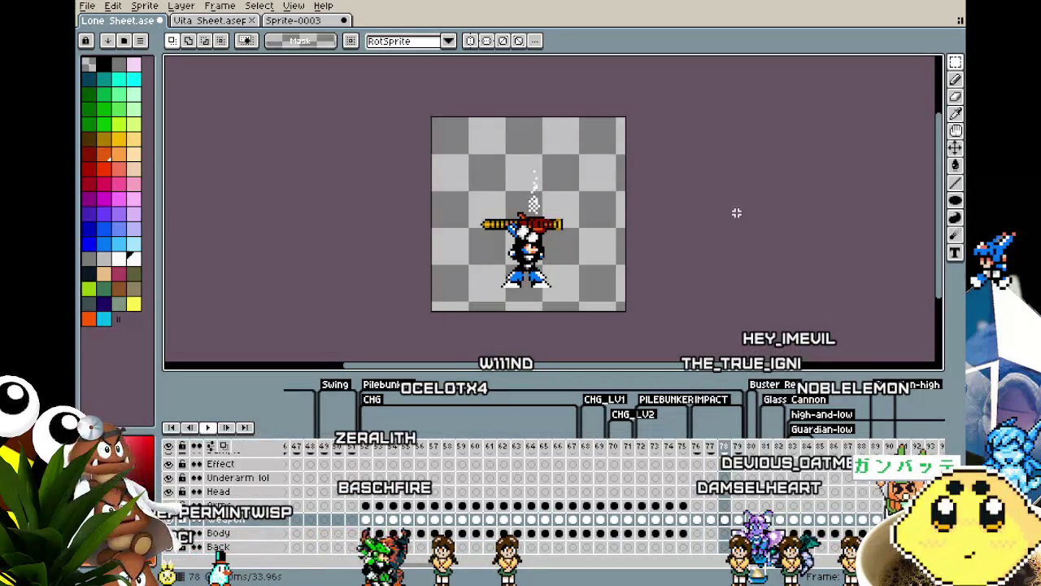
{"action": "key", "text": "Return"}
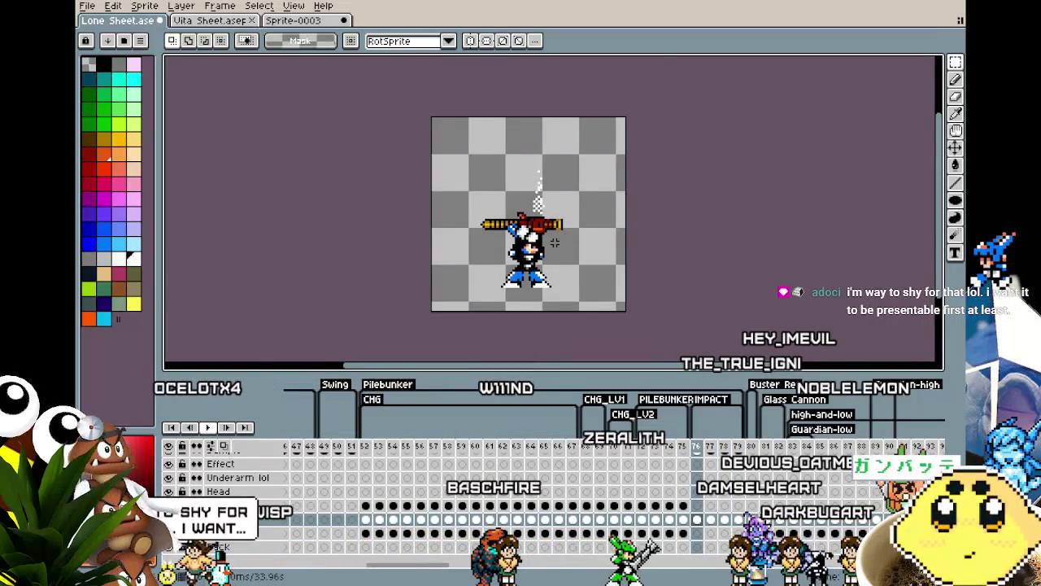
Select the smoke pixels above the gun and nudge them up and left.
{"action": "scroll", "coordinate": [554, 242], "scroll_direction": "up", "scroll_amount": 1}
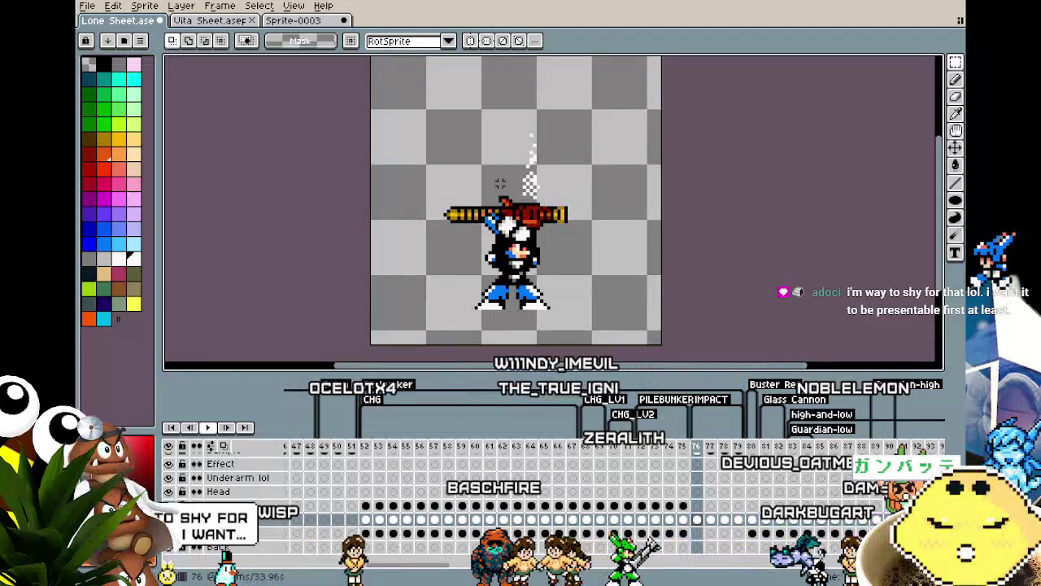
{"action": "key", "text": "Right"}
{"action": "key", "text": "Right"}
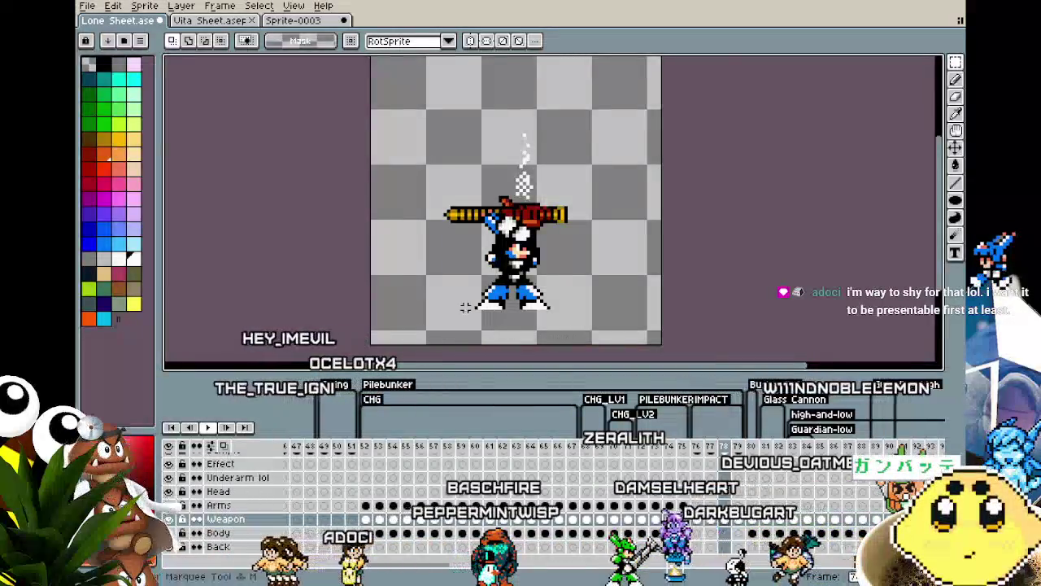
{"action": "scroll", "coordinate": [461, 307], "scroll_direction": "up", "scroll_amount": 2}
{"action": "key", "text": "Right"}
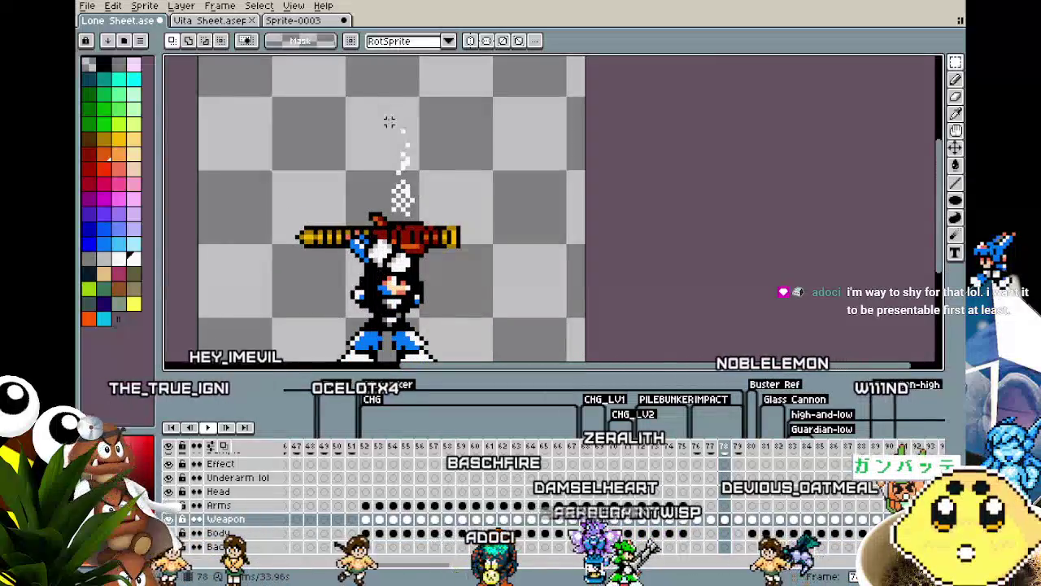
{"action": "left_click_drag", "start_coordinate": [389, 121], "coordinate": [445, 215]}
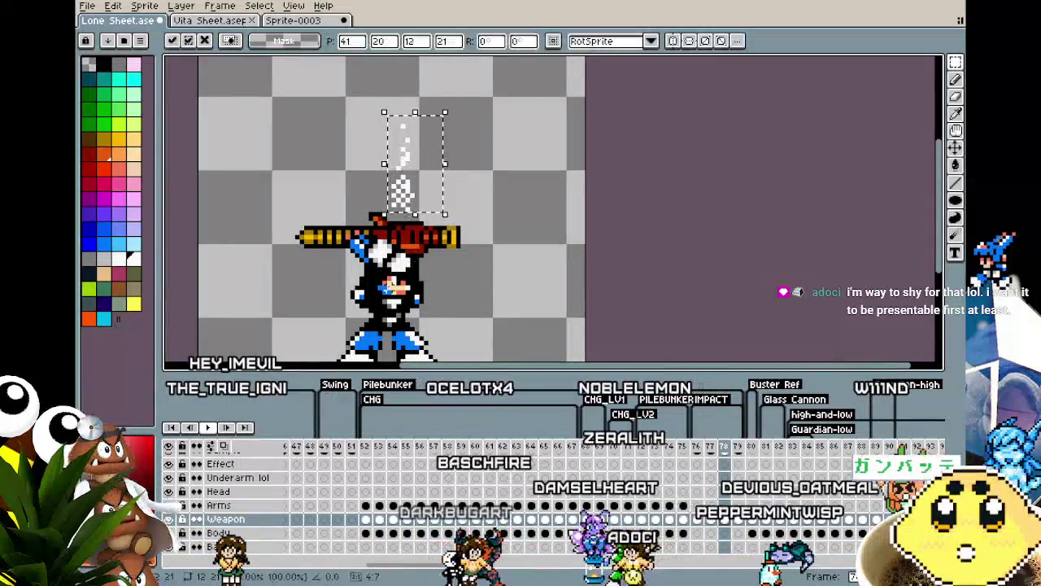
{"action": "key", "text": "Left"}
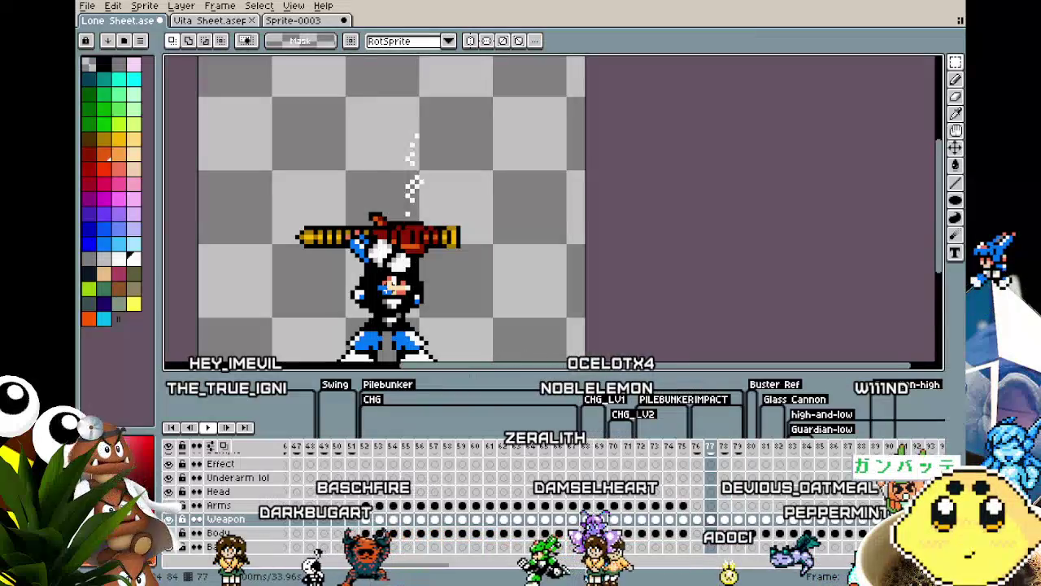
{"action": "key", "text": "Right"}
{"action": "key", "text": "Right"}
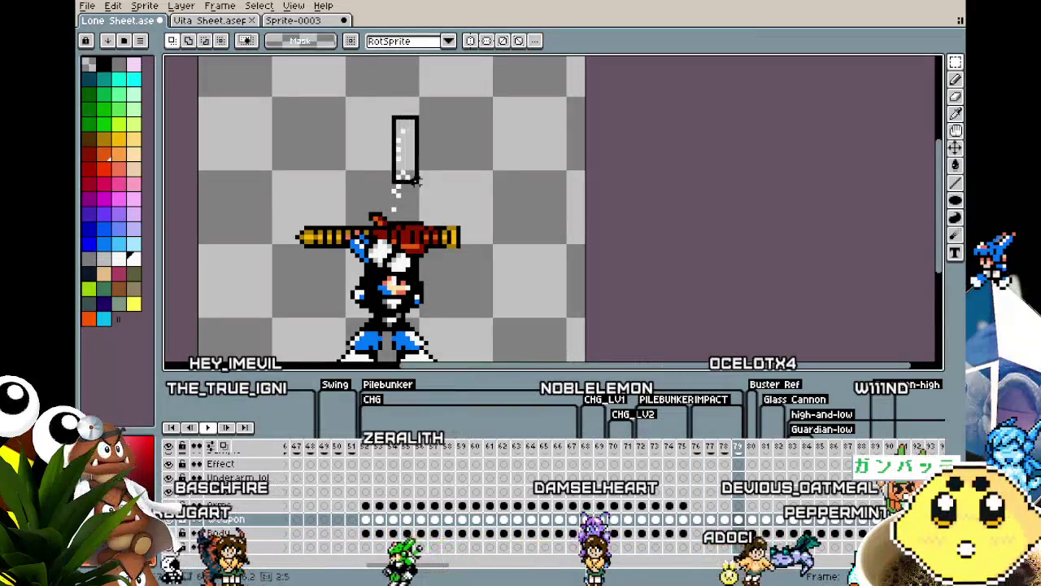
{"action": "key", "text": "ctrl+d"}
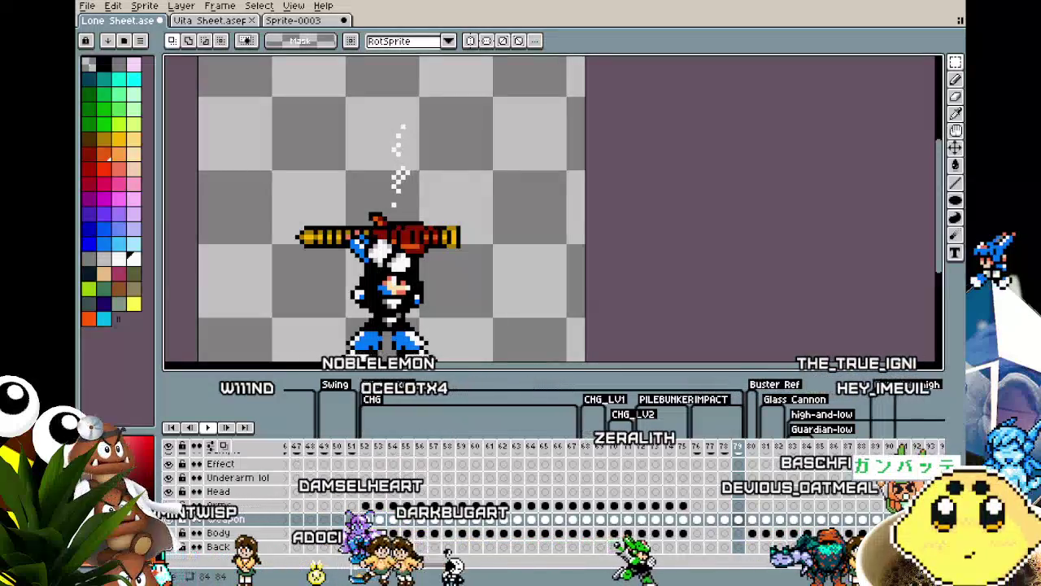
Reposition the smoke pixels above the gun on frame 76 and drop them.
{"action": "key", "text": "Left"}
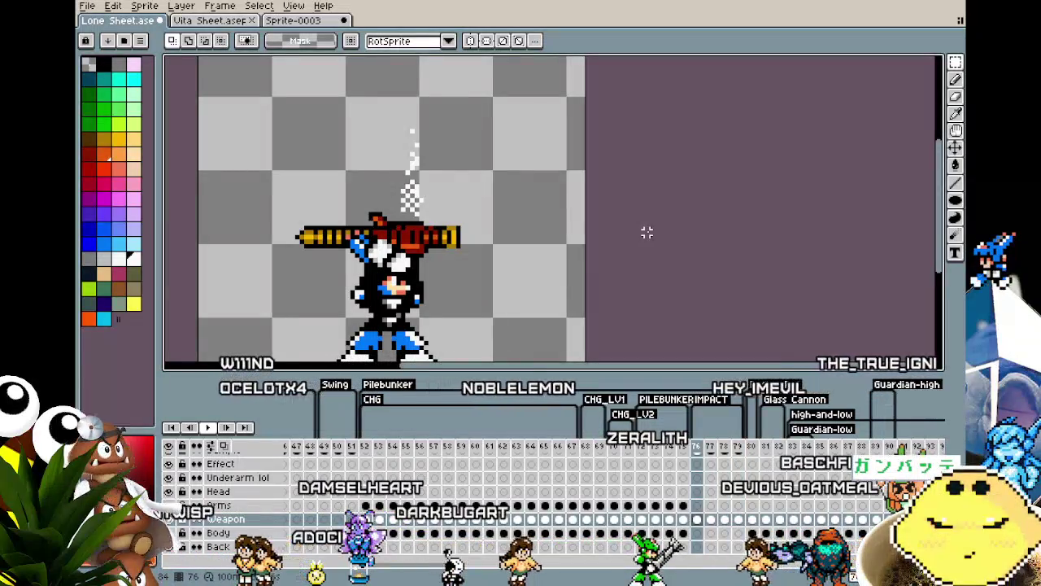
{"action": "left_click_drag", "start_coordinate": [399, 128], "coordinate": [462, 208]}
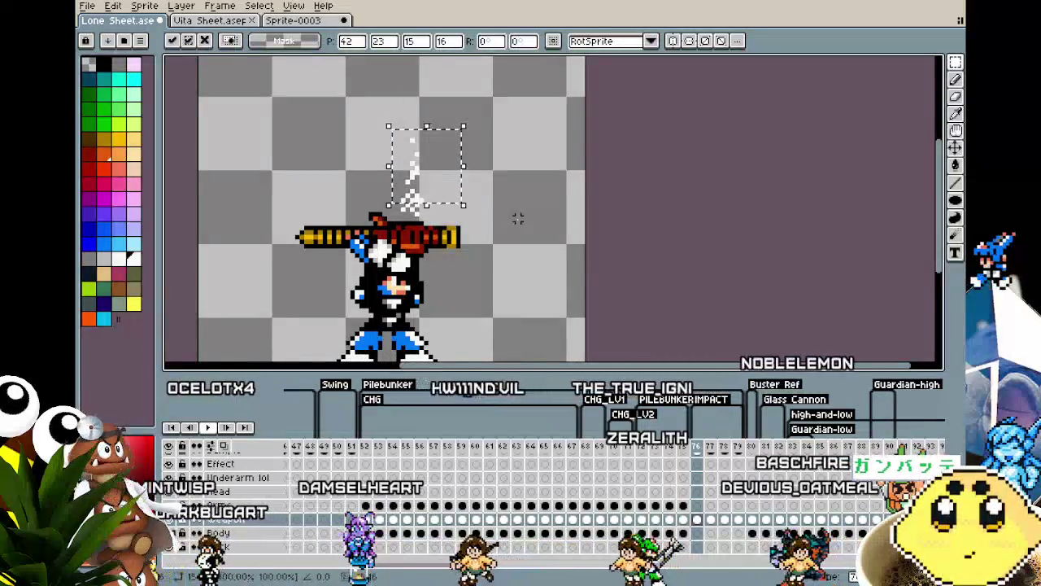
{"action": "key", "text": "ctrl+d"}
{"action": "scroll", "coordinate": [488, 228], "scroll_direction": "up", "scroll_amount": 1}
{"action": "scroll", "coordinate": [423, 207], "scroll_direction": "up", "scroll_amount": 2}
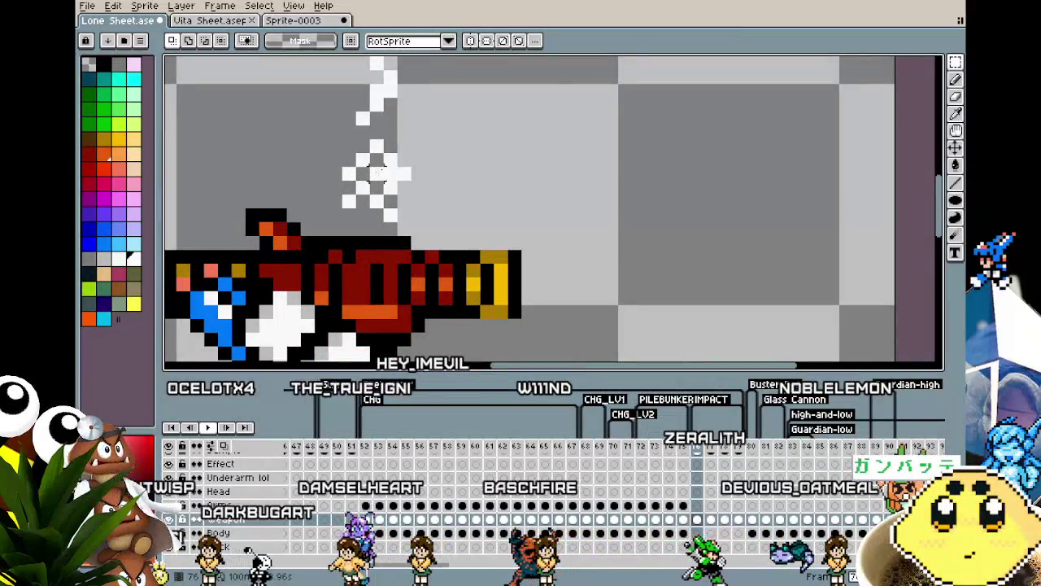
{"action": "left_click", "coordinate": [390, 173]}
{"action": "key", "text": "ctrl+z"}
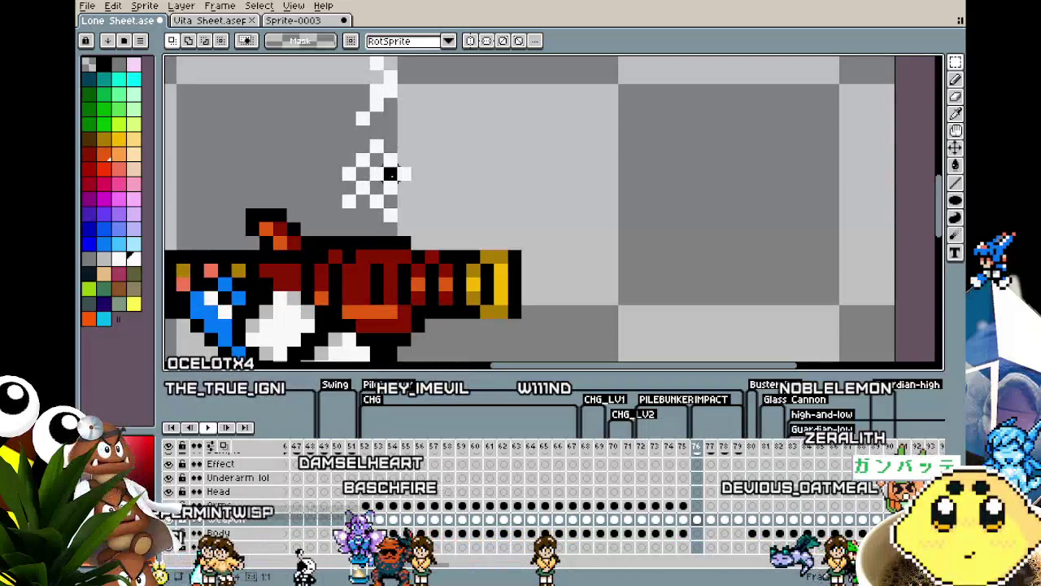
{"action": "scroll", "coordinate": [541, 257], "scroll_direction": "down", "scroll_amount": 3}
{"action": "key", "text": "Left"}
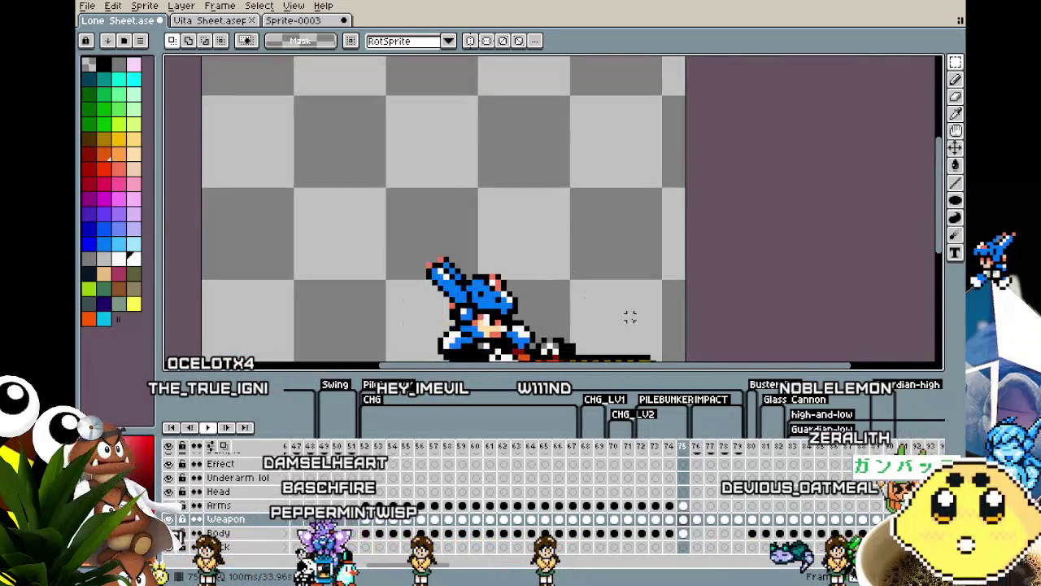
{"action": "key", "text": "Right"}
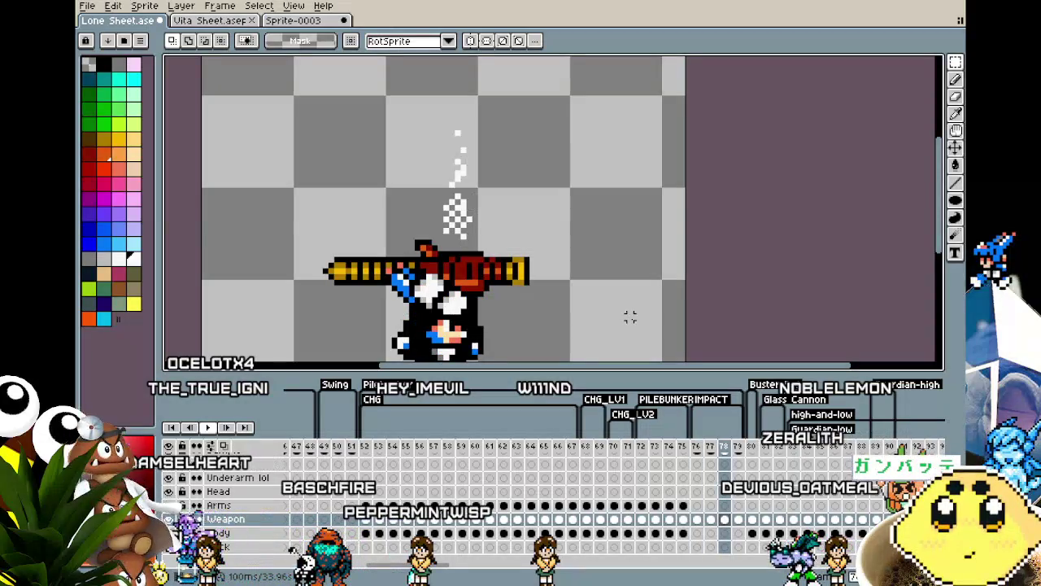
{"action": "scroll", "coordinate": [629, 318], "scroll_direction": "down", "scroll_amount": 3}
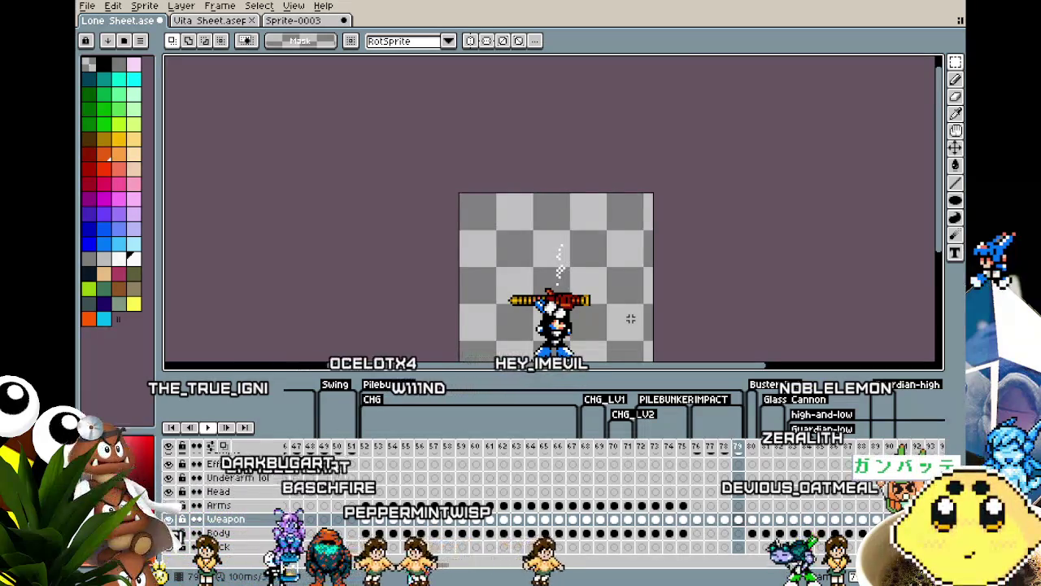
{"action": "mouse_move", "coordinate": [630, 318]}
{"action": "left_mouse_down"}
{"action": "mouse_move", "coordinate": [586, 295]}
{"action": "mouse_move", "coordinate": [544, 241]}
{"action": "left_mouse_up"}
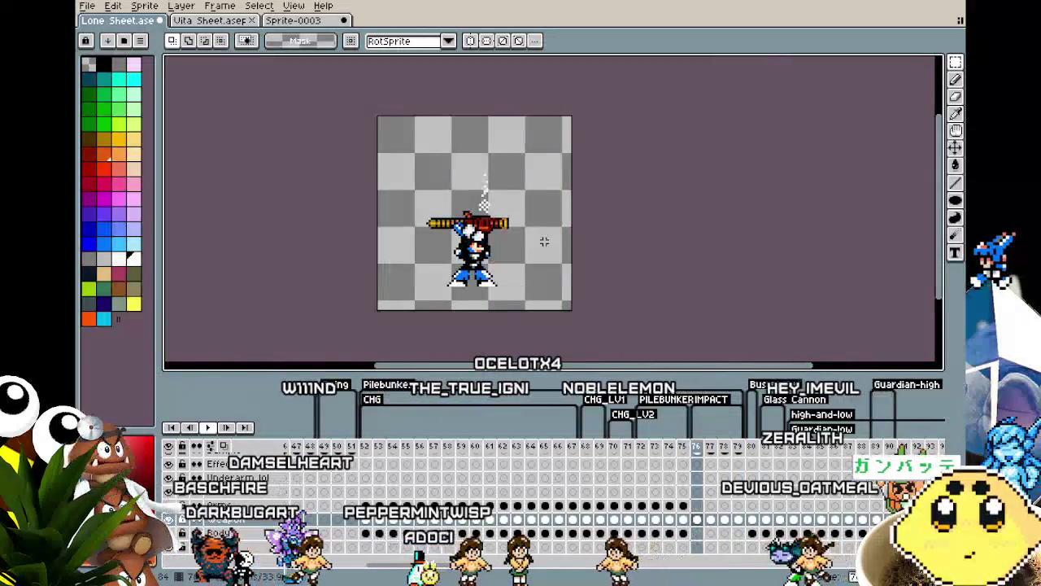
{"action": "left_click_drag", "start_coordinate": [696, 445], "coordinate": [738, 454]}
Set frames 76–79 to 200 ms each, then select the Sample layer's frame 76 cel.
{"action": "key", "text": "p"}
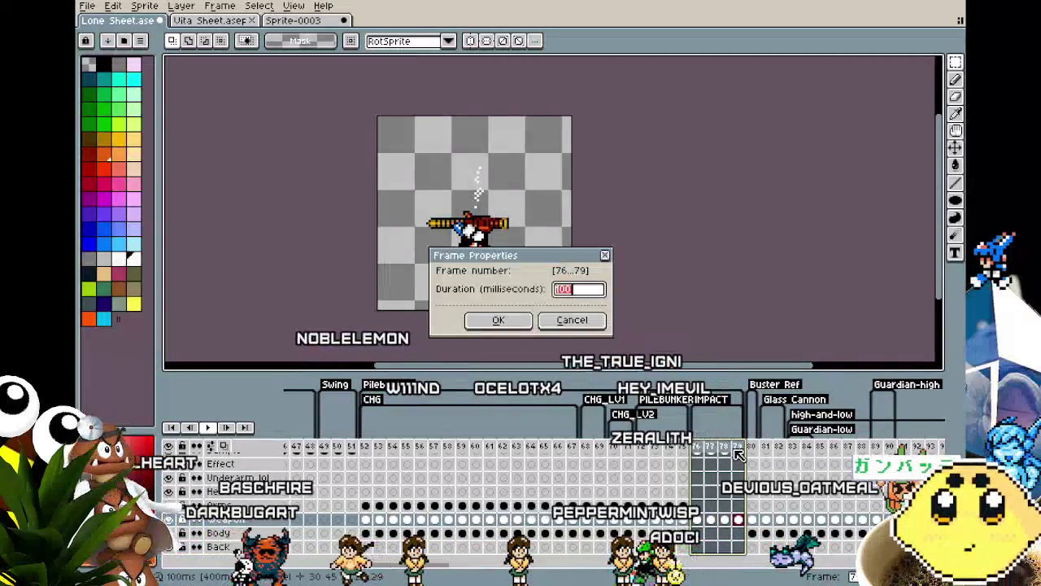
{"action": "key", "text": "Return"}
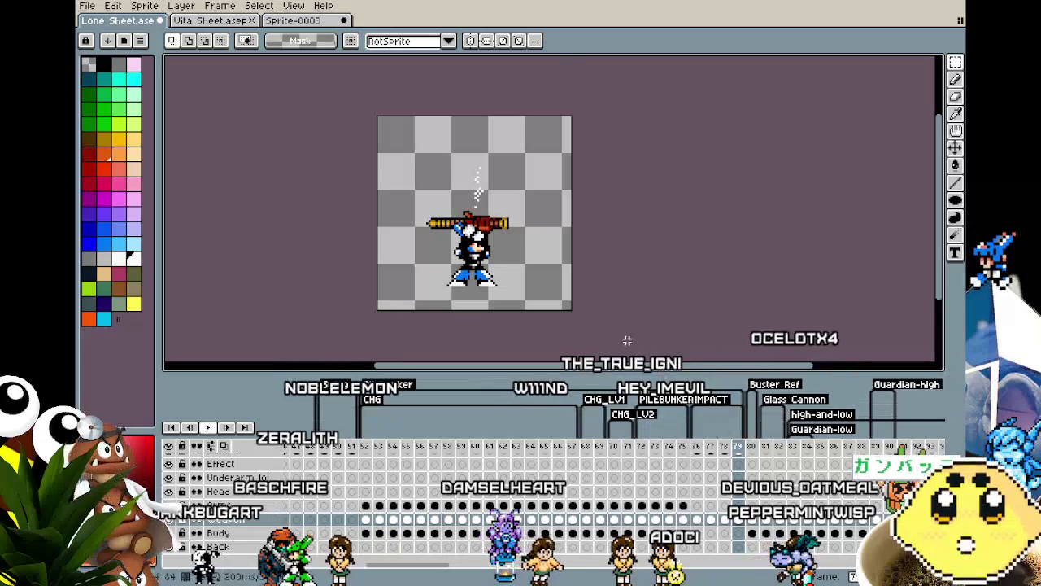
{"action": "scroll", "coordinate": [569, 179], "scroll_direction": "up", "scroll_amount": 1}
{"action": "left_click_drag", "start_coordinate": [479, 277], "coordinate": [544, 318]}
{"action": "key", "text": "Left"}
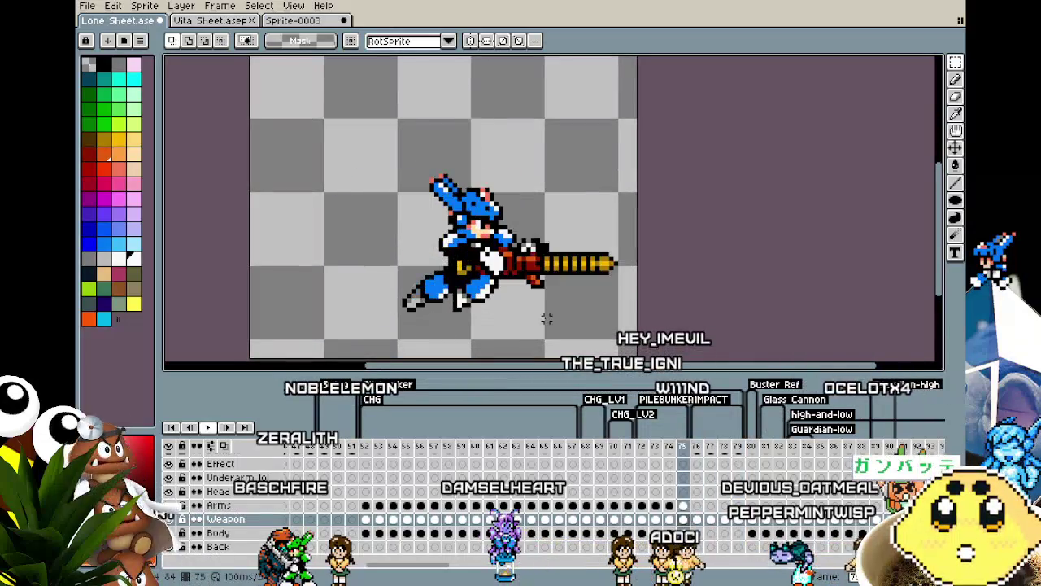
{"action": "key", "text": "Right"}
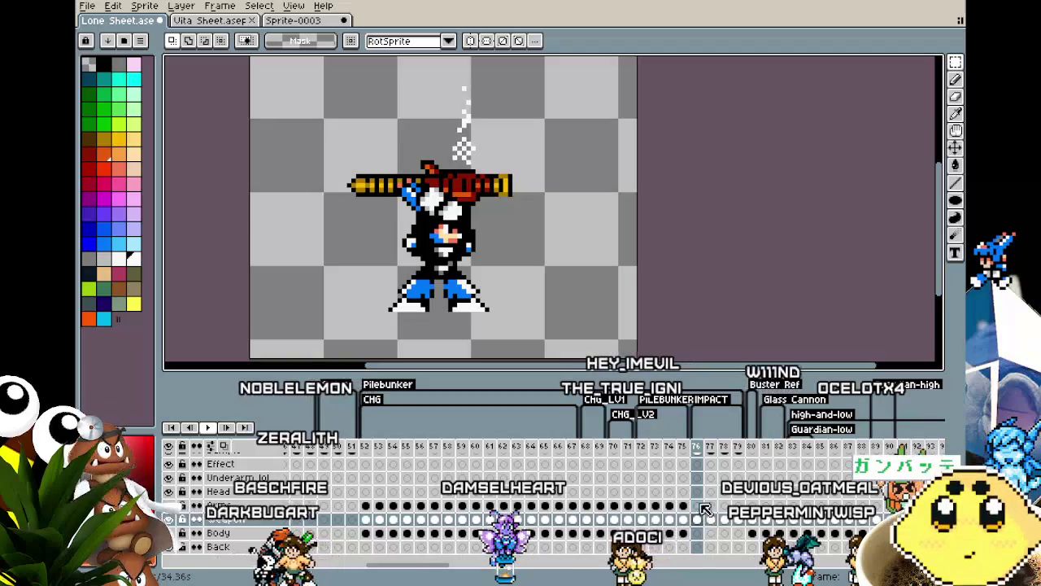
{"action": "scroll", "coordinate": [705, 509], "scroll_direction": "up", "scroll_amount": 2}
{"action": "left_click", "coordinate": [698, 474]}
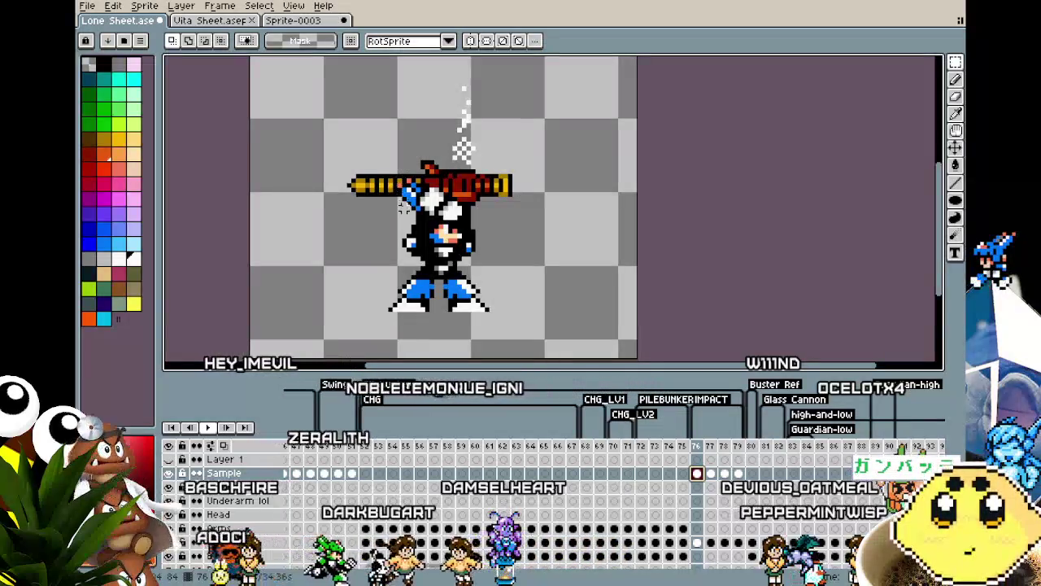
Lower the gun by one pixel on frame 77 and commit it.
{"action": "key", "text": "Right"}
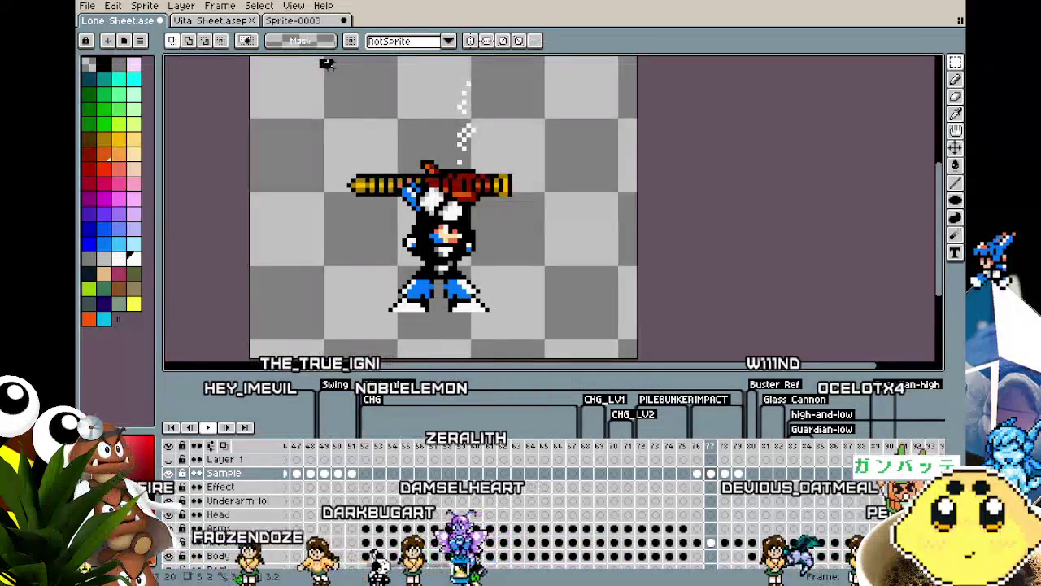
{"action": "left_click_drag", "start_coordinate": [323, 61], "coordinate": [576, 260]}
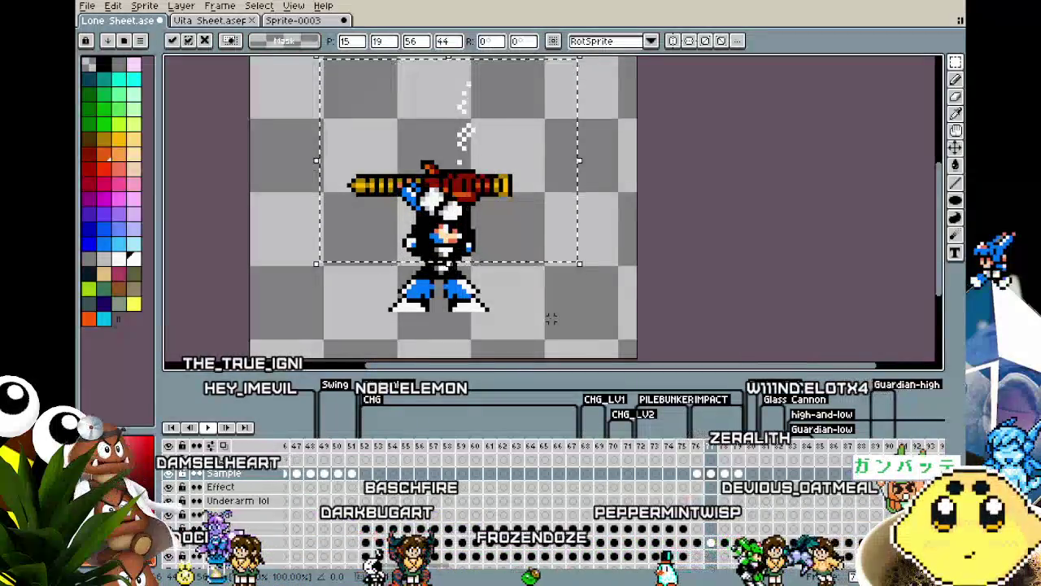
{"action": "key", "text": "Down"}
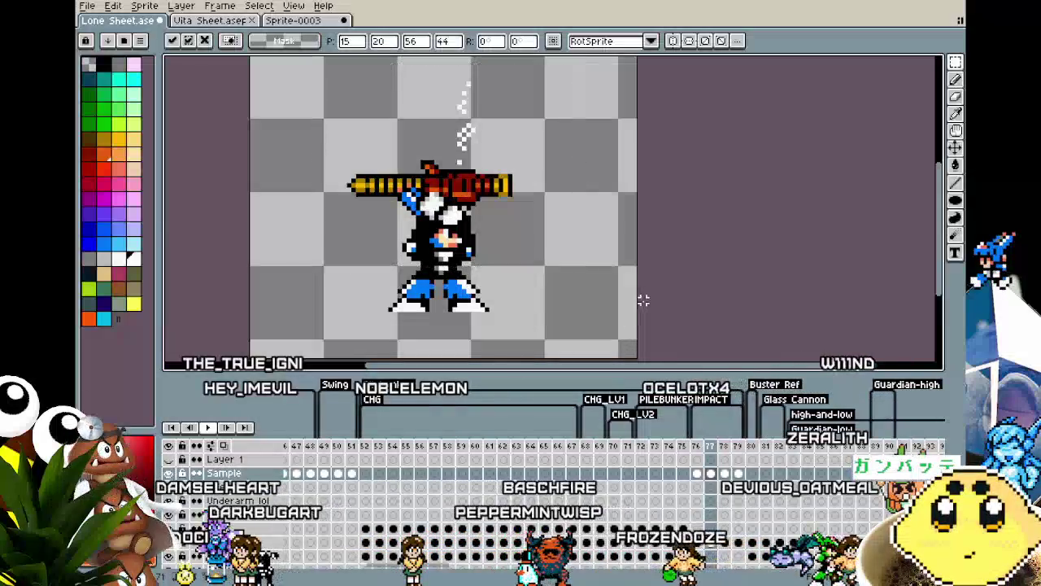
{"action": "key", "text": "Return"}
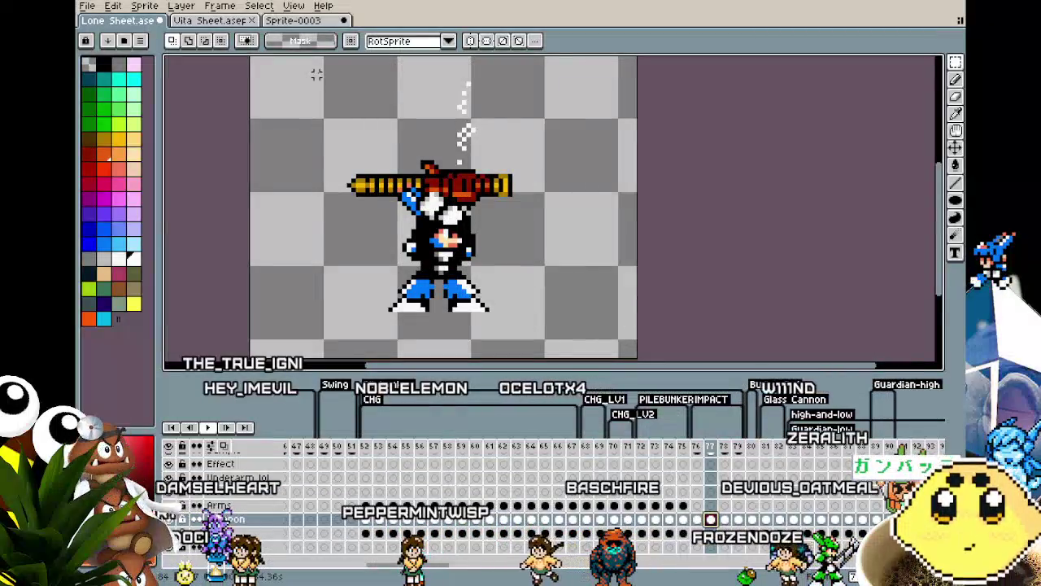
{"action": "left_click_drag", "start_coordinate": [316, 74], "coordinate": [593, 225]}
{"action": "key", "text": "Down"}
{"action": "key", "text": "Return"}
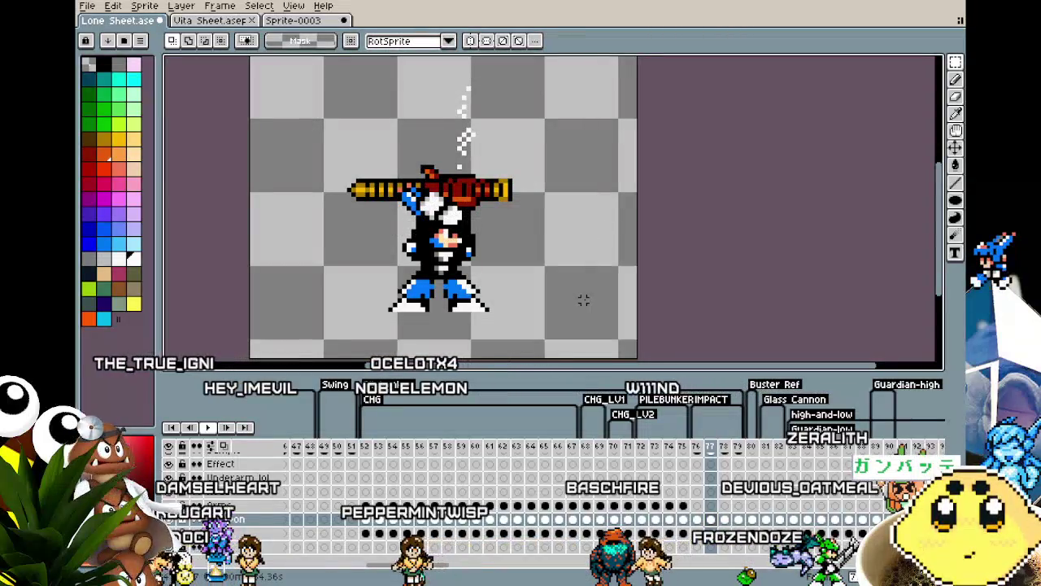
Compare frames 76 and 77, then select and drop the lowered gun on frame 78.
{"action": "key", "text": "Left"}
{"action": "key", "text": "Right"}
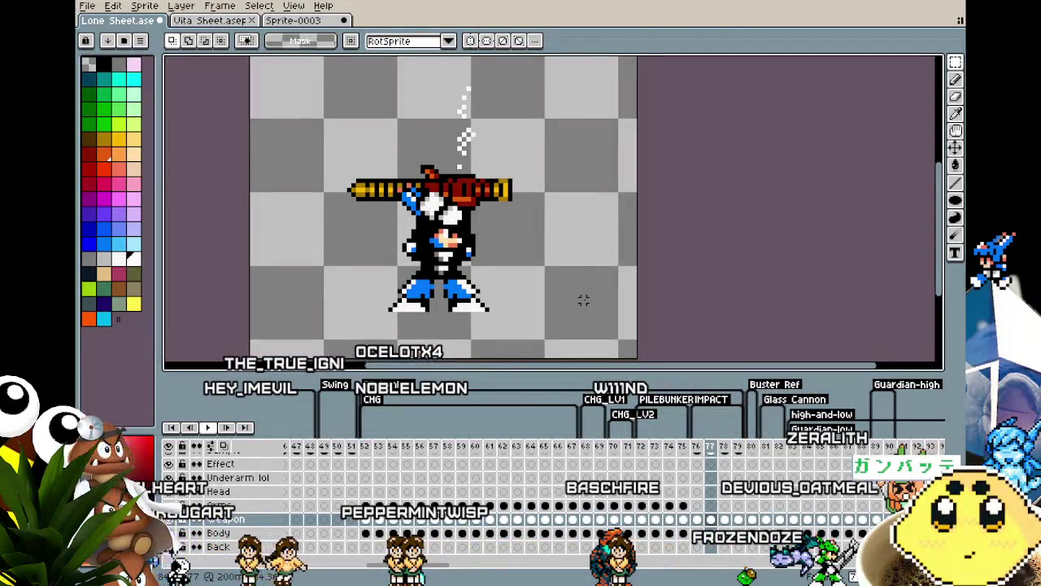
{"action": "key", "text": "Right"}
{"action": "scroll", "coordinate": [518, 258], "scroll_direction": "down", "scroll_amount": 2}
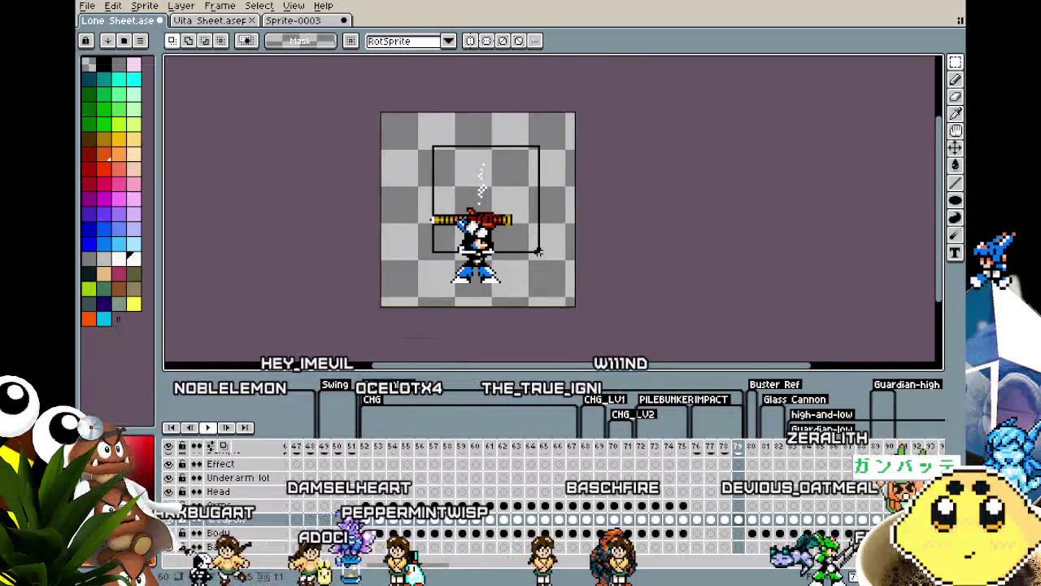
{"action": "left_click_drag", "start_coordinate": [429, 142], "coordinate": [541, 256]}
{"action": "left_click", "coordinate": [586, 263]}
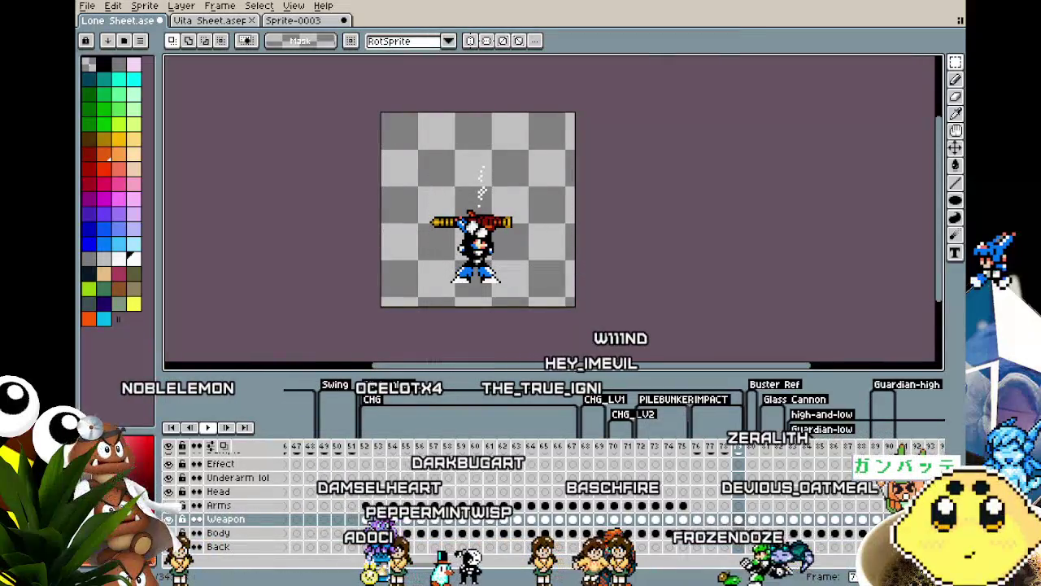
Select the smoke area on the Sample layer and flip between frames 78 and 79.
{"action": "scroll", "coordinate": [741, 488], "scroll_direction": "up", "scroll_amount": 1}
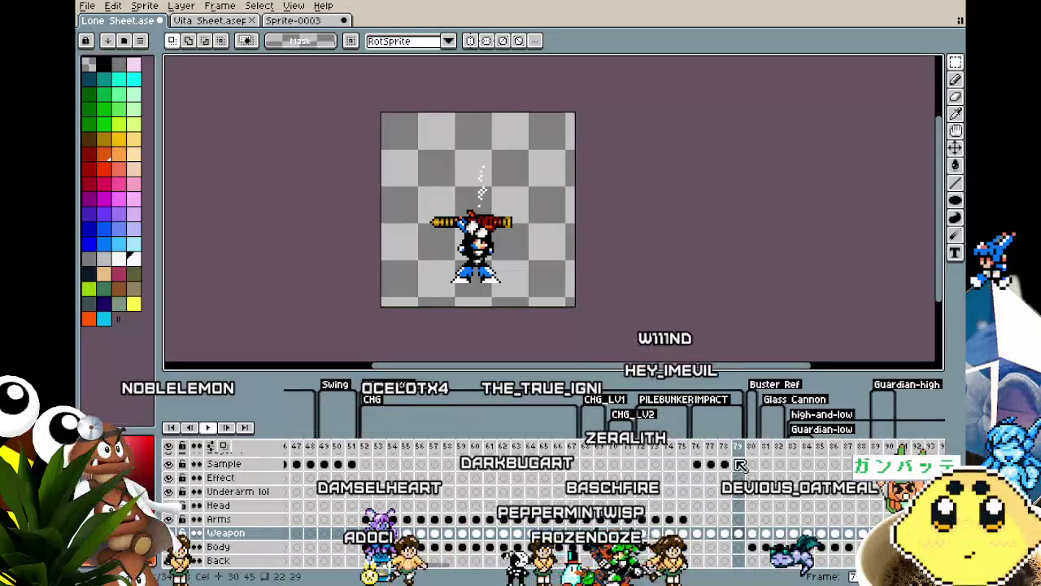
{"action": "left_click", "coordinate": [740, 464]}
{"action": "left_click_drag", "start_coordinate": [393, 145], "coordinate": [558, 262]}
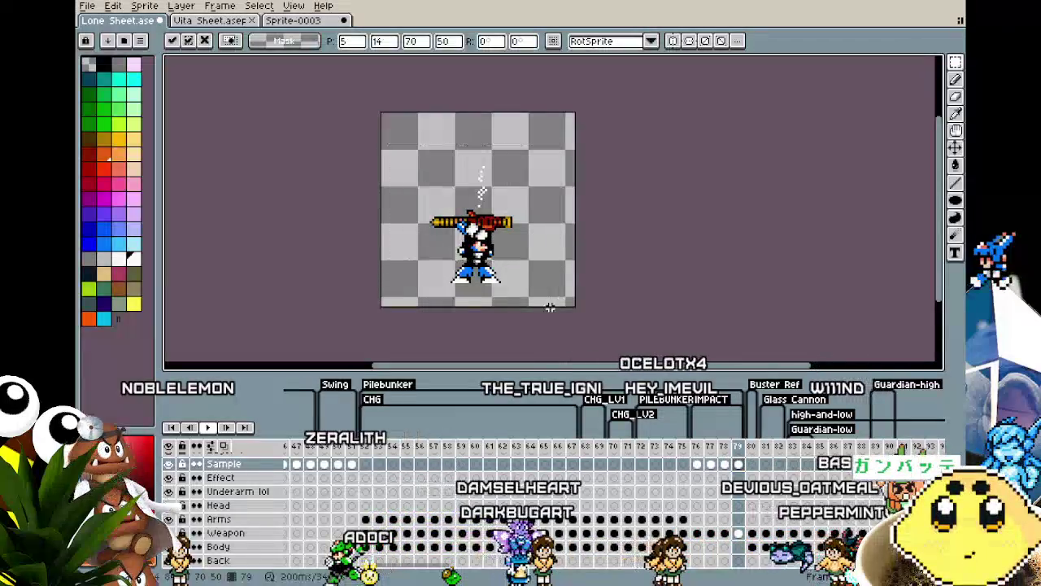
{"action": "scroll", "coordinate": [531, 288], "scroll_direction": "up", "scroll_amount": 1}
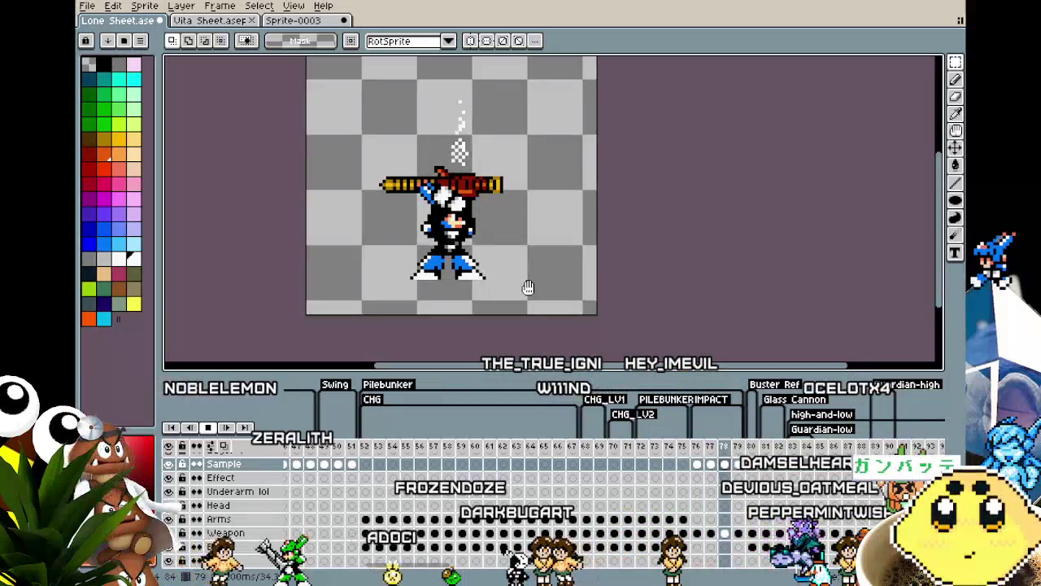
{"action": "key", "text": "comma"}
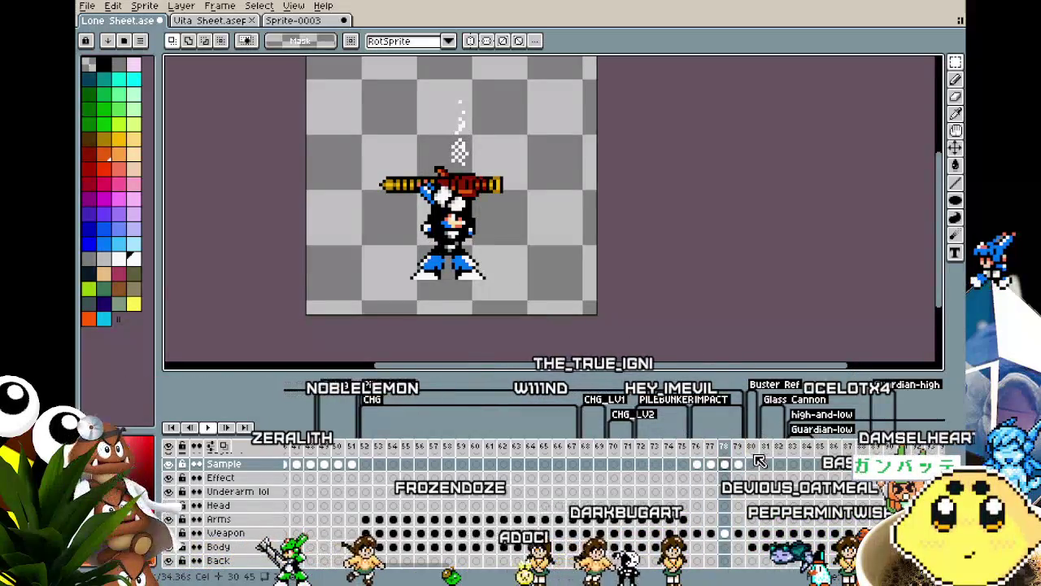
{"action": "key", "text": "period"}
{"action": "key", "text": "comma"}
{"action": "key", "text": "period"}
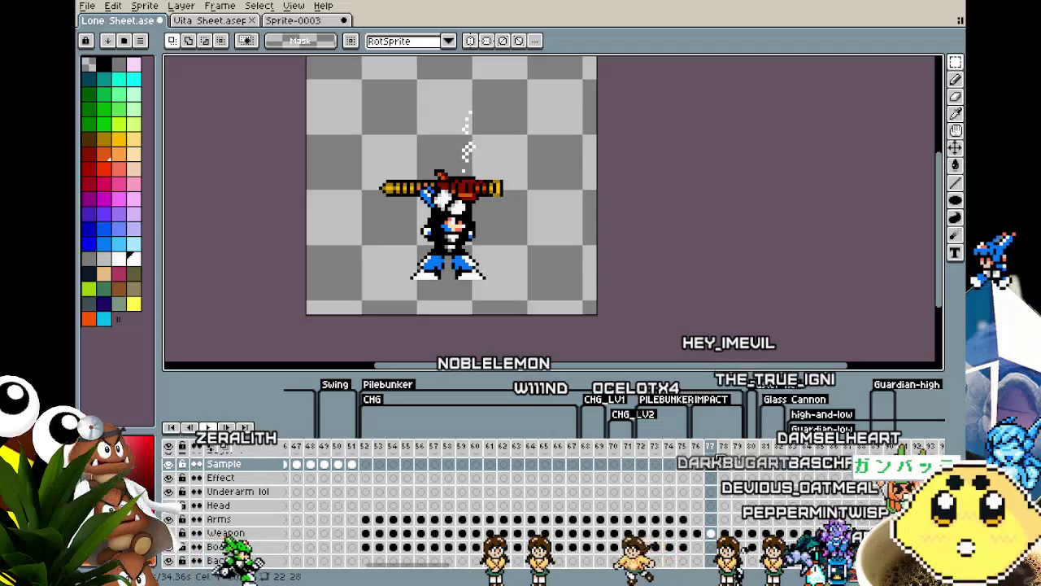
Compare frames 77 and 78, then select frames 76–79 in the timeline.
{"action": "left_click", "coordinate": [721, 461]}
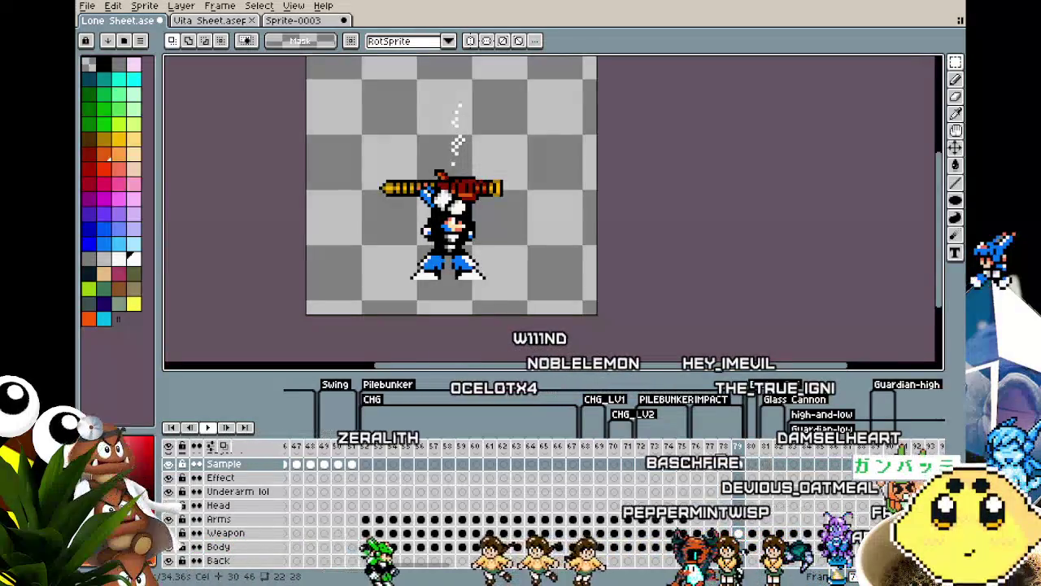
{"action": "key", "text": "Left"}
{"action": "key", "text": "Left"}
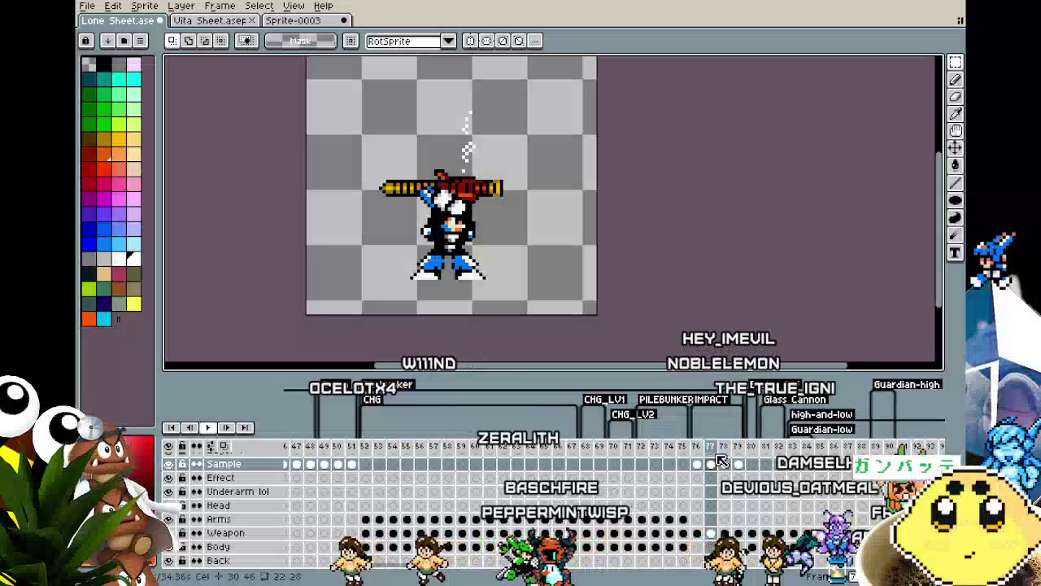
{"action": "key", "text": "Right"}
{"action": "key", "text": "Left"}
{"action": "key", "text": "Right"}
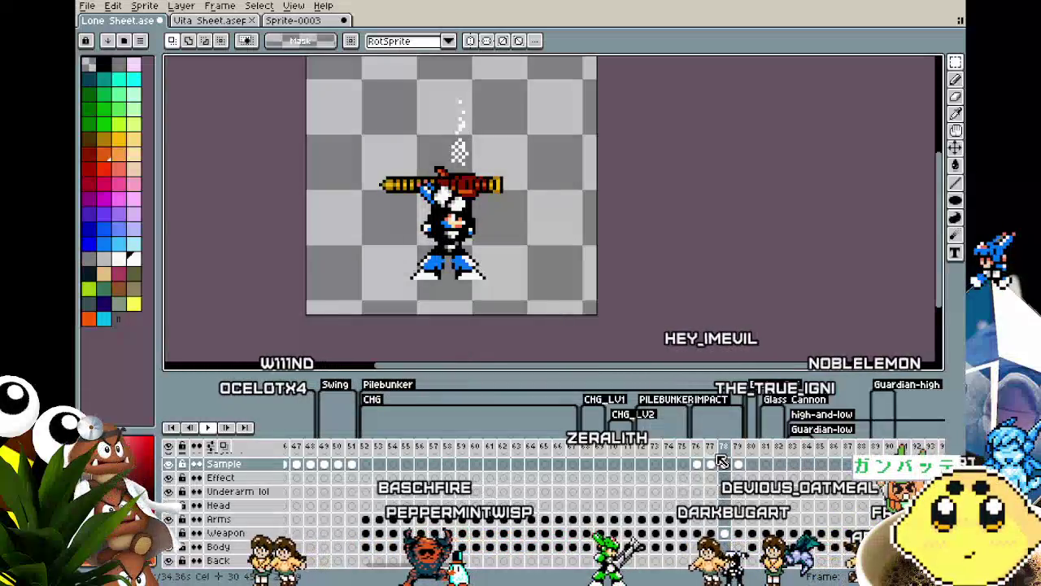
{"action": "left_click_drag", "start_coordinate": [735, 454], "coordinate": [745, 456]}
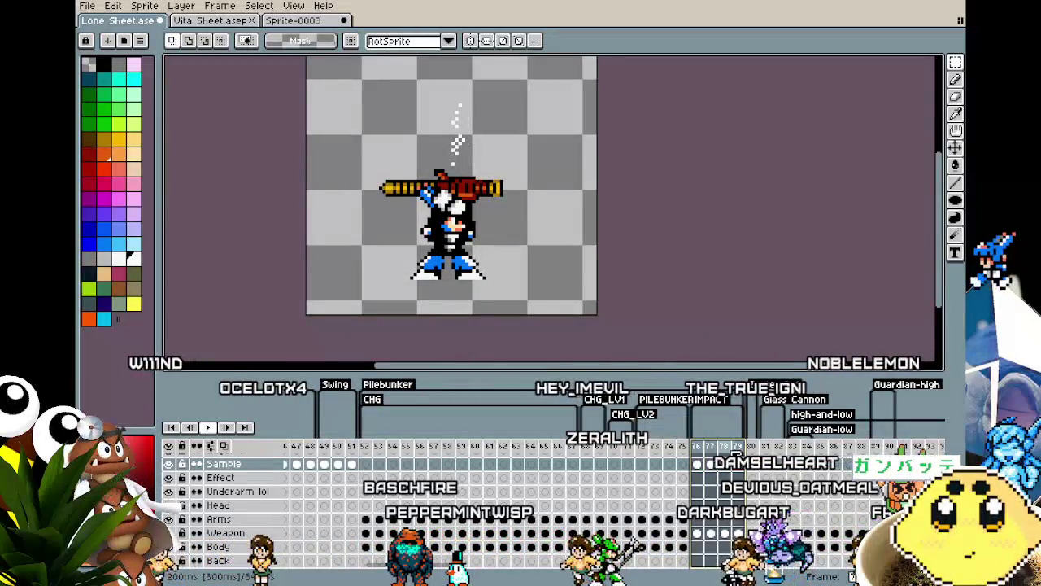
Set frames 76–79 to 400 ms each and play the animation to check the timing.
{"action": "type", "text": "p100"}
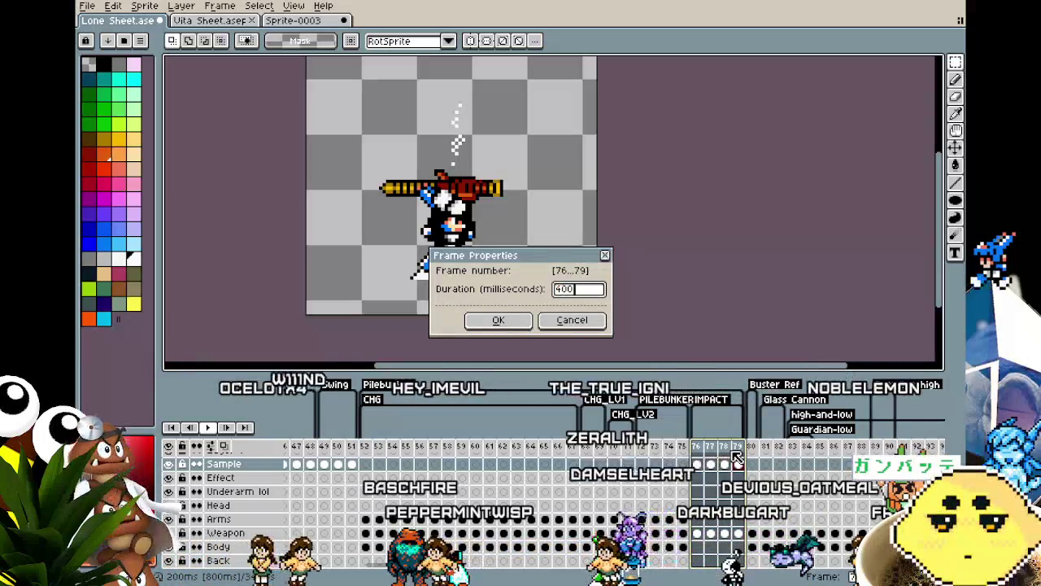
{"action": "key", "text": "Return"}
{"action": "key", "text": "Return"}
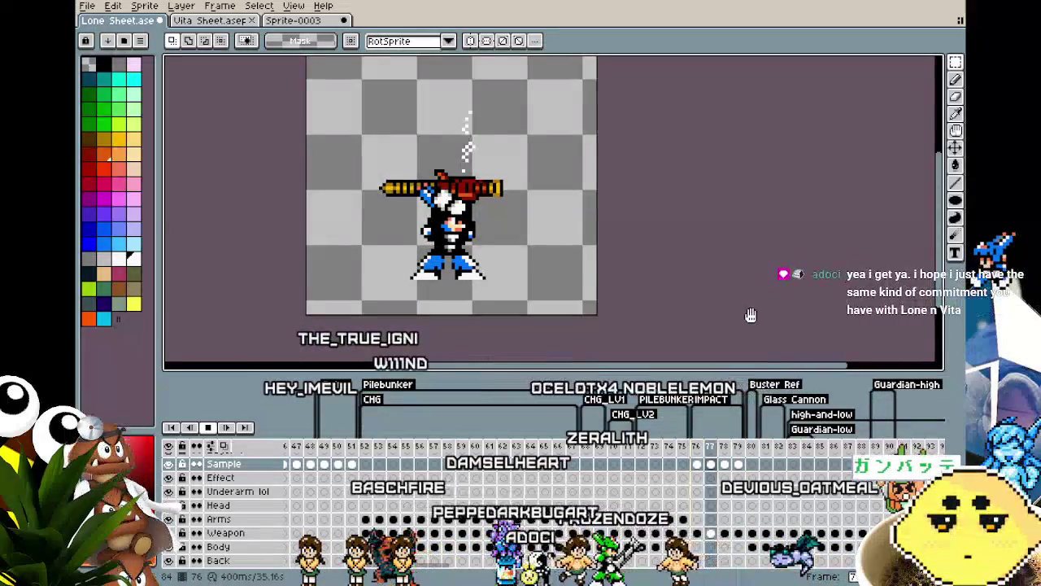
{"action": "key", "text": "Return"}
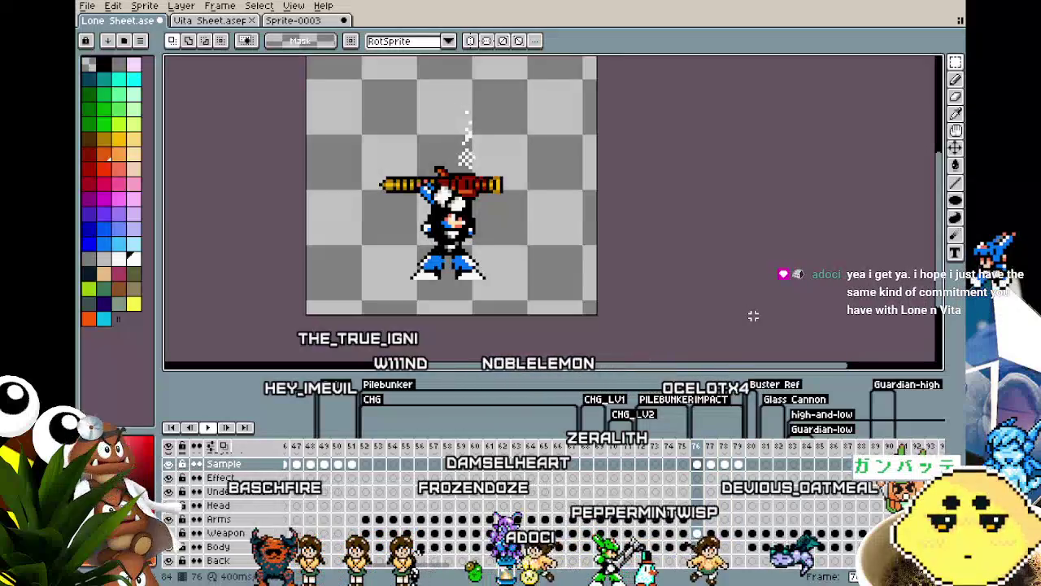
{"action": "left_click", "coordinate": [739, 447]}
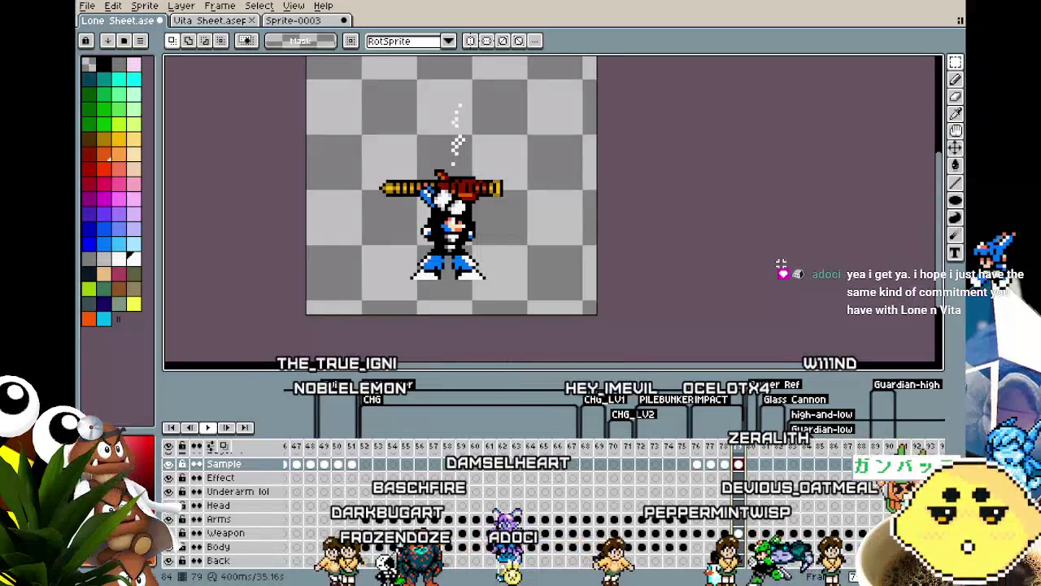
{"action": "key", "text": "Return"}
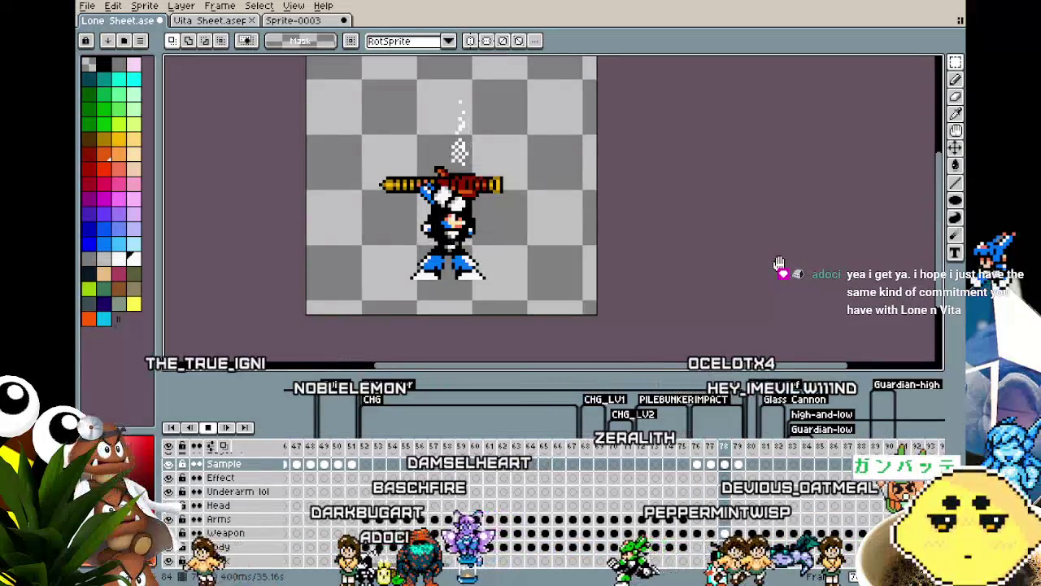
{"action": "key", "text": "Return"}
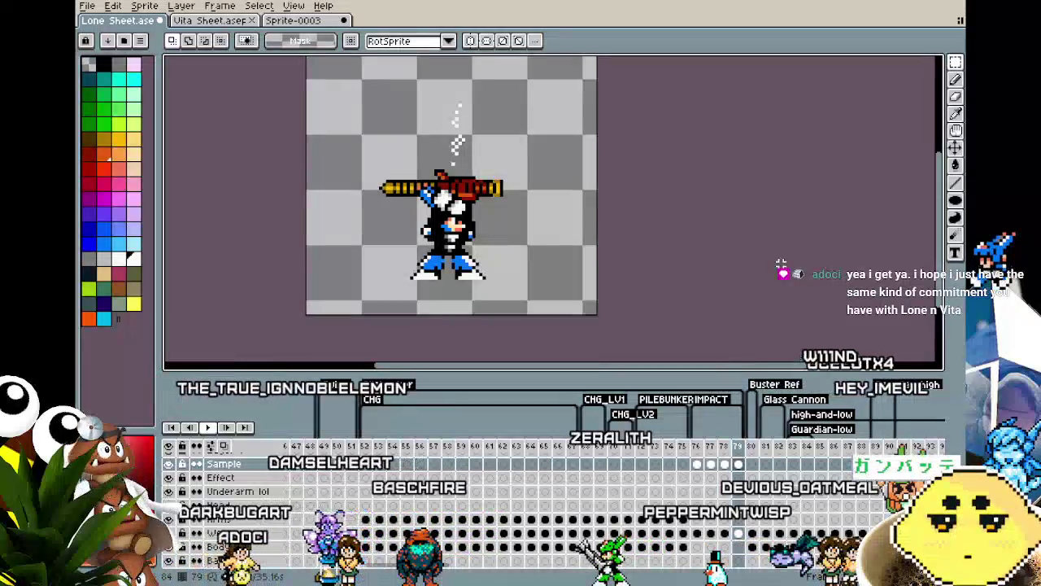
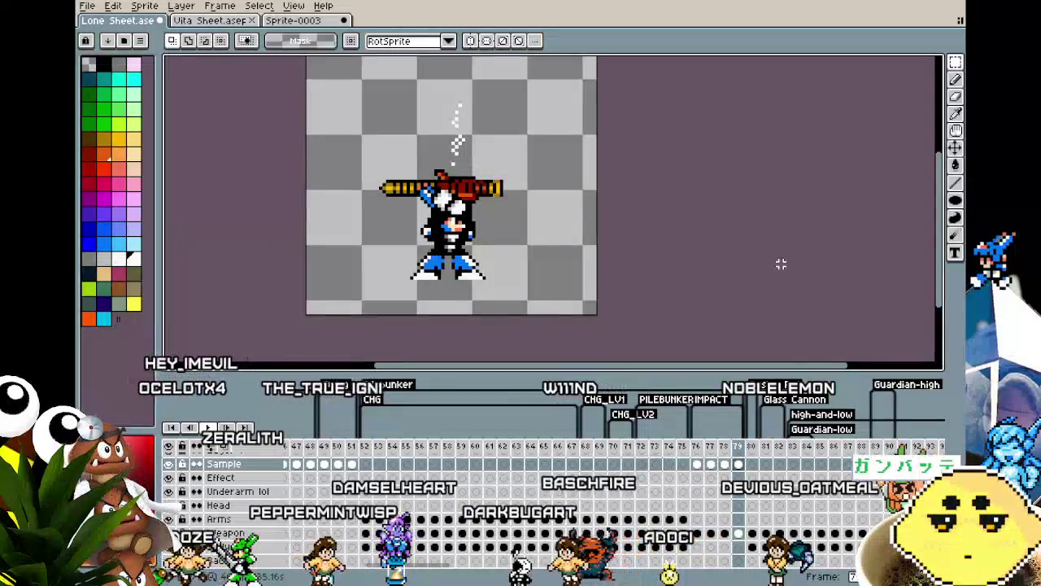
Preview the animation, zoom the canvas and switch to the colour picker.
{"action": "key", "text": "Return"}
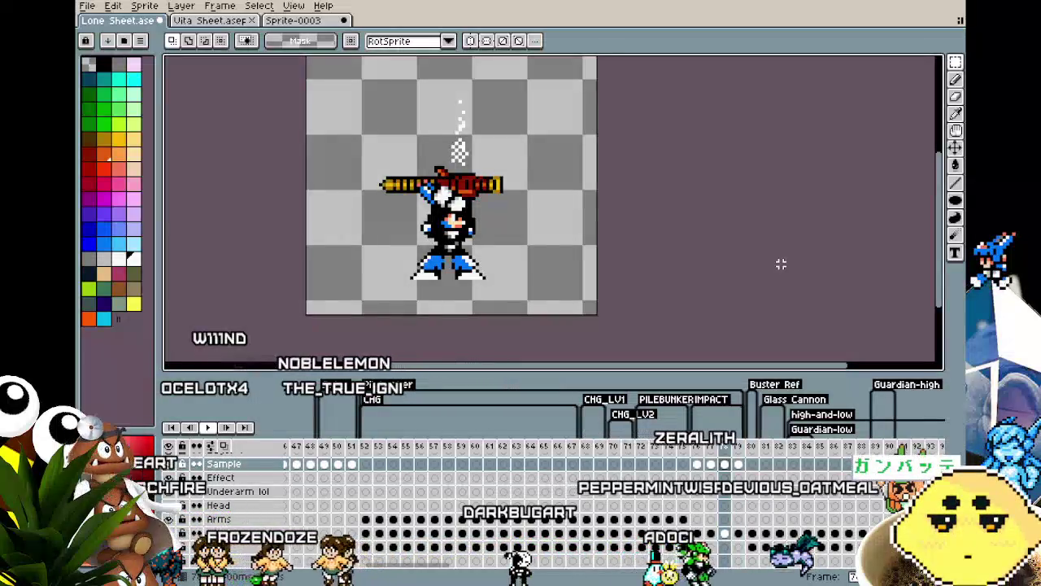
{"action": "scroll", "coordinate": [456, 272], "scroll_direction": "up", "scroll_amount": 2}
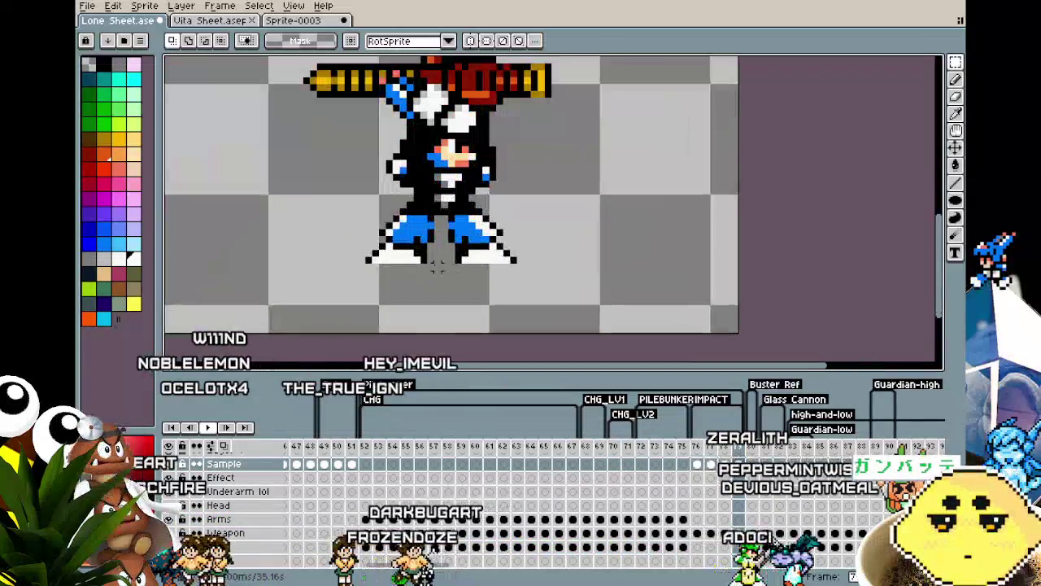
{"action": "scroll", "coordinate": [452, 244], "scroll_direction": "up", "scroll_amount": 2}
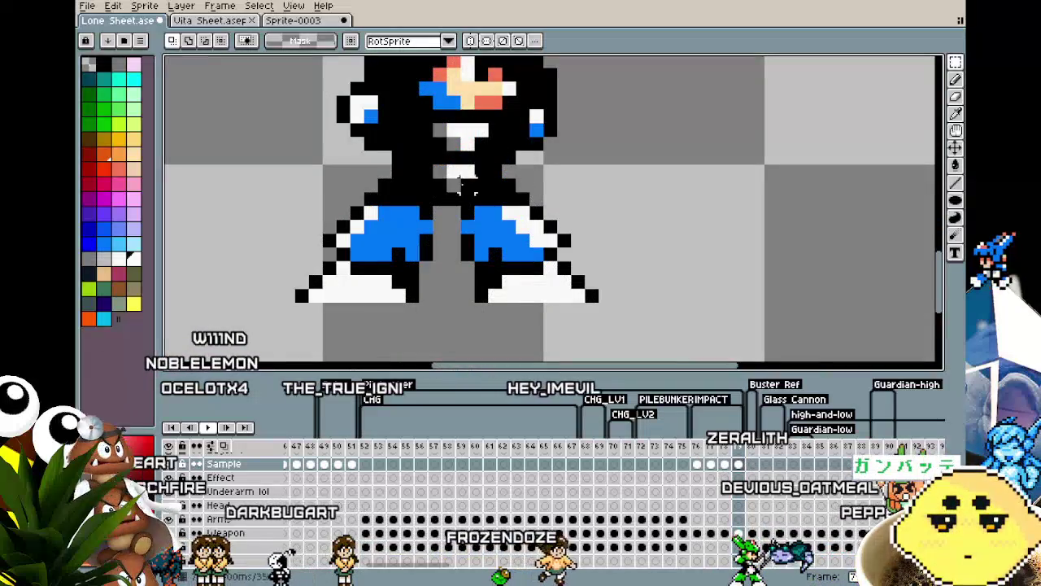
{"action": "key", "text": "i"}
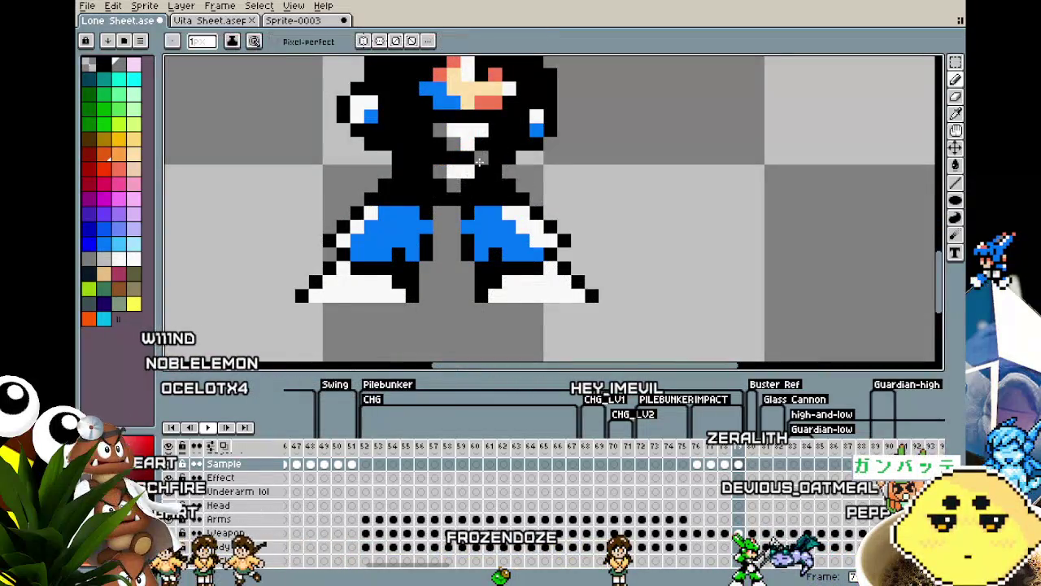
{"action": "scroll", "coordinate": [480, 161], "scroll_direction": "down", "scroll_amount": 2}
Pan the view and step through the timeline until frame 52, the right-aiming cannon pose, shows.
{"action": "key", "text": "Left"}
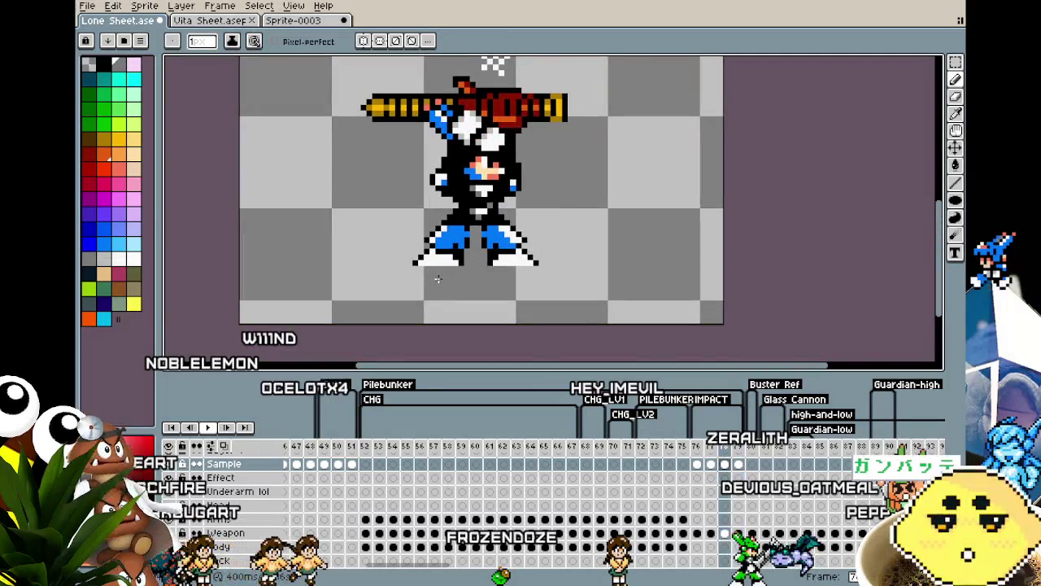
{"action": "key", "text": "Left"}
{"action": "key", "text": "Left"}
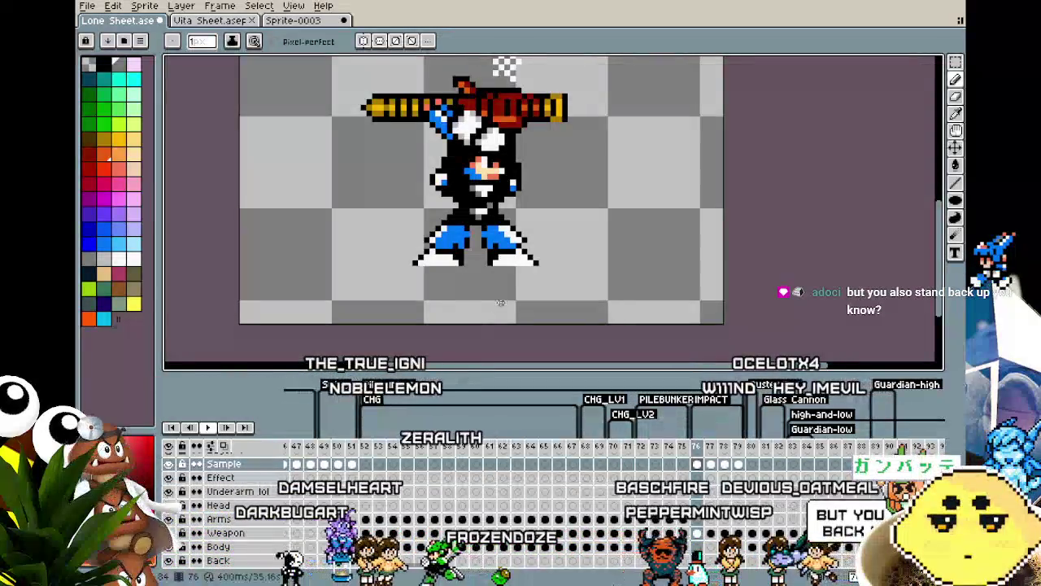
{"action": "left_click_drag", "start_coordinate": [507, 286], "coordinate": [467, 306]}
{"action": "scroll", "coordinate": [467, 306], "scroll_direction": "down", "scroll_amount": 1}
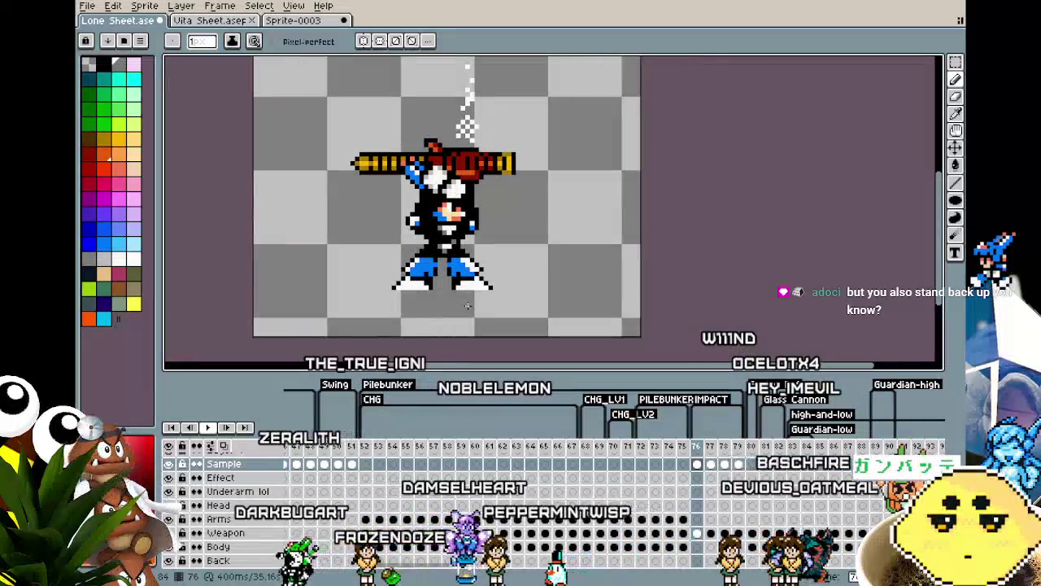
{"action": "key", "text": "Right"}
{"action": "key", "text": "Right"}
{"action": "key", "text": "Left"}
{"action": "key", "text": "Left"}
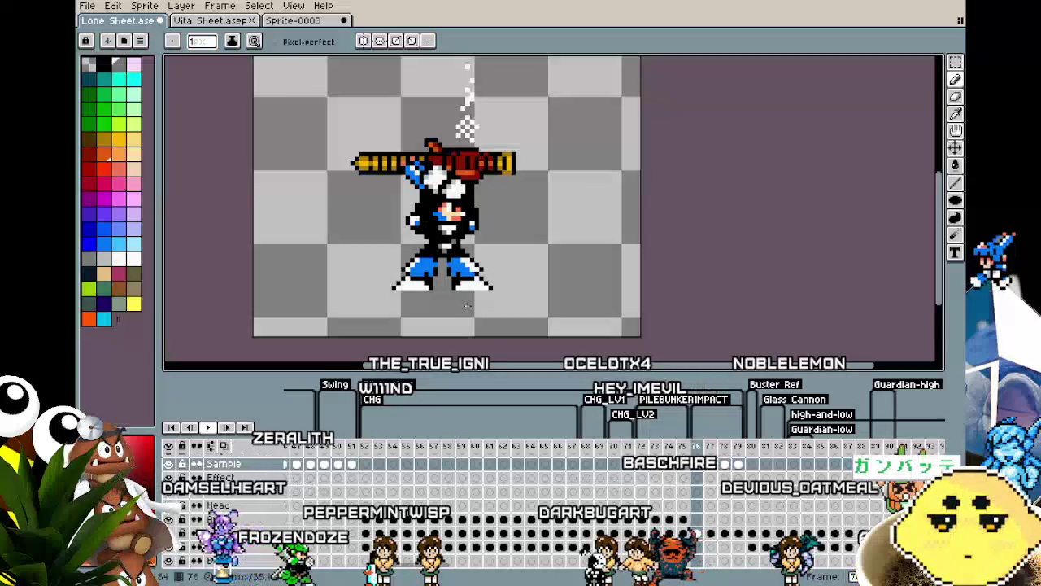
{"action": "key", "text": "Return"}
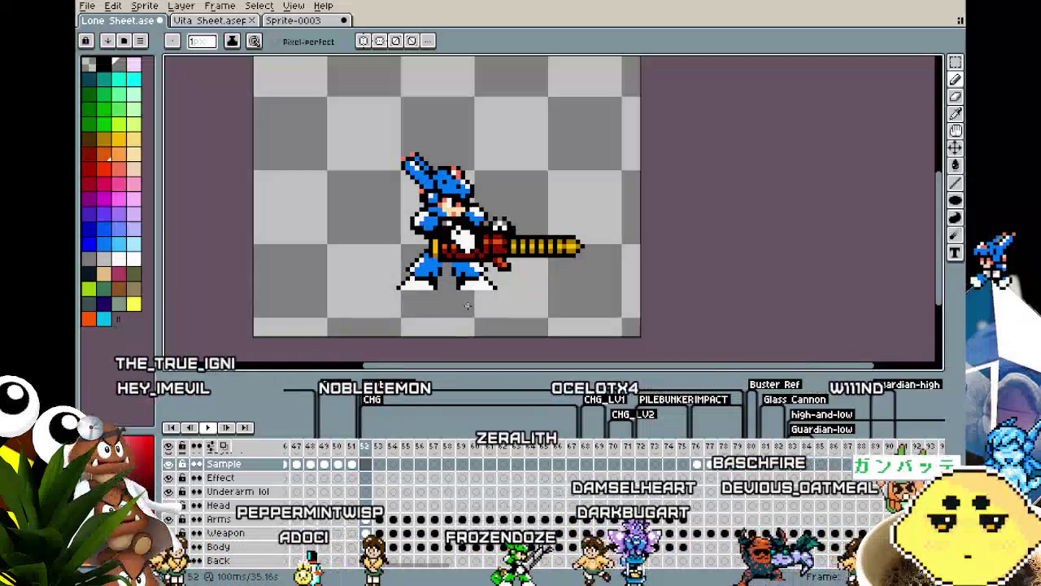
Step frame by frame from 57 through the lunge and overhead poses, back to 69.
{"action": "key", "text": "Right"}
{"action": "key", "text": "Right"}
{"action": "key", "text": "Right"}
{"action": "key", "text": "Right"}
{"action": "key", "text": "Right"}
{"action": "key", "text": "Right"}
{"action": "key", "text": "Right"}
{"action": "key", "text": "Right"}
{"action": "key", "text": "Right"}
{"action": "key", "text": "Right"}
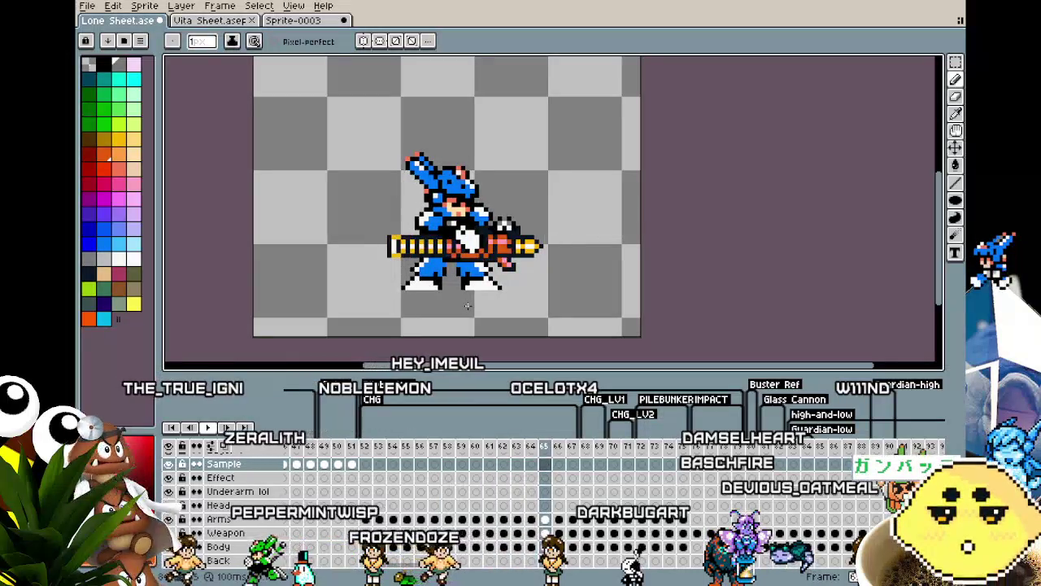
{"action": "key", "text": "Right"}
{"action": "key", "text": "Right"}
{"action": "key", "text": "Right"}
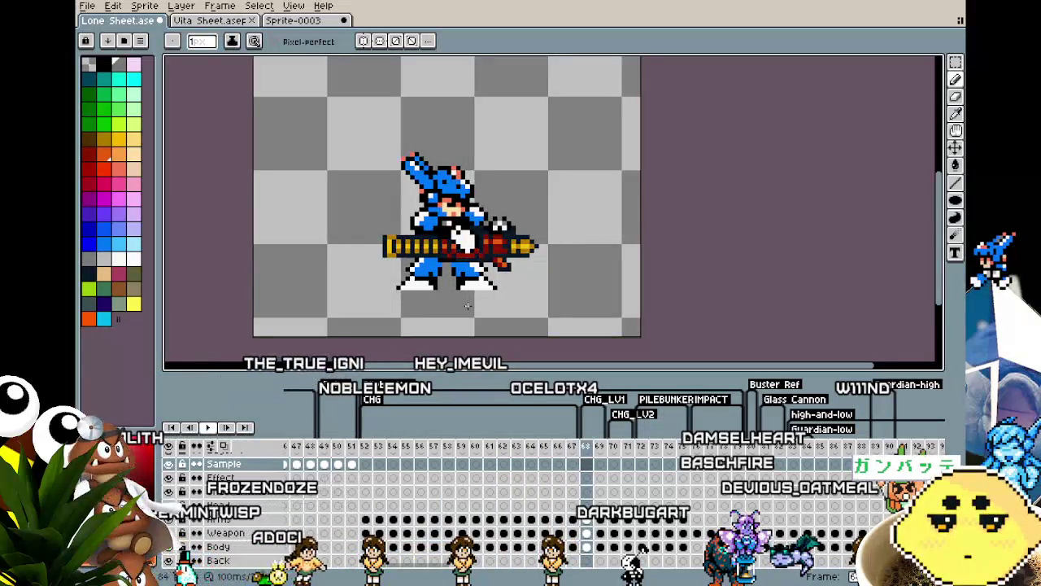
{"action": "key", "text": "Right"}
{"action": "key", "text": "Right"}
{"action": "key", "text": "Right"}
{"action": "key", "text": "Right"}
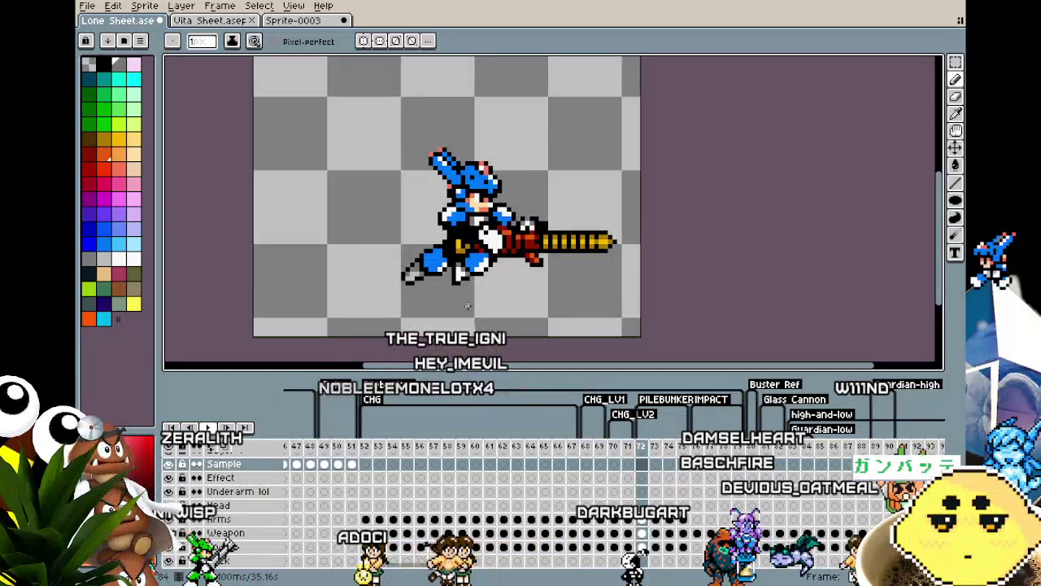
{"action": "key", "text": "Left"}
{"action": "key", "text": "Left"}
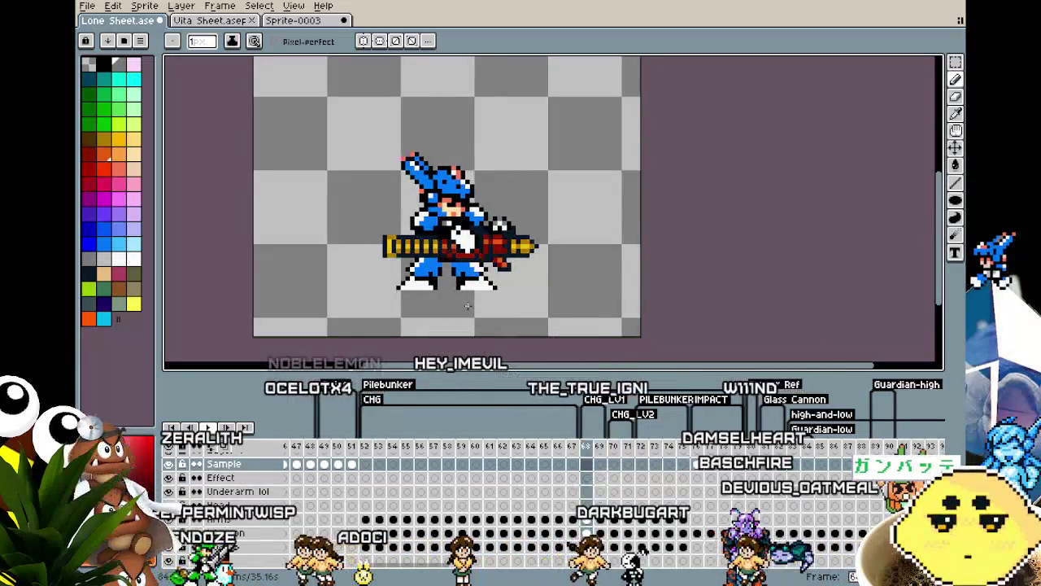
{"action": "key", "text": "Right"}
{"action": "key", "text": "Right"}
{"action": "key", "text": "Right"}
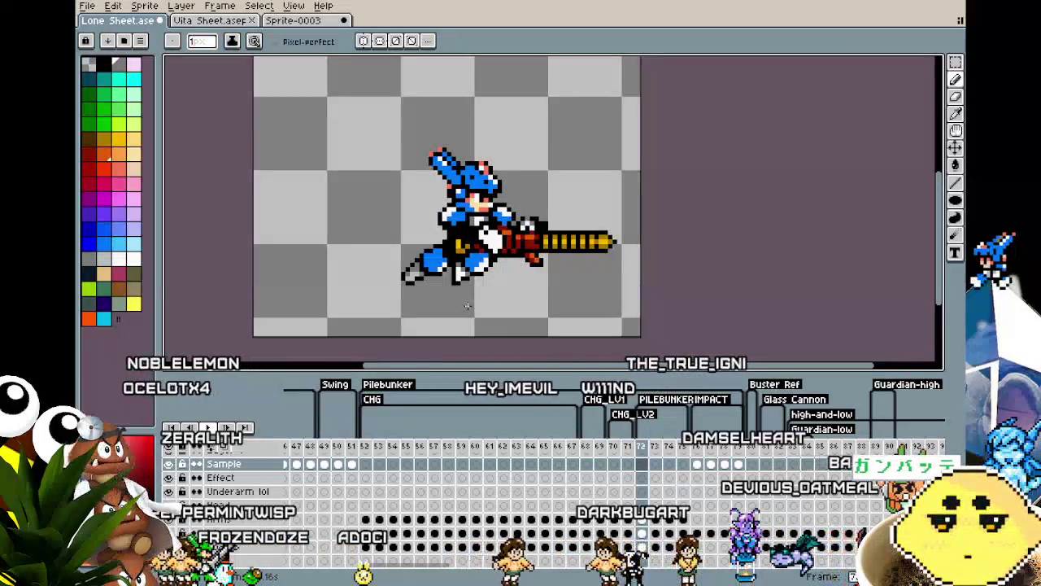
{"action": "key", "text": "Left"}
{"action": "key", "text": "Left"}
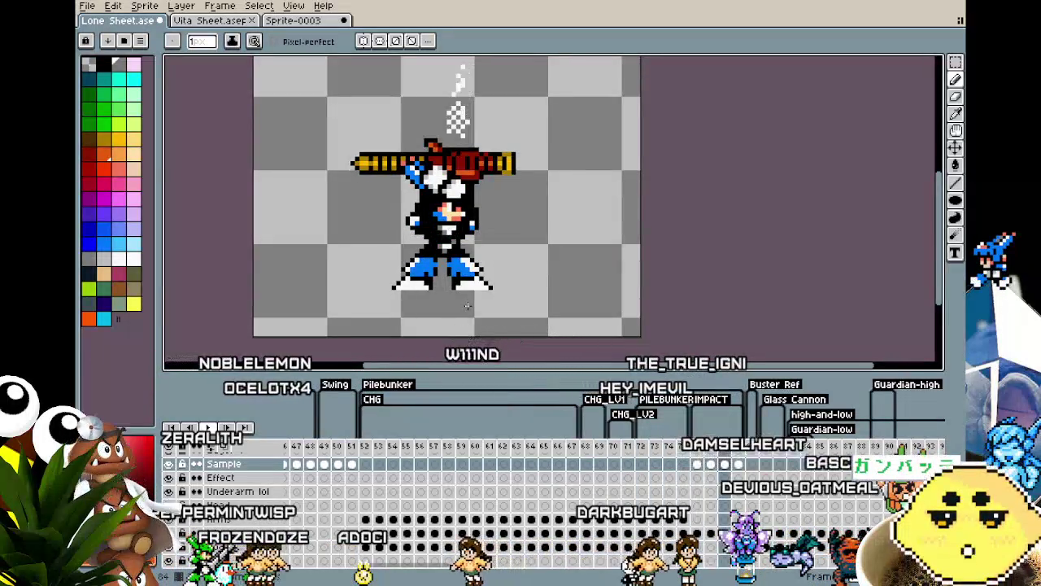
{"action": "key", "text": "Right"}
{"action": "key", "text": "Left"}
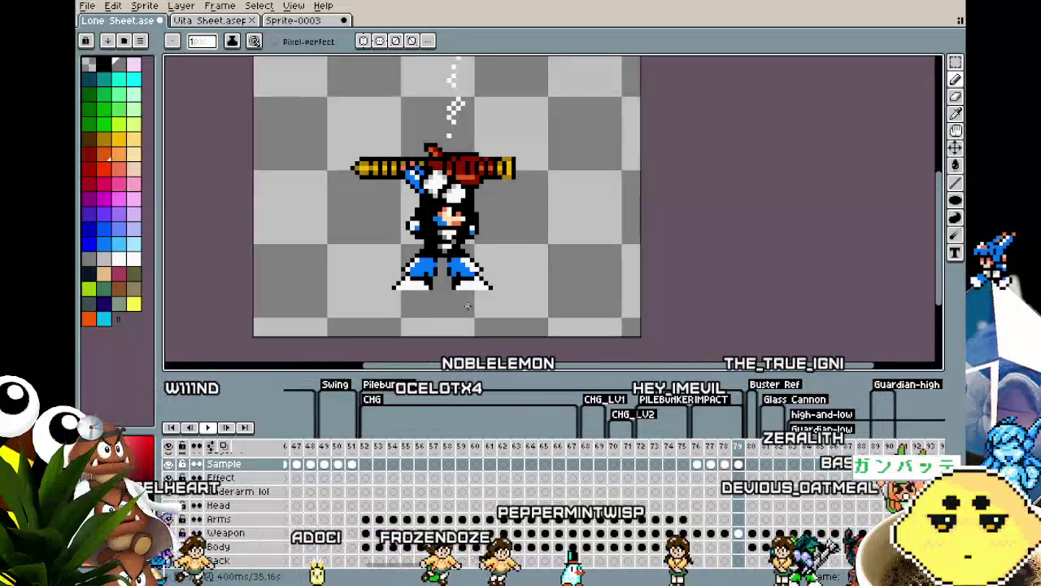
{"action": "key", "text": "Left"}
{"action": "key", "text": "Left"}
{"action": "key", "text": "Left"}
{"action": "key", "text": "Left"}
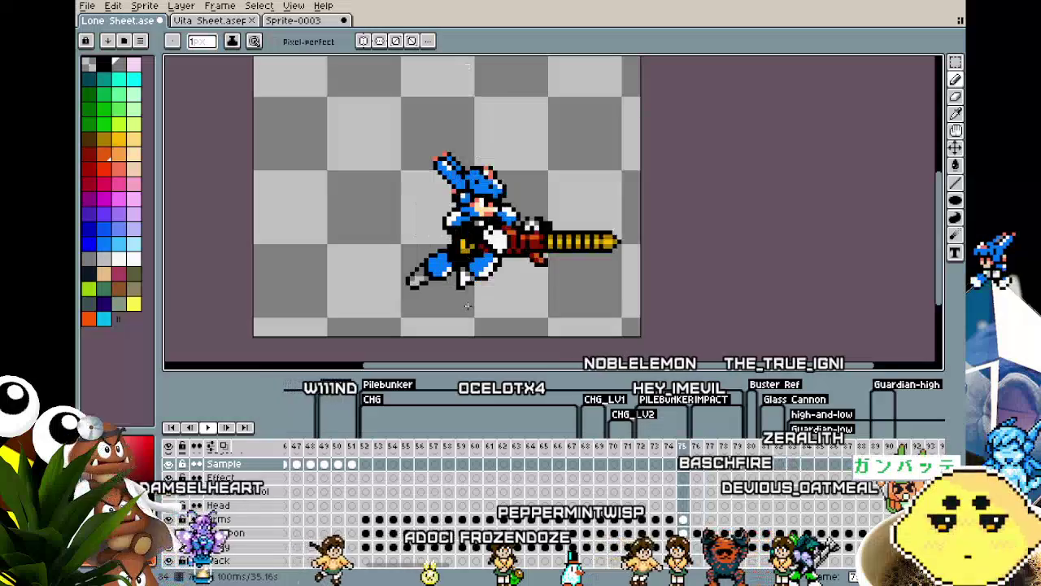
{"action": "key", "text": "Left"}
{"action": "key", "text": "Left"}
{"action": "key", "text": "Left"}
{"action": "key", "text": "Left"}
{"action": "key", "text": "Left"}
{"action": "key", "text": "Left"}
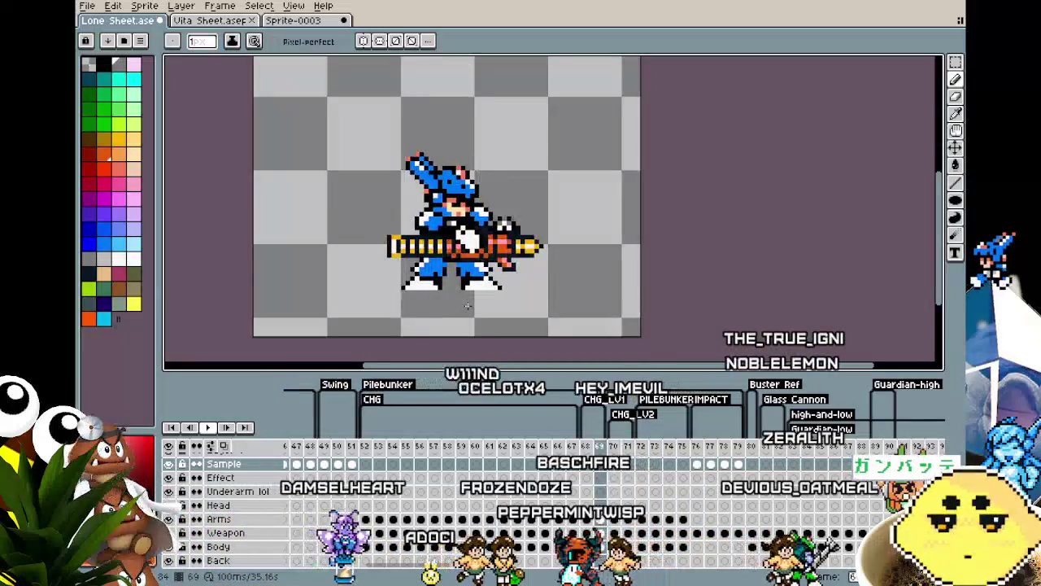
{"action": "key", "text": "Left"}
{"action": "key", "text": "Left"}
{"action": "key", "text": "Left"}
{"action": "key", "text": "Left"}
{"action": "key", "text": "Left"}
{"action": "key", "text": "Left"}
{"action": "key", "text": "Left"}
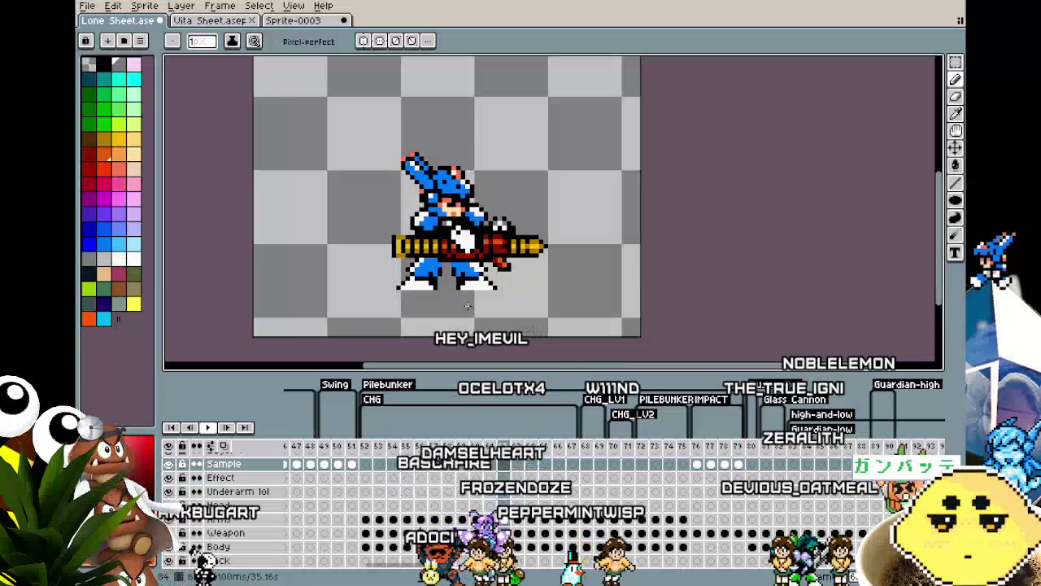
Replay the animation from frame 52 twice, then select frame 69 and preview from it.
{"action": "key", "text": "Return"}
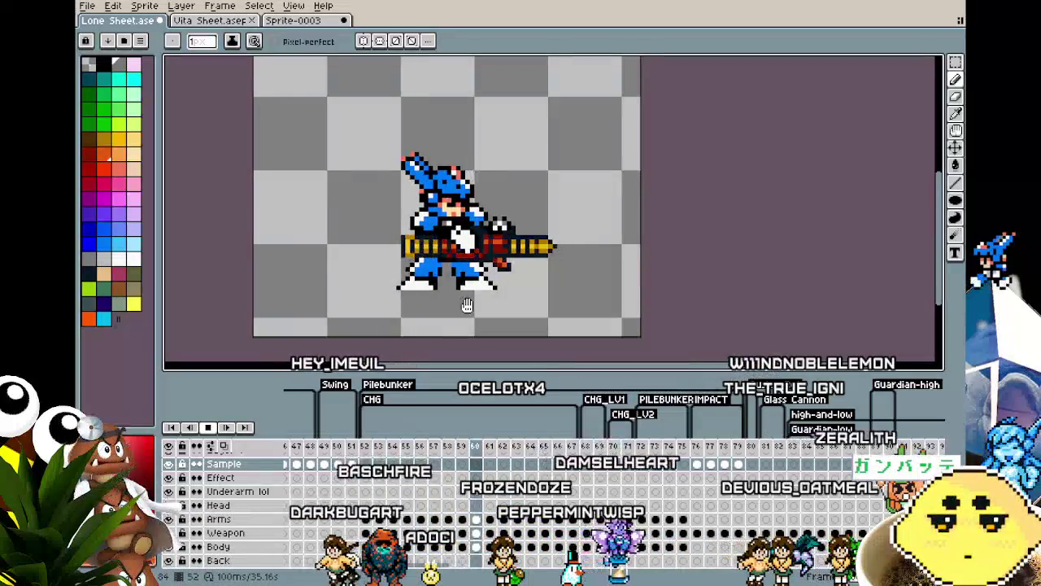
{"action": "key", "text": "Return"}
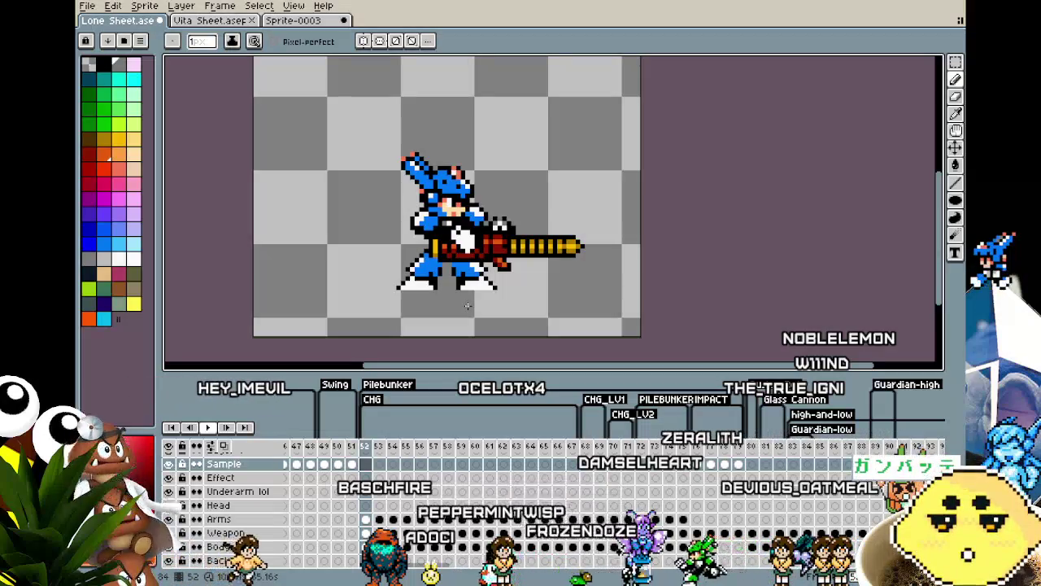
{"action": "key", "text": "Return"}
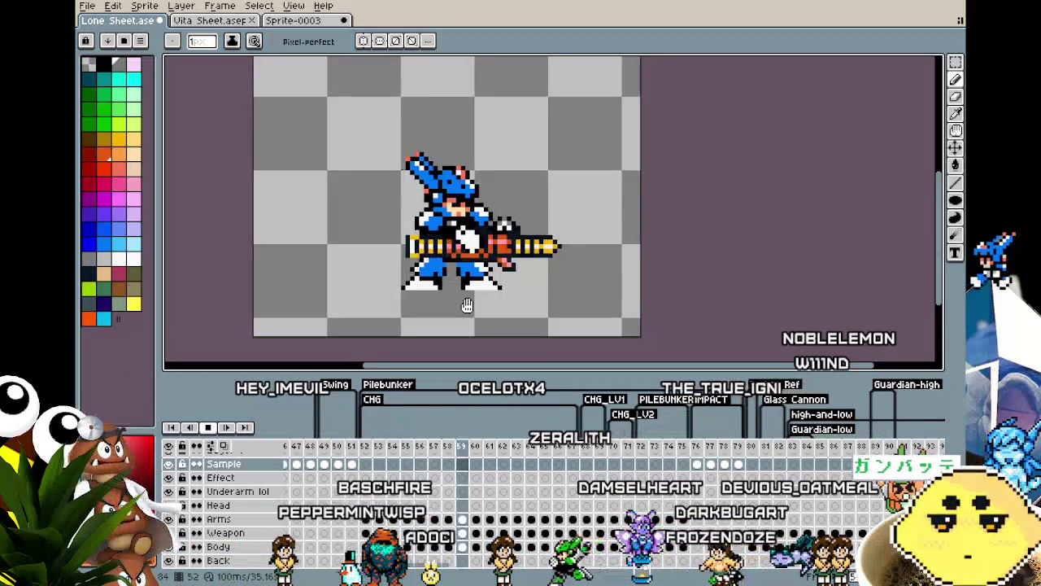
{"action": "key", "text": "Return"}
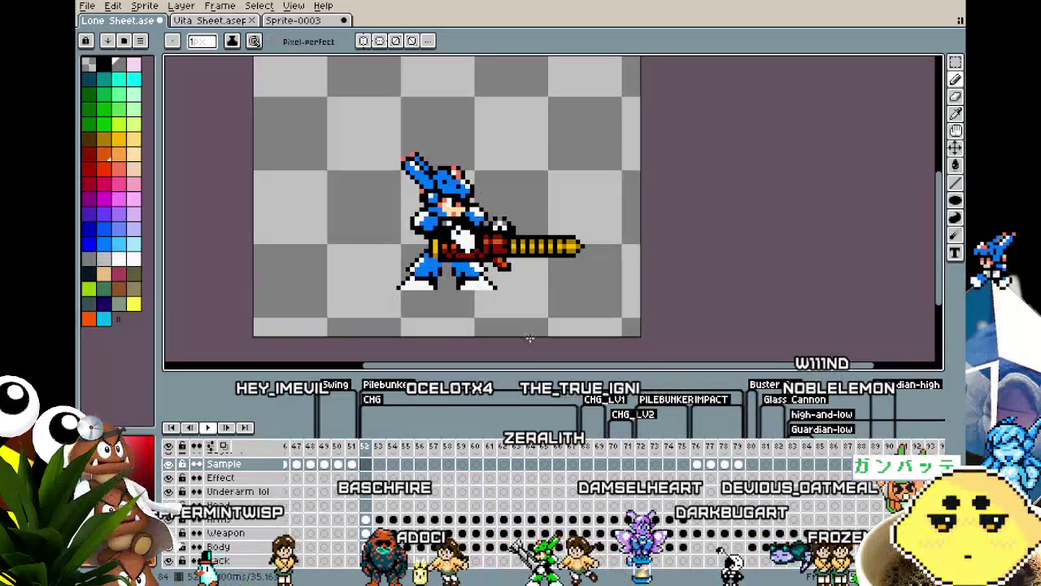
{"action": "left_click", "coordinate": [573, 447]}
{"action": "key", "text": "Return"}
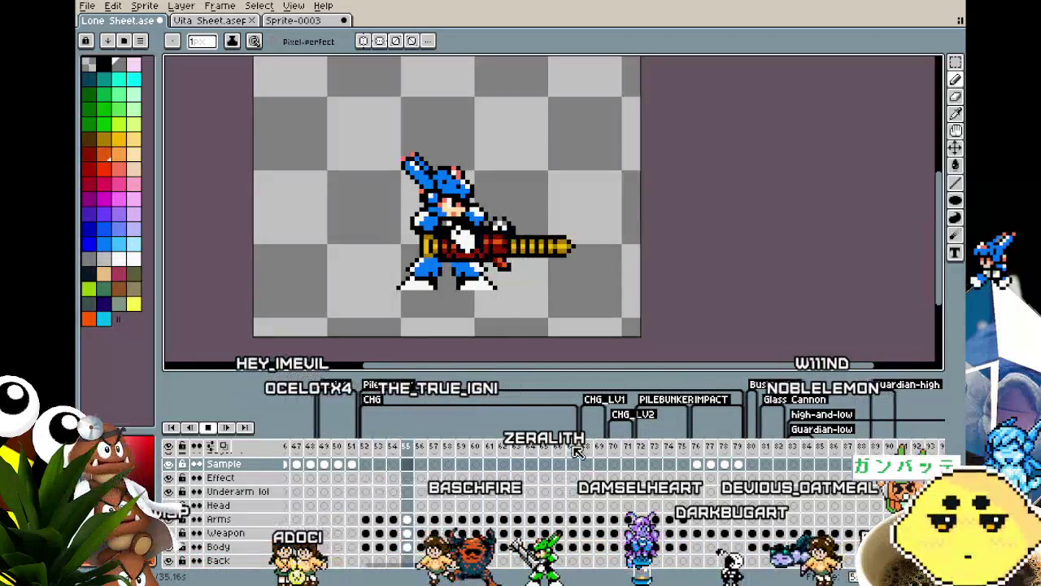
{"action": "key", "text": "Return"}
{"action": "key", "text": "Return"}
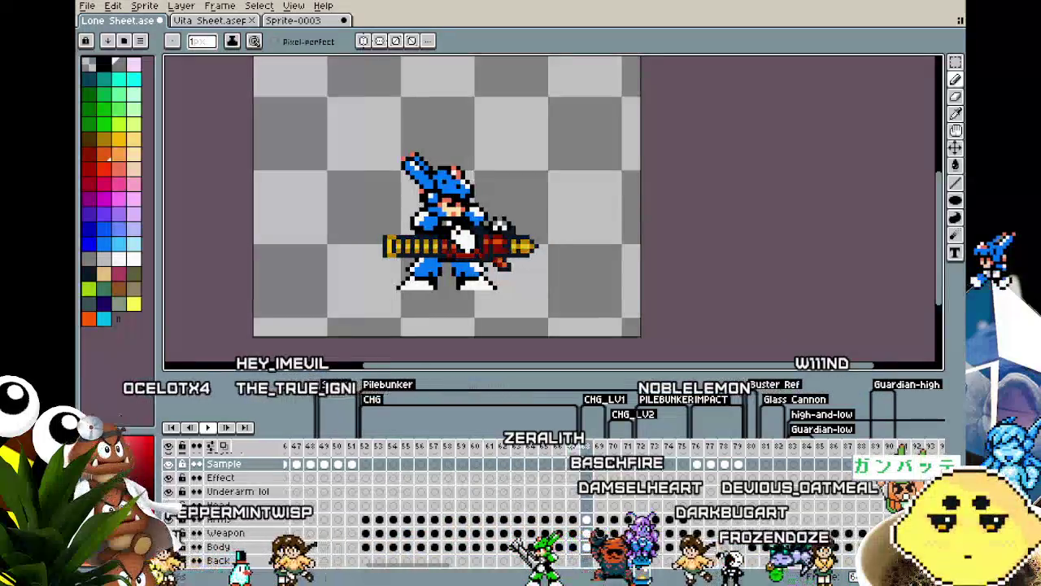
Select frame 70 and play the animation, stopping on frame 76.
{"action": "left_click", "coordinate": [578, 451]}
{"action": "key", "text": "Return"}
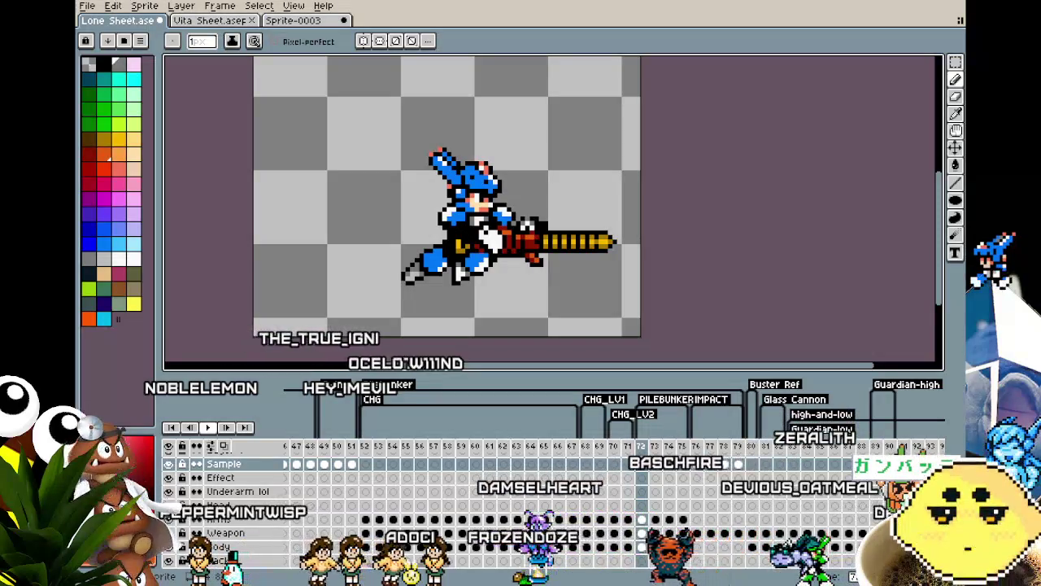
{"action": "key", "text": "Return"}
{"action": "left_click_drag", "start_coordinate": [472, 317], "coordinate": [456, 320]}
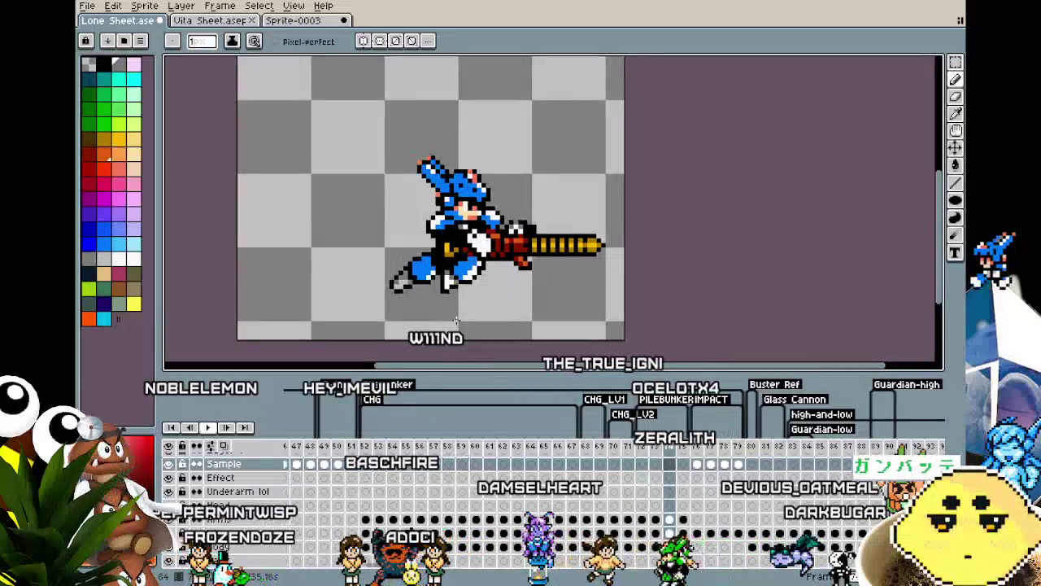
{"action": "key", "text": "Return"}
{"action": "key", "text": "Return"}
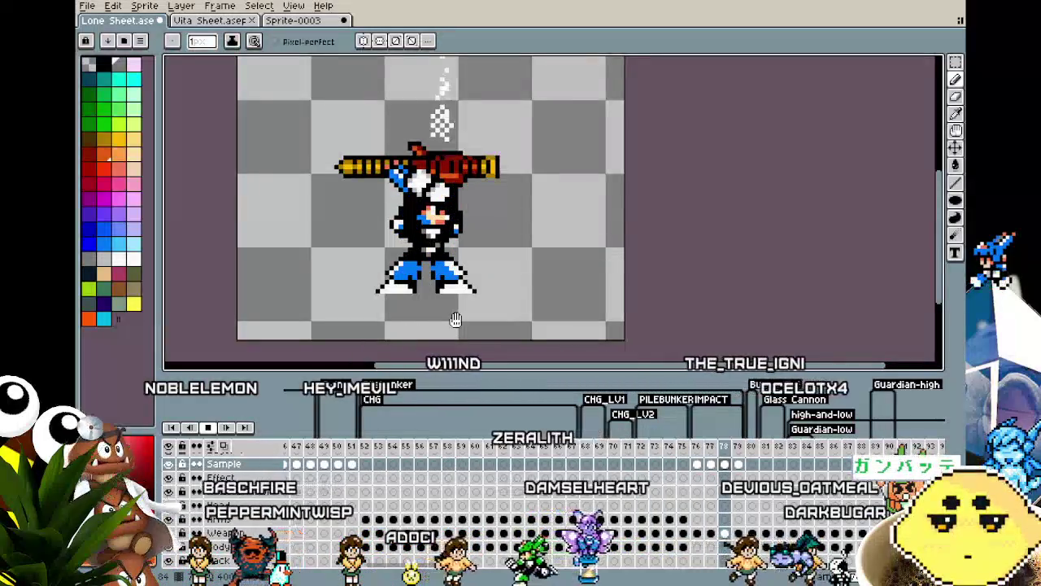
{"action": "key", "text": "Return"}
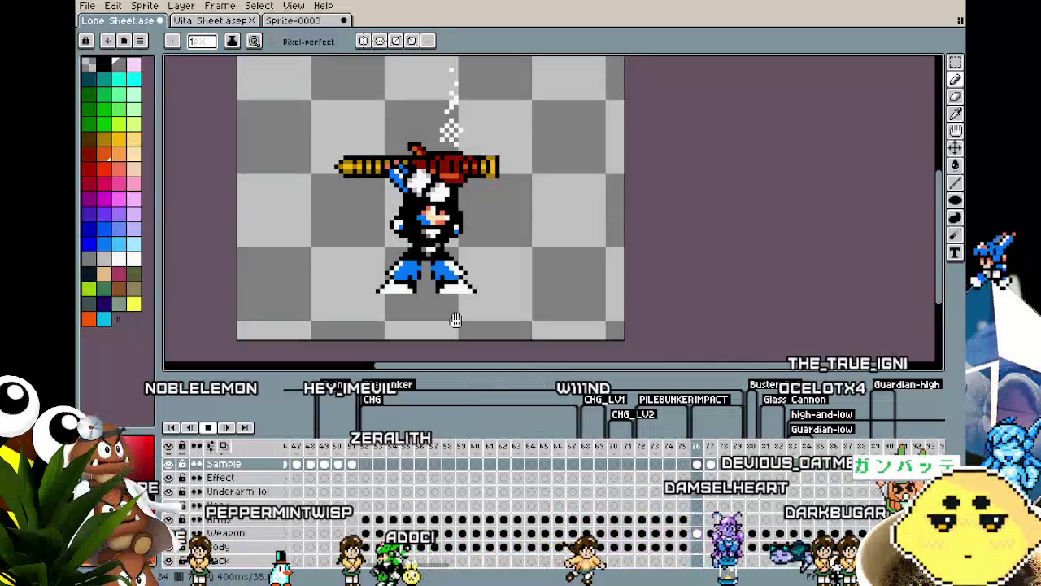
{"action": "key", "text": "Return"}
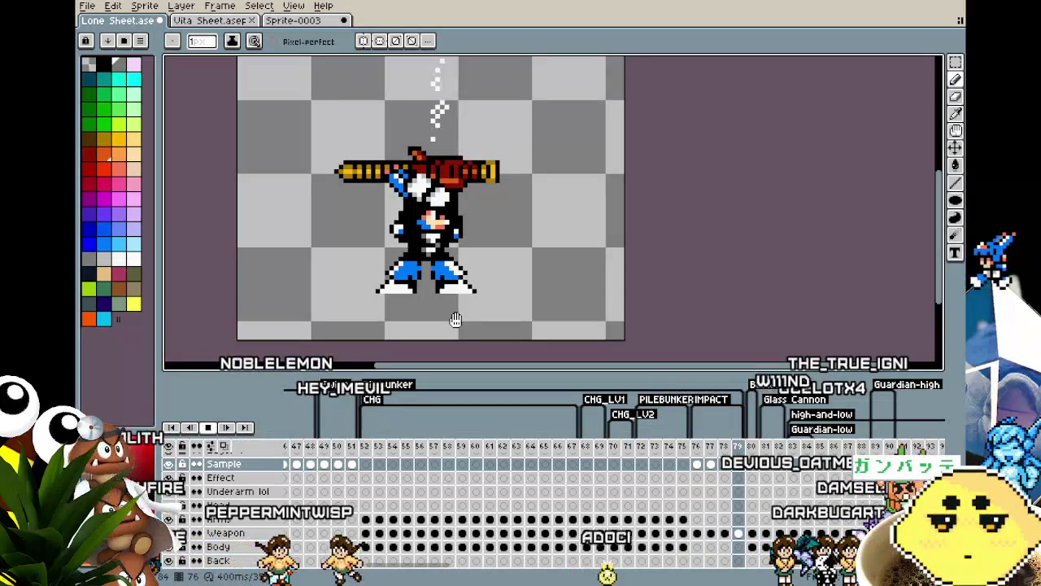
{"action": "key", "text": "Return"}
{"action": "scroll", "coordinate": [455, 321], "scroll_direction": "down", "scroll_amount": 2}
{"action": "scroll", "coordinate": [455, 321], "scroll_direction": "up", "scroll_amount": 1}
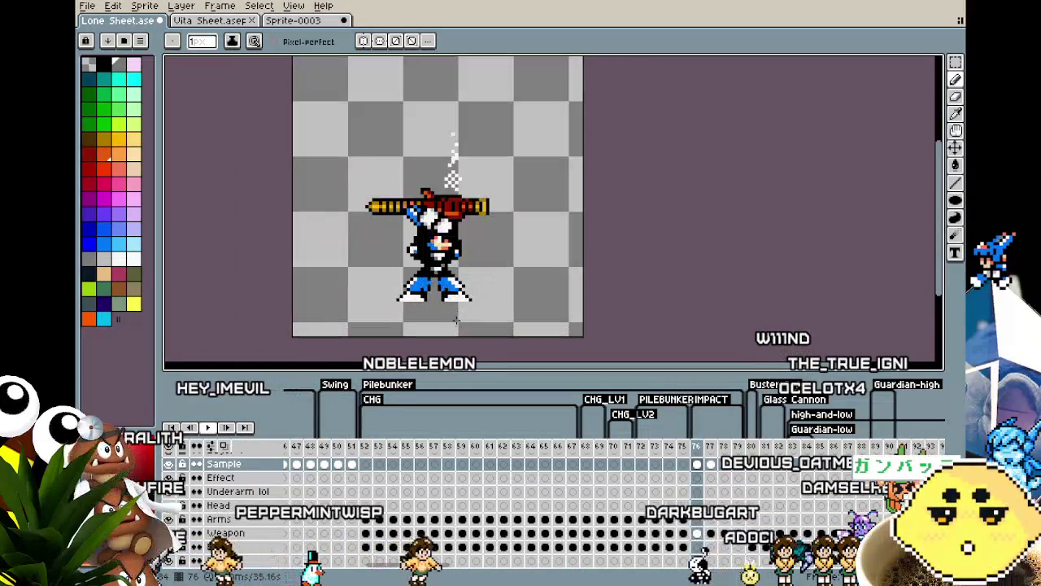
Check frames 73–79, then play the charge animation from frame 52.
{"action": "left_click", "coordinate": [647, 446]}
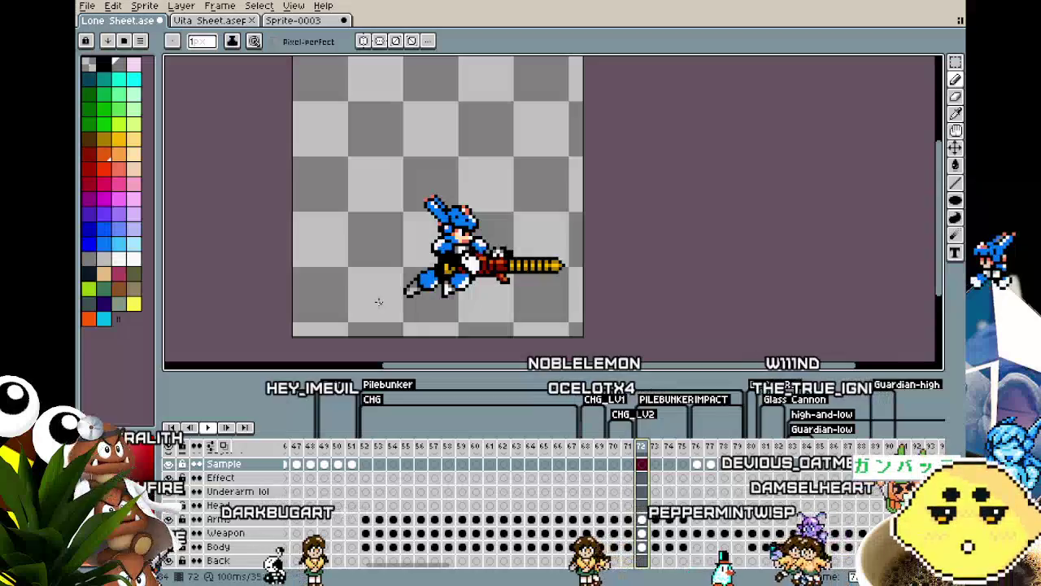
{"action": "key", "text": "Right"}
{"action": "key", "text": "Right"}
{"action": "key", "text": "Right"}
{"action": "key", "text": "Right"}
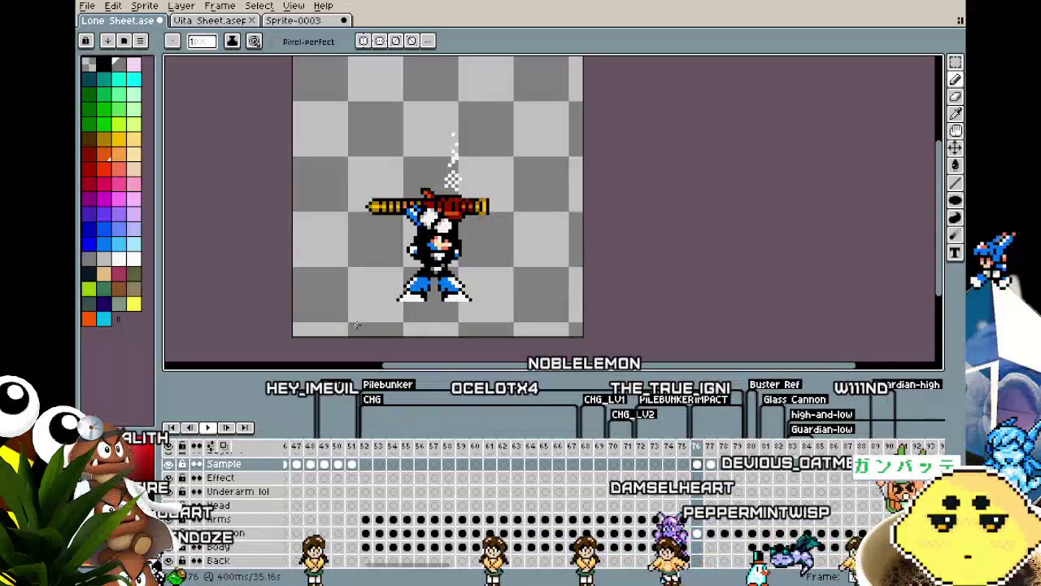
{"action": "key", "text": "Right"}
{"action": "key", "text": "Right"}
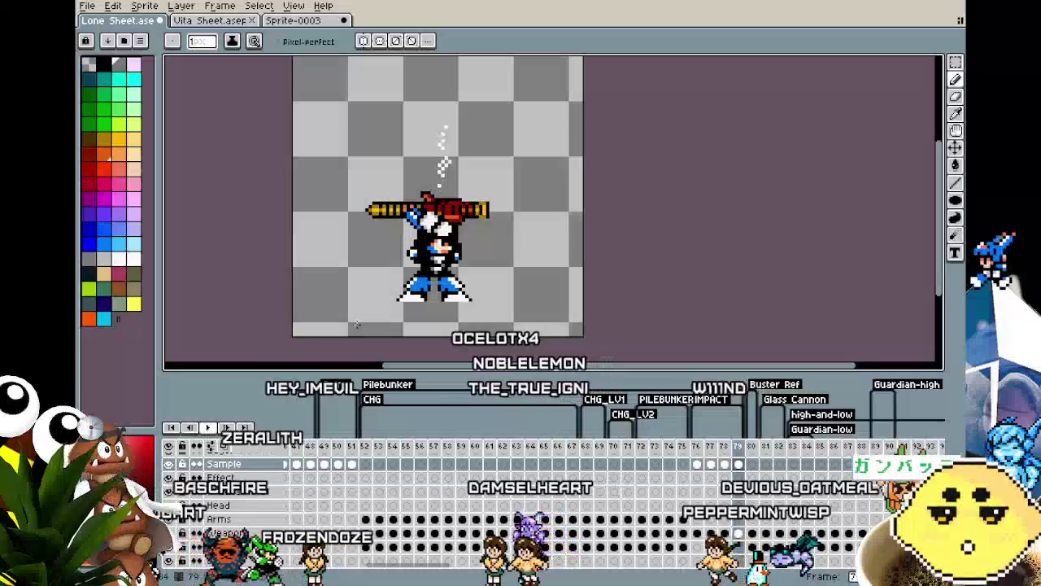
{"action": "key", "text": "Right"}
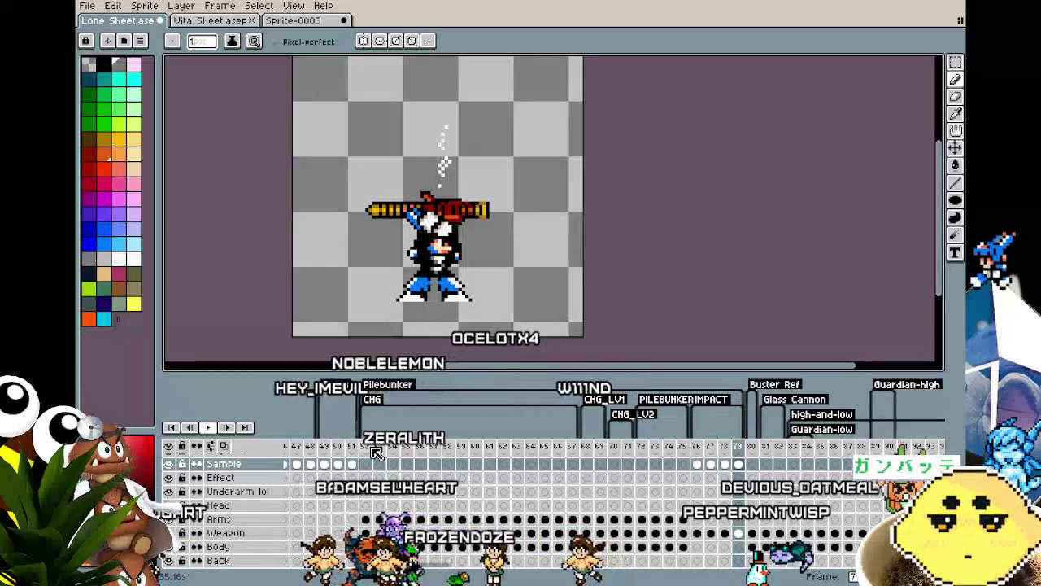
{"action": "key", "text": "Left"}
{"action": "left_click", "coordinate": [373, 449]}
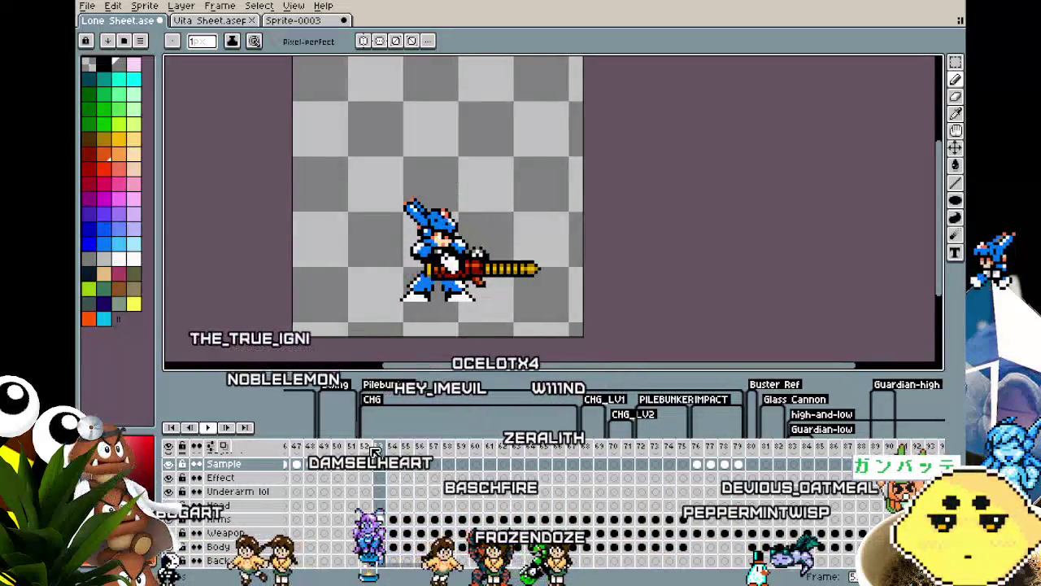
{"action": "key", "text": "Return"}
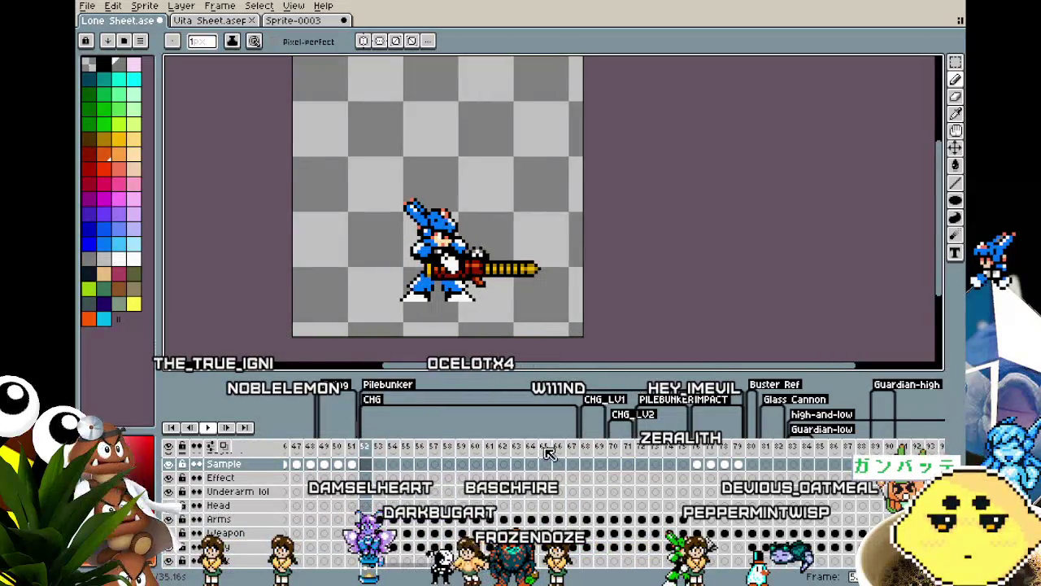
{"action": "right_click", "coordinate": [219, 429]}
{"action": "left_click", "coordinate": [252, 421]}
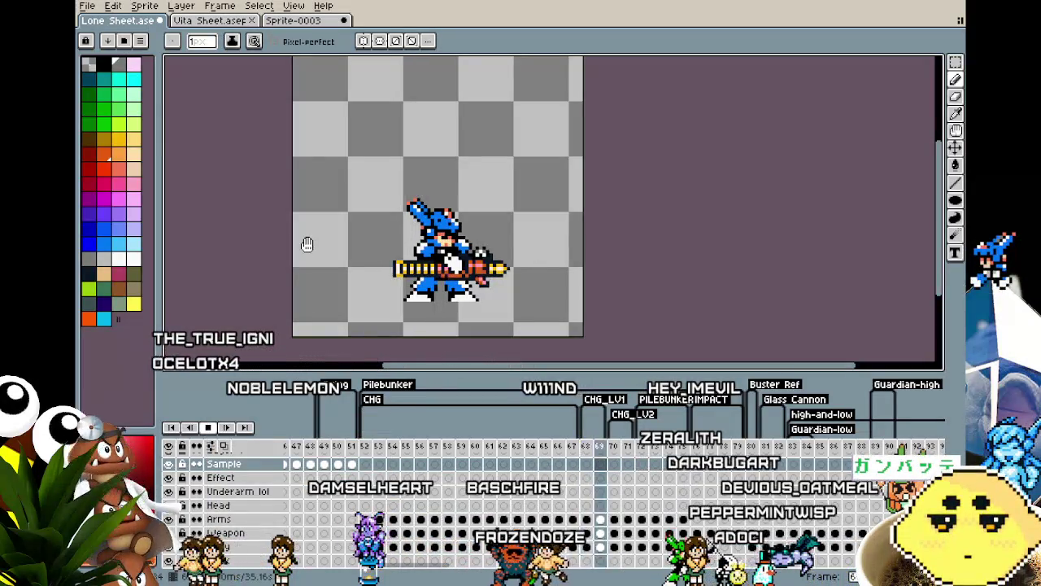
Replay charge frames 71–78, inspecting frames 77 and 78 for muzzle smoke.
{"action": "left_click_drag", "start_coordinate": [301, 257], "coordinate": [251, 268]}
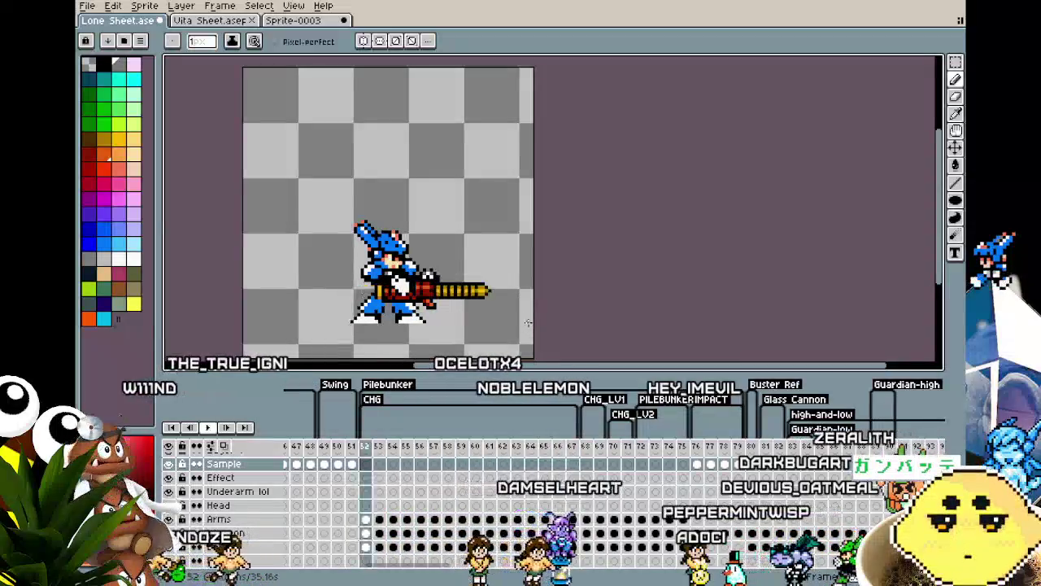
{"action": "key", "text": "Return"}
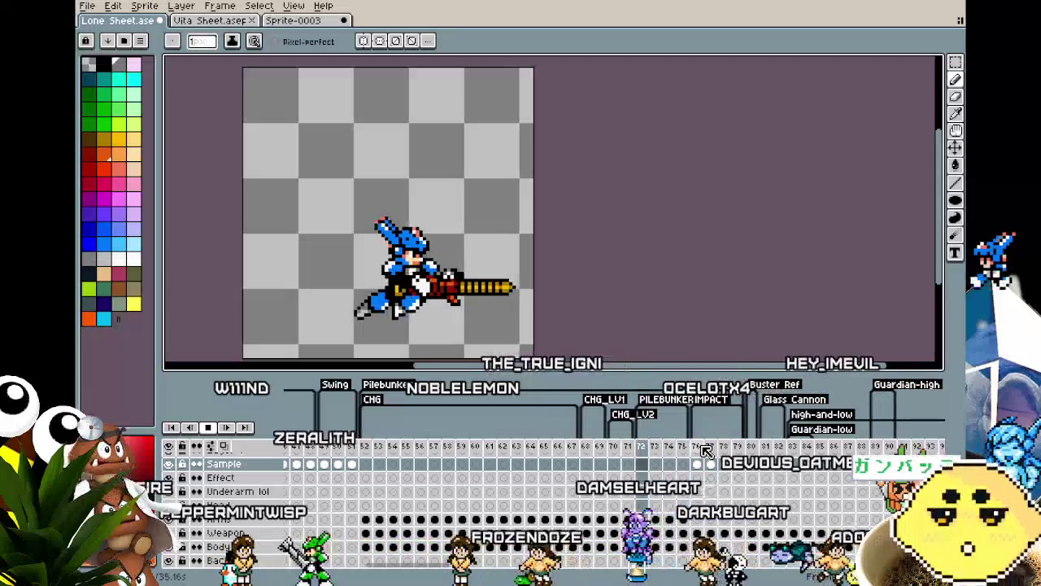
{"action": "left_click", "coordinate": [705, 448]}
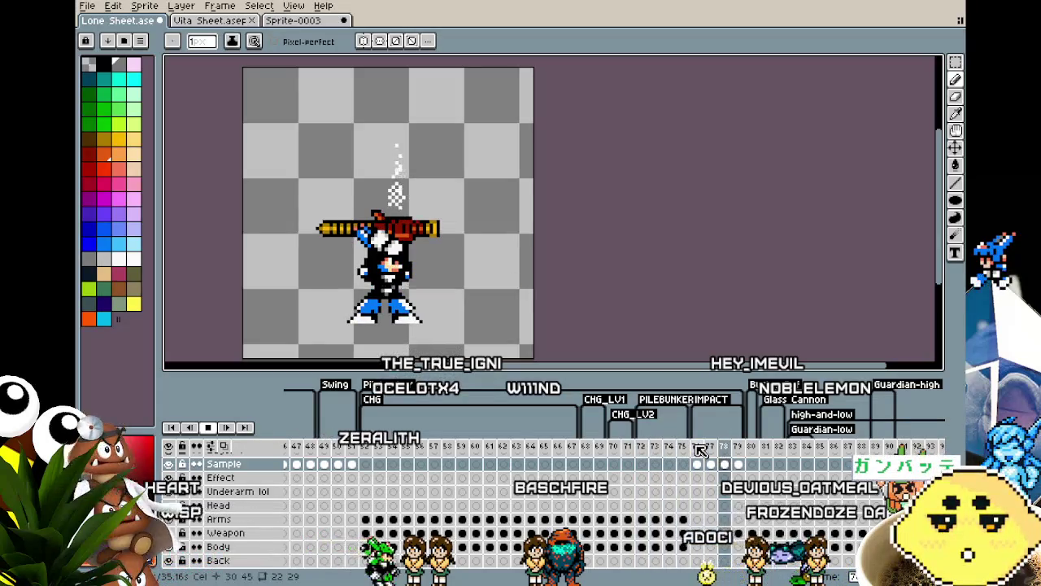
{"action": "key", "text": "Right"}
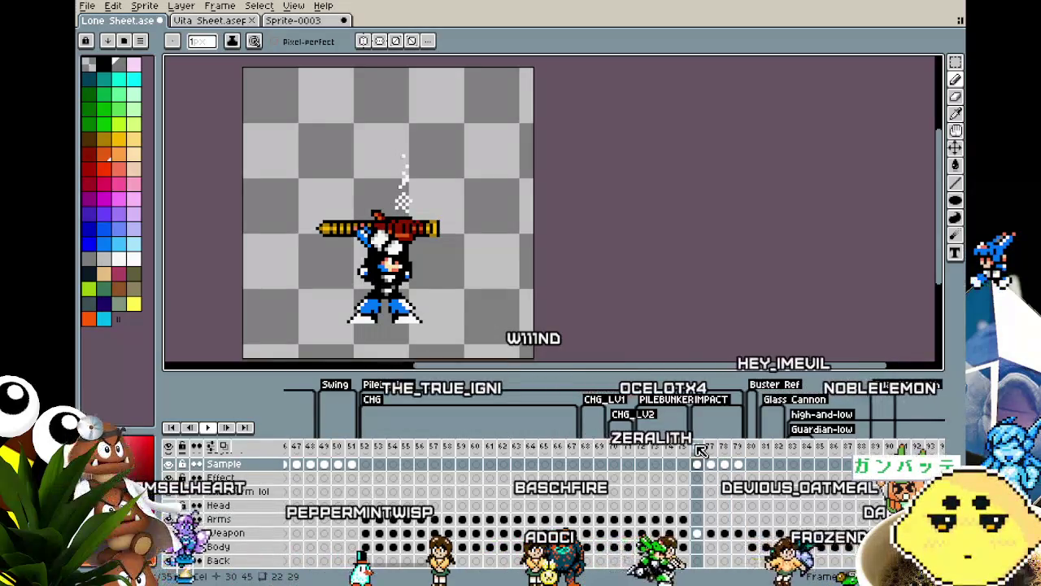
{"action": "key", "text": "Return"}
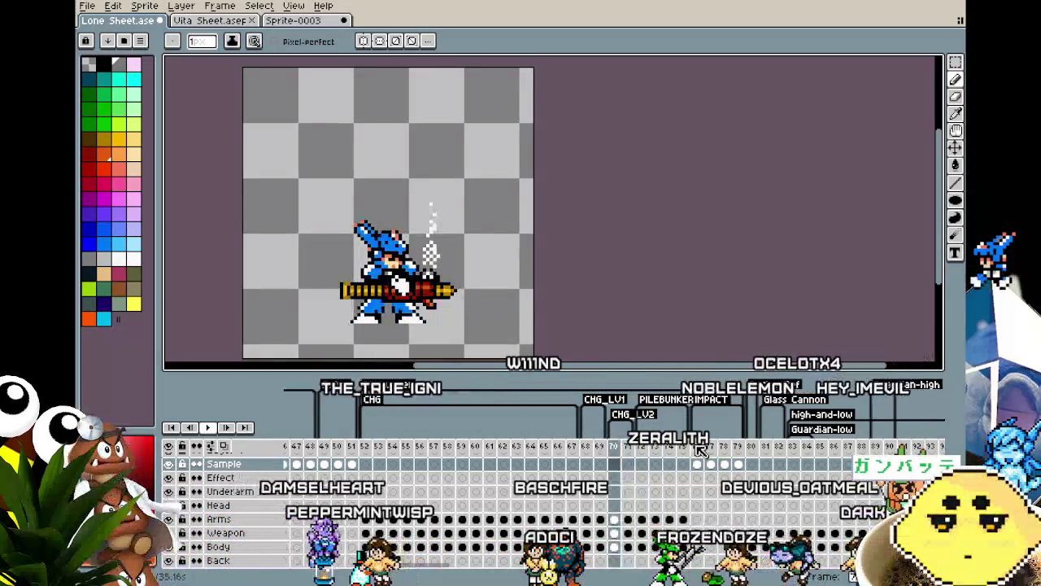
{"action": "key", "text": "Return"}
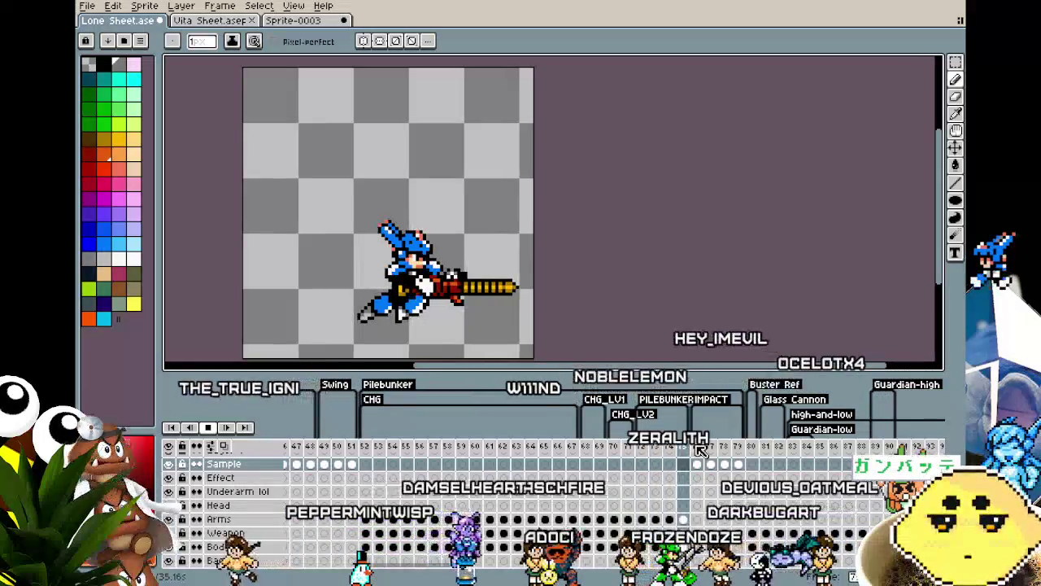
{"action": "key", "text": "Return"}
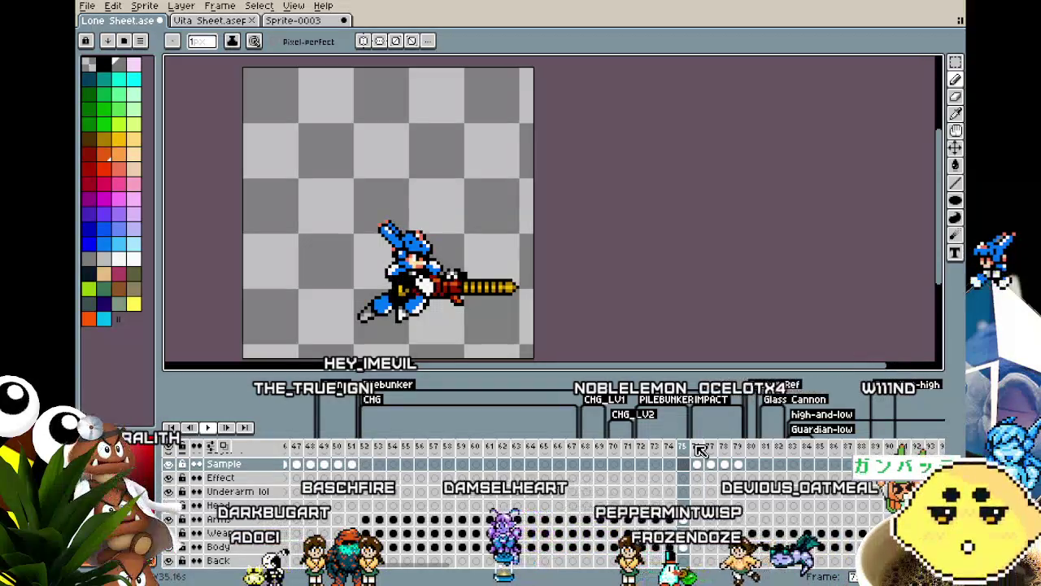
{"action": "mouse_move", "coordinate": [425, 572]}
{"action": "left_mouse_down"}
{"action": "mouse_move", "coordinate": [580, 576]}
{"action": "mouse_move", "coordinate": [427, 575]}
{"action": "left_mouse_up"}
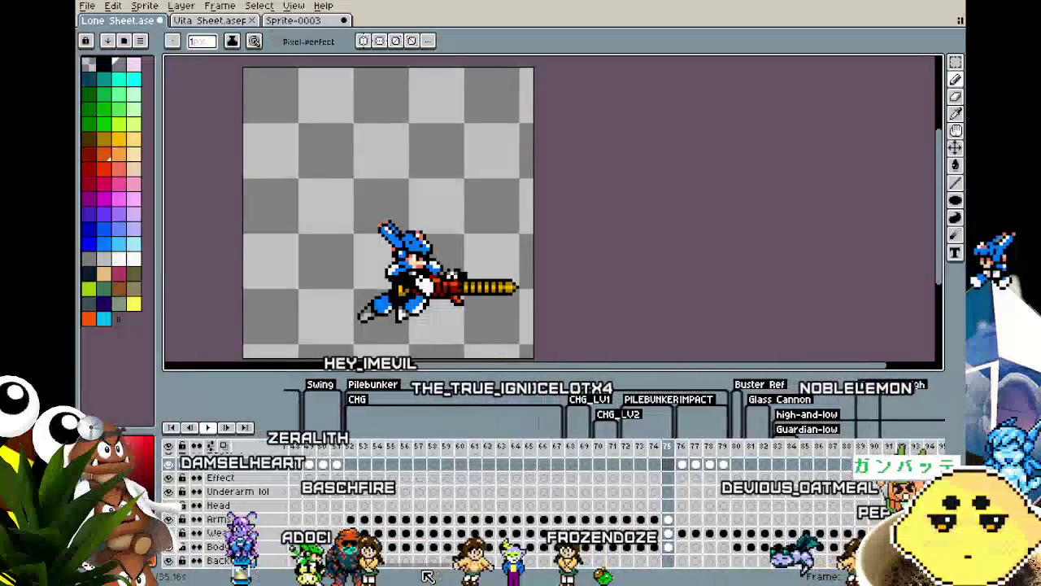
{"action": "key", "text": "Return"}
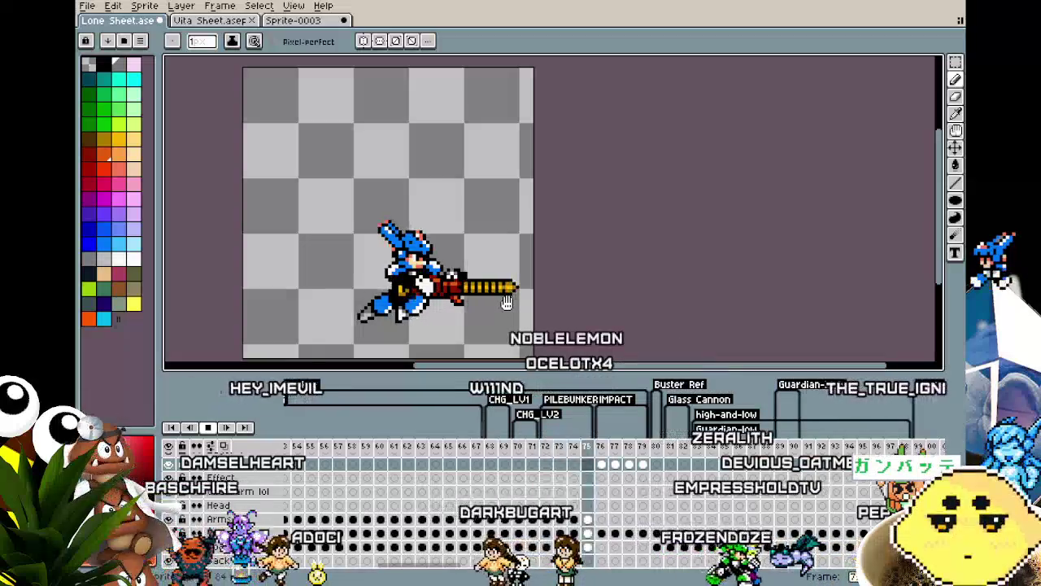
{"action": "scroll", "coordinate": [446, 315], "scroll_direction": "up", "scroll_amount": 1}
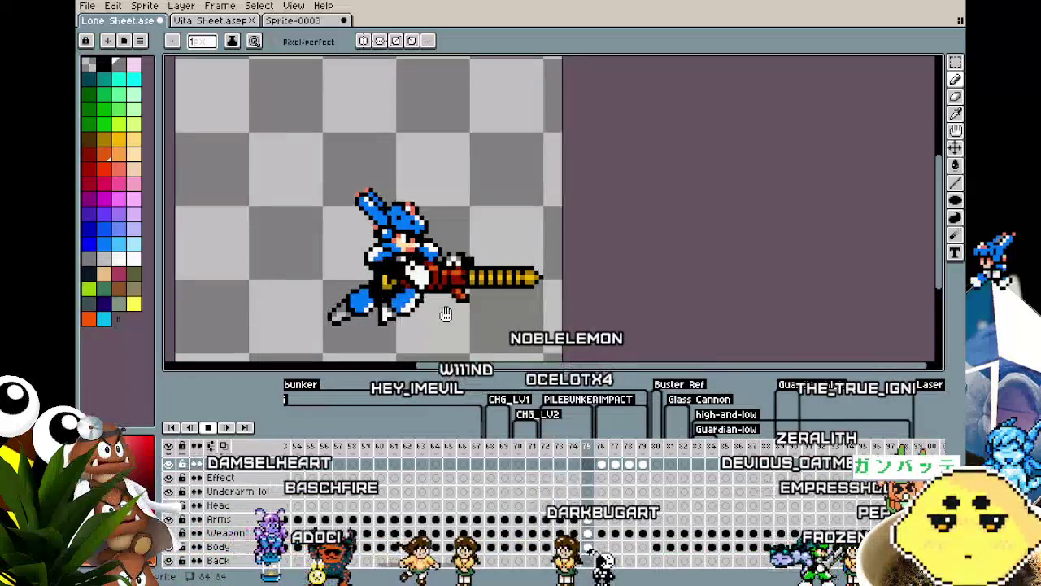
Centre the view on the sprite and play the animation from frame 69.
{"action": "left_click_drag", "start_coordinate": [446, 310], "coordinate": [482, 317]}
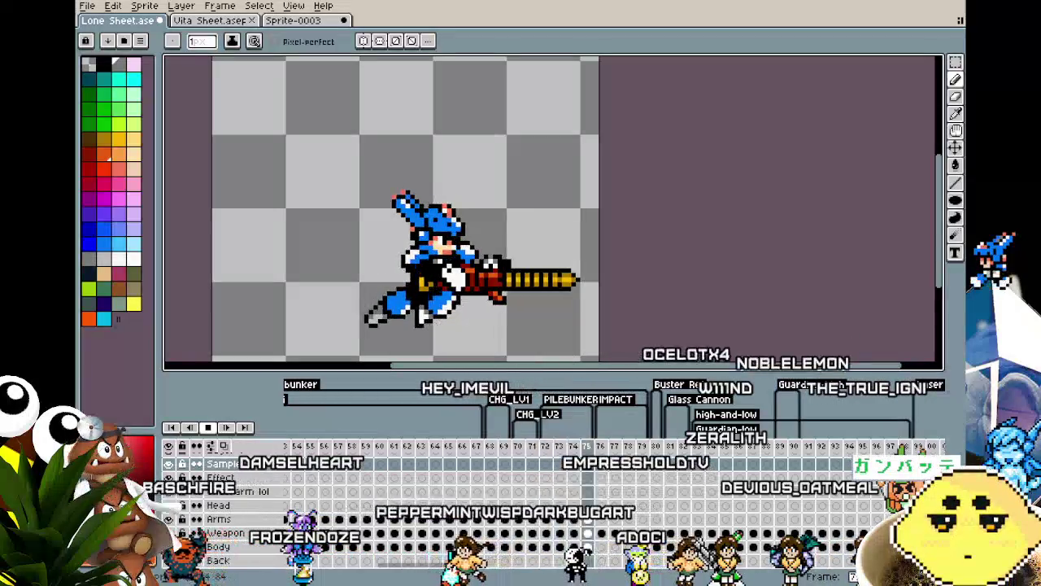
{"action": "left_click_drag", "start_coordinate": [426, 255], "coordinate": [415, 254]}
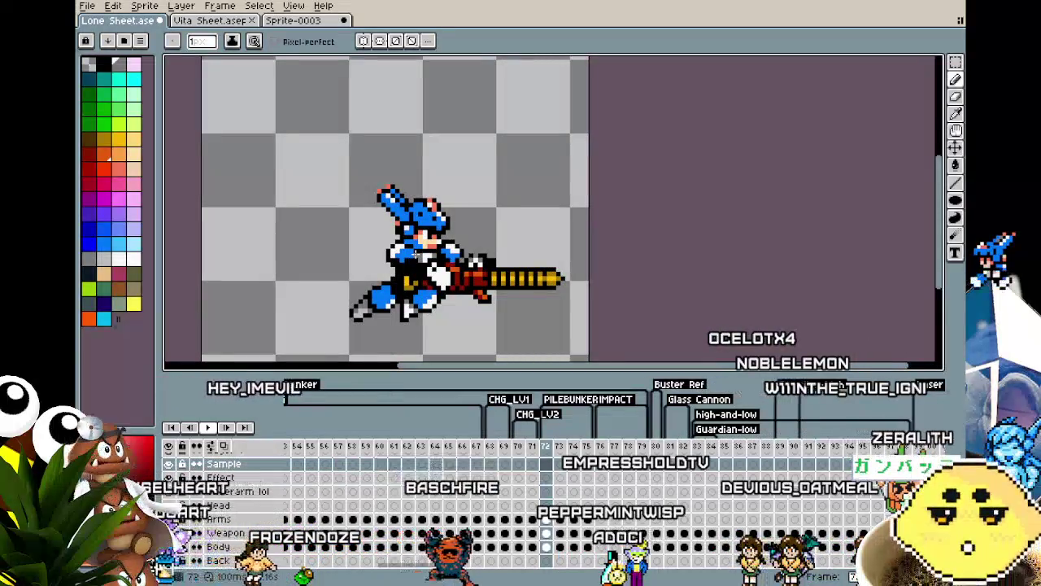
{"action": "key", "text": "Left"}
{"action": "key", "text": "Left"}
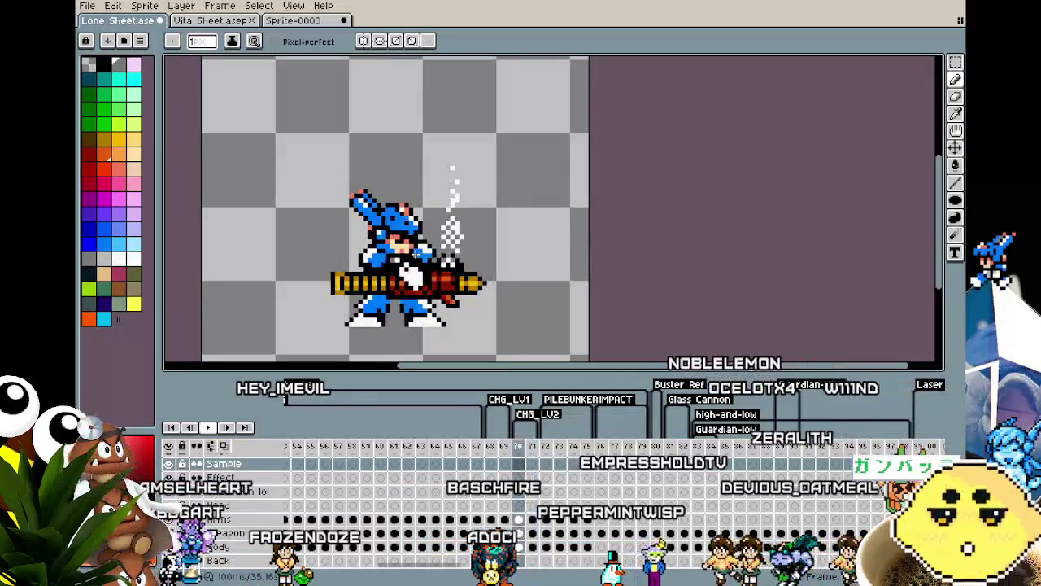
{"action": "key", "text": "Left"}
{"action": "key", "text": "Left"}
{"action": "key", "text": "Left"}
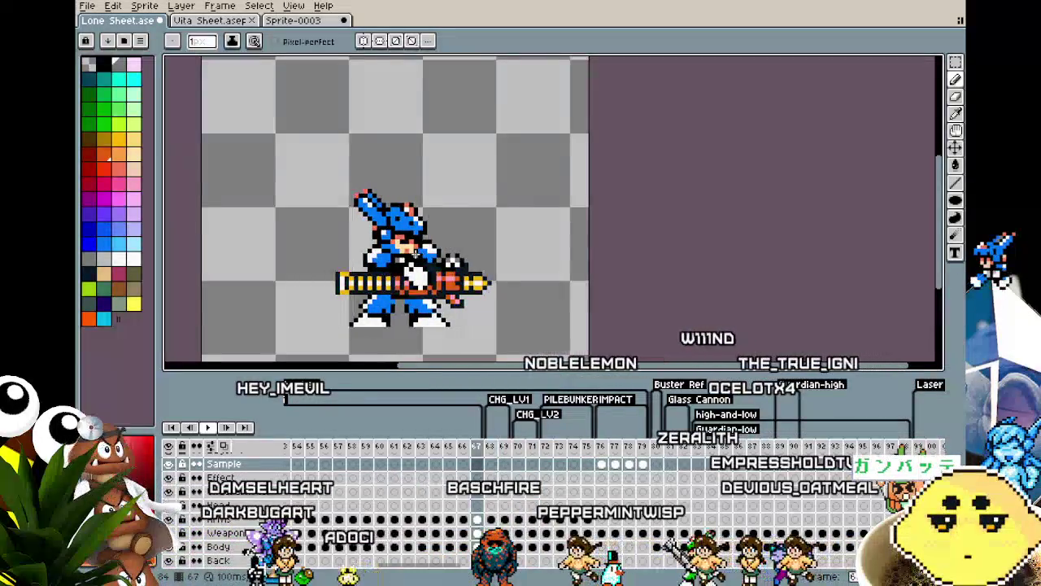
{"action": "key", "text": "Return"}
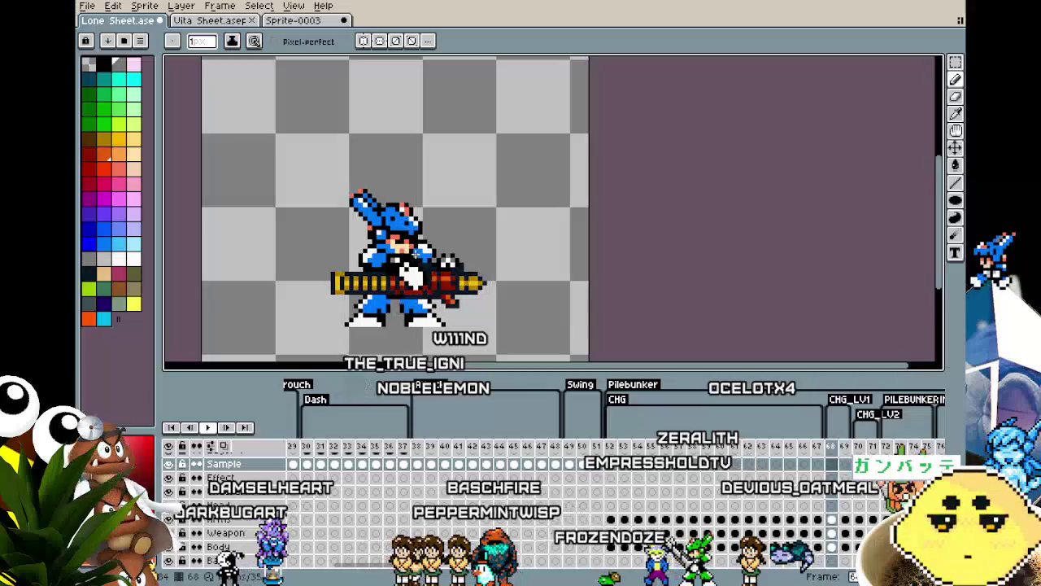
{"action": "key", "text": "Return"}
Compare frames 69 and 70 for smoke, replay, and stop on the overhead-cannon frame 76.
{"action": "key", "text": "Right"}
{"action": "key", "text": "Right"}
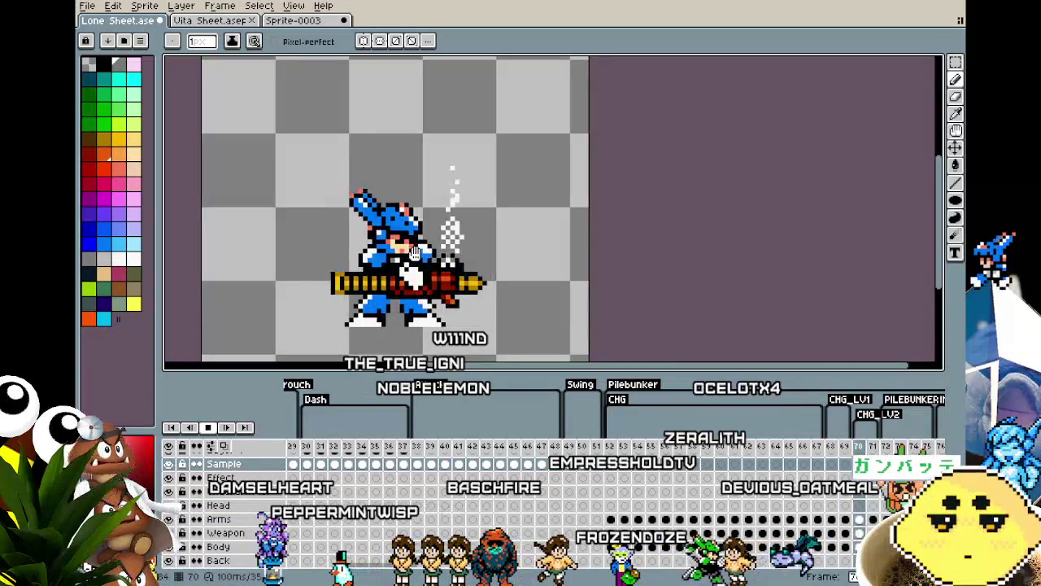
{"action": "key", "text": "Left"}
{"action": "key", "text": "Right"}
{"action": "key", "text": "Left"}
{"action": "key", "text": "Return"}
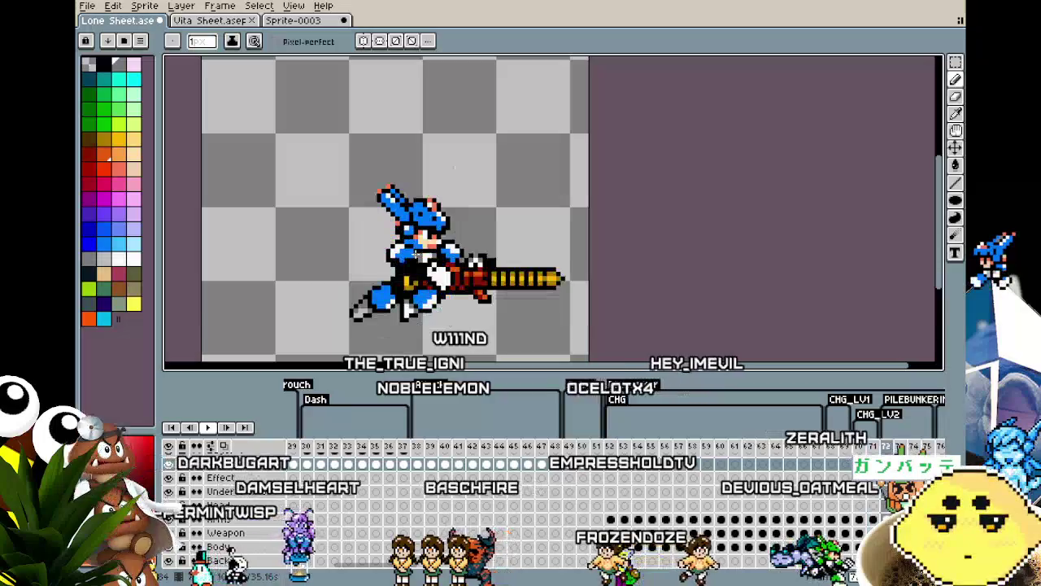
{"action": "left_click_drag", "start_coordinate": [630, 260], "coordinate": [601, 261]}
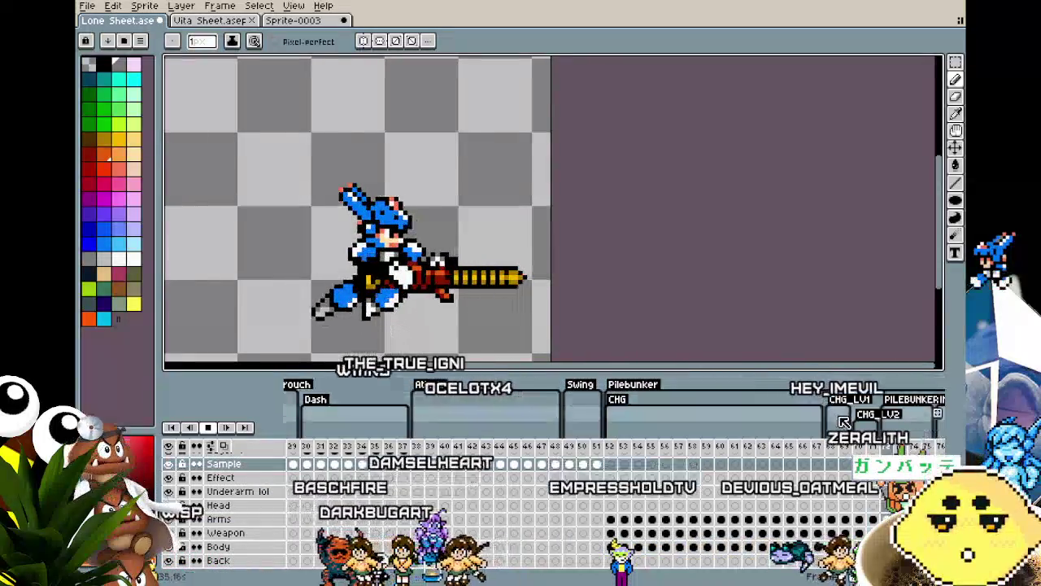
{"action": "key", "text": "Return"}
{"action": "key", "text": "Right"}
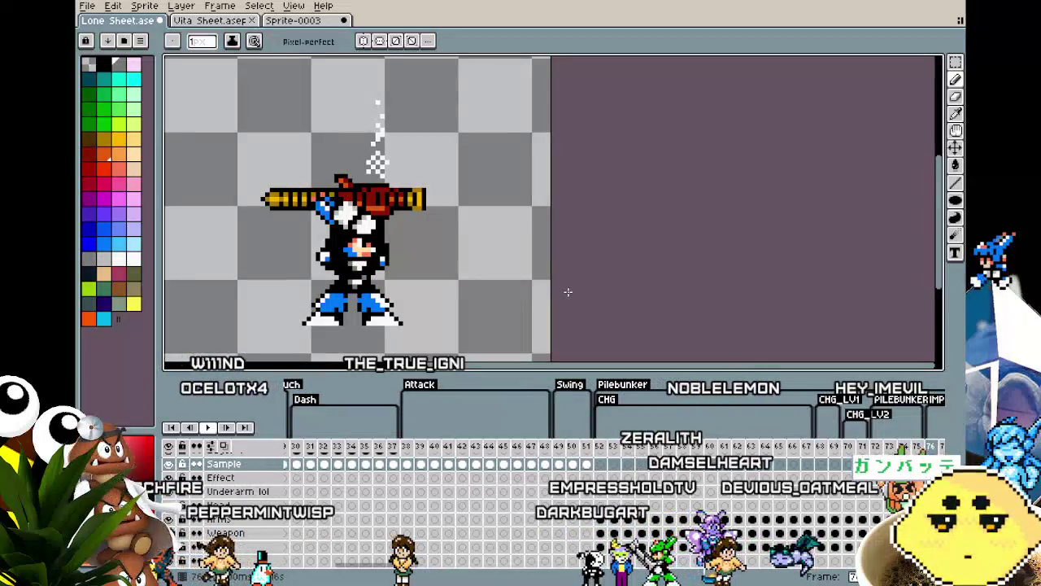
{"action": "scroll", "coordinate": [568, 291], "scroll_direction": "down", "scroll_amount": 1}
{"action": "left_click_drag", "start_coordinate": [559, 294], "coordinate": [583, 295]}
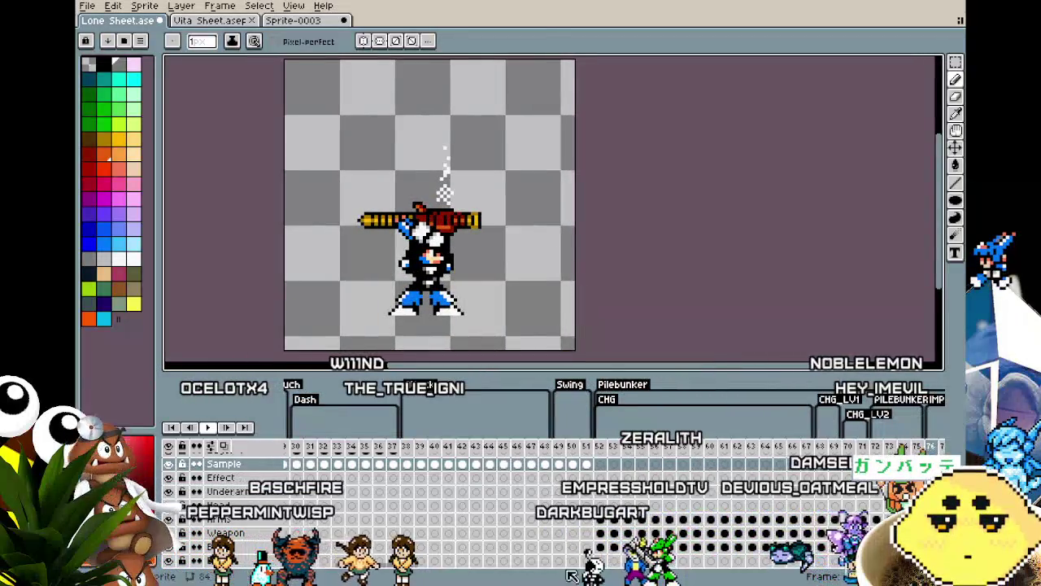
{"action": "scroll", "coordinate": [429, 385], "scroll_direction": "left", "scroll_amount": 10}
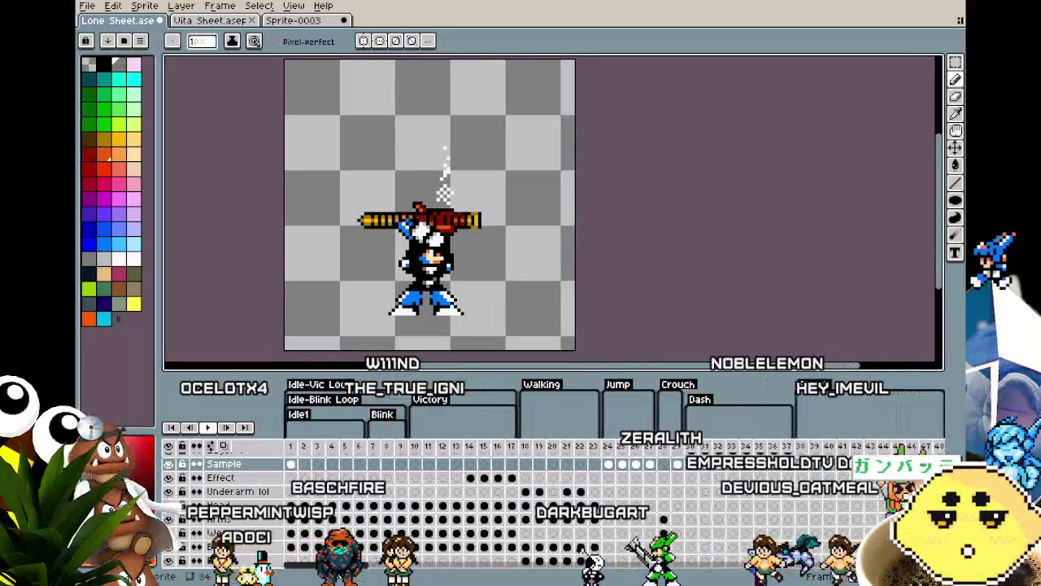
{"action": "scroll", "coordinate": [569, 504], "scroll_direction": "up", "scroll_amount": 1}
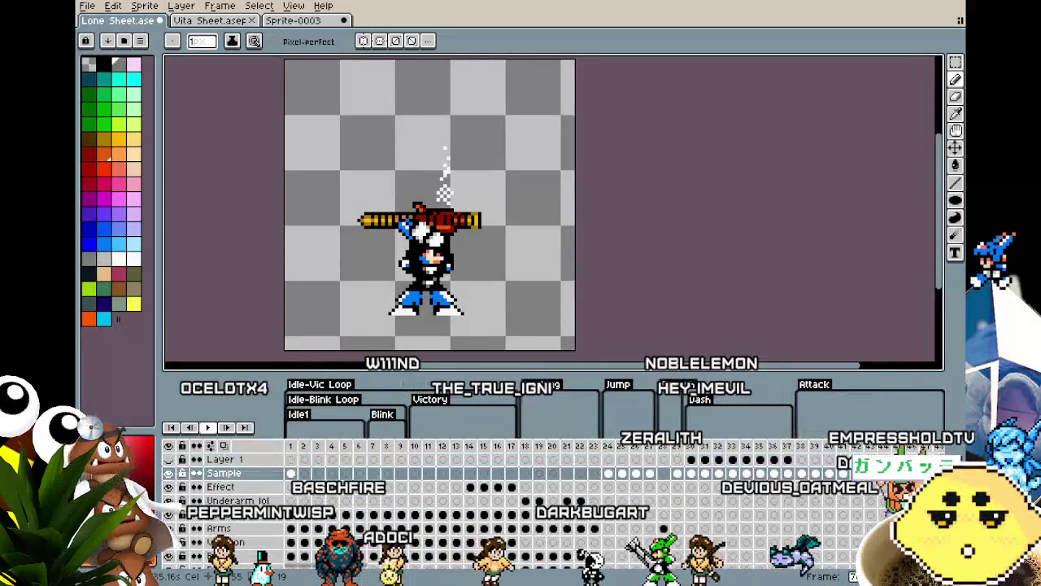
{"action": "scroll", "coordinate": [529, 504], "scroll_direction": "down", "scroll_amount": 2}
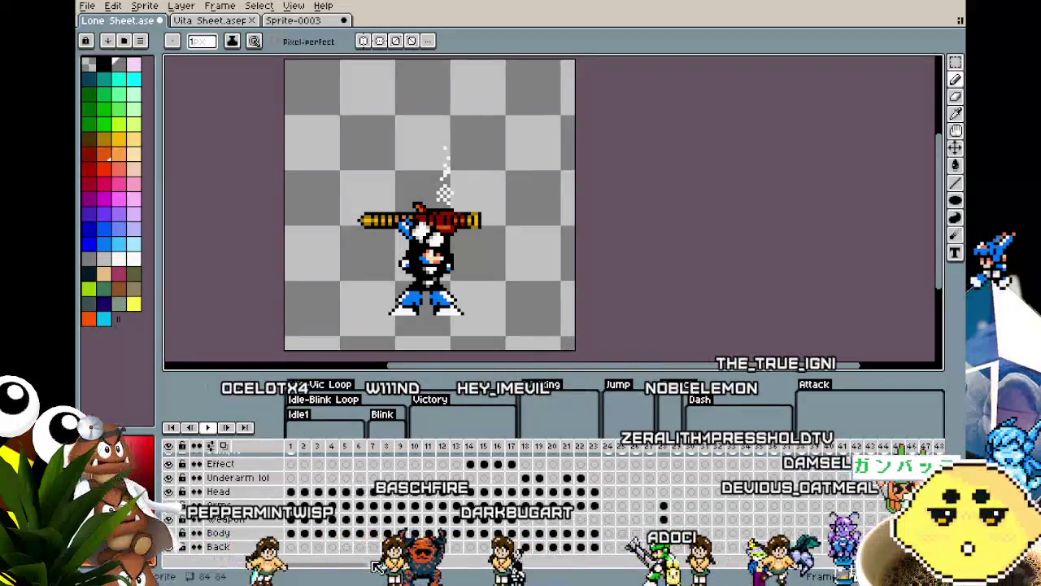
{"action": "scroll", "coordinate": [569, 488], "scroll_direction": "right", "scroll_amount": 4}
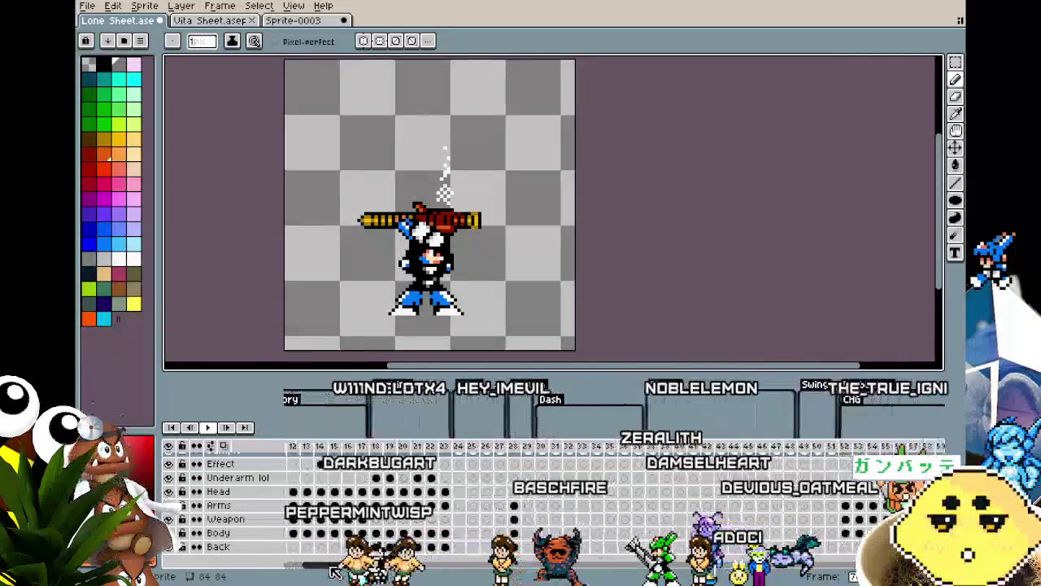
{"action": "scroll", "coordinate": [570, 488], "scroll_direction": "right", "scroll_amount": 2}
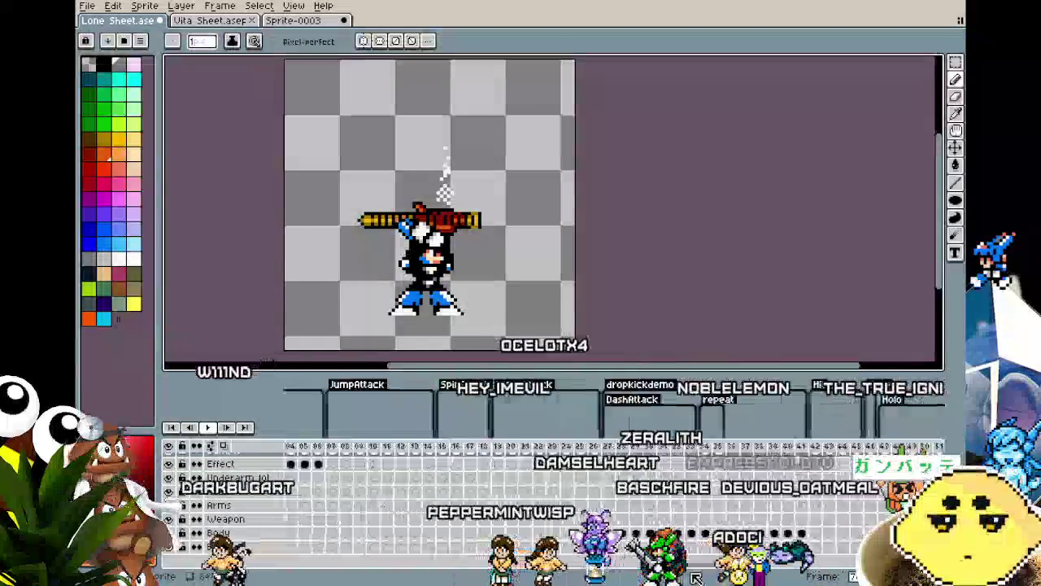
{"action": "left_click", "coordinate": [640, 451]}
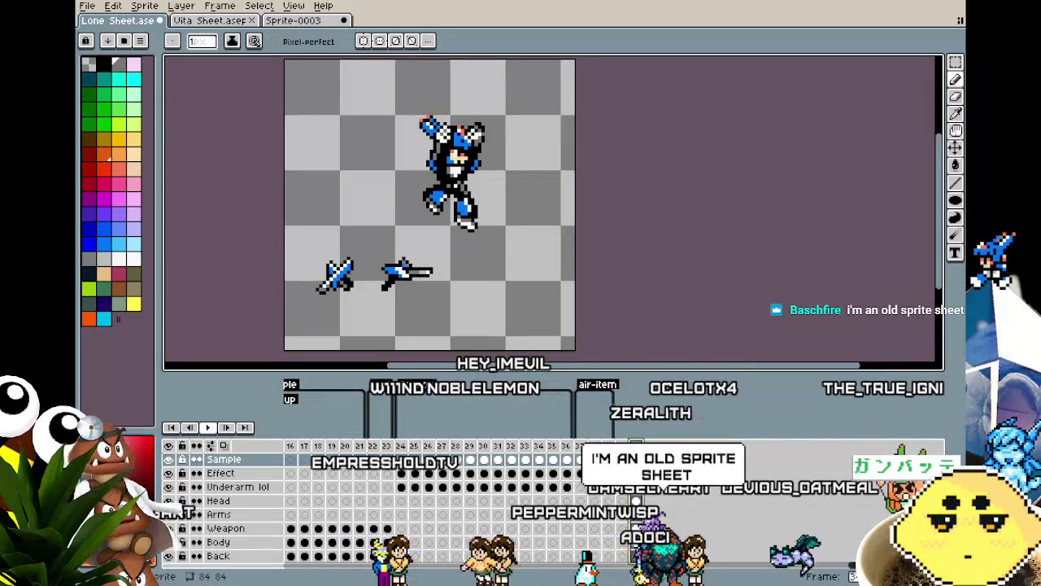
{"action": "scroll", "coordinate": [740, 529], "scroll_direction": "left", "scroll_amount": 5}
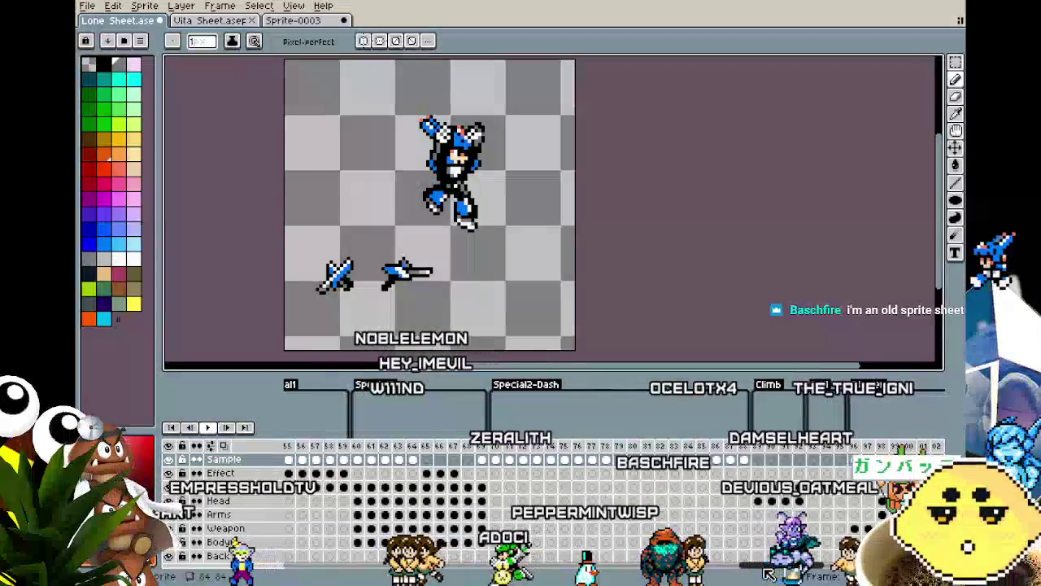
{"action": "scroll", "coordinate": [838, 571], "scroll_direction": "left", "scroll_amount": 3}
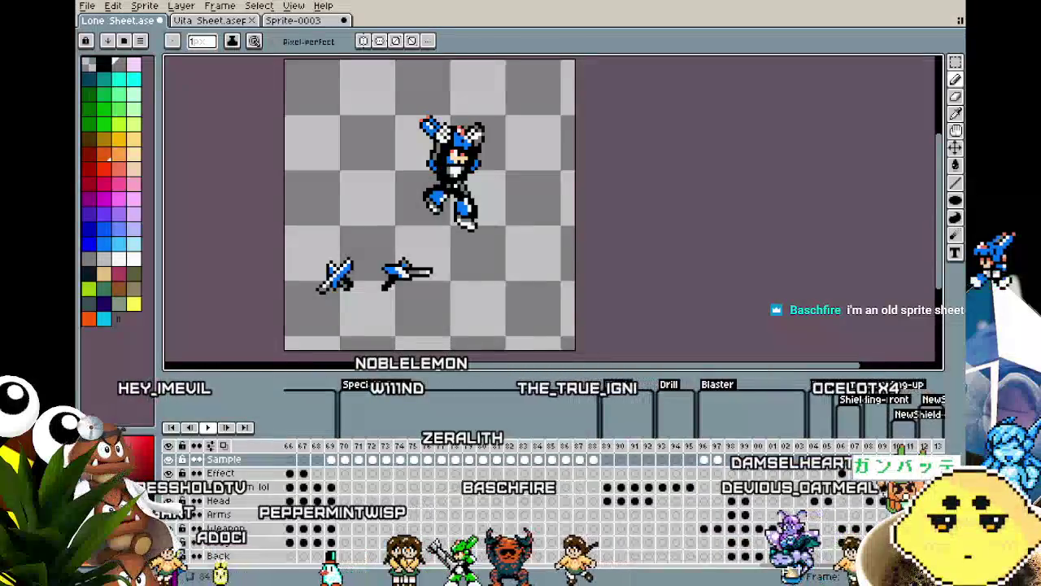
{"action": "scroll", "coordinate": [732, 574], "scroll_direction": "right", "scroll_amount": 5}
{"action": "scroll", "coordinate": [675, 579], "scroll_direction": "right", "scroll_amount": 8}
{"action": "scroll", "coordinate": [621, 580], "scroll_direction": "right", "scroll_amount": 8}
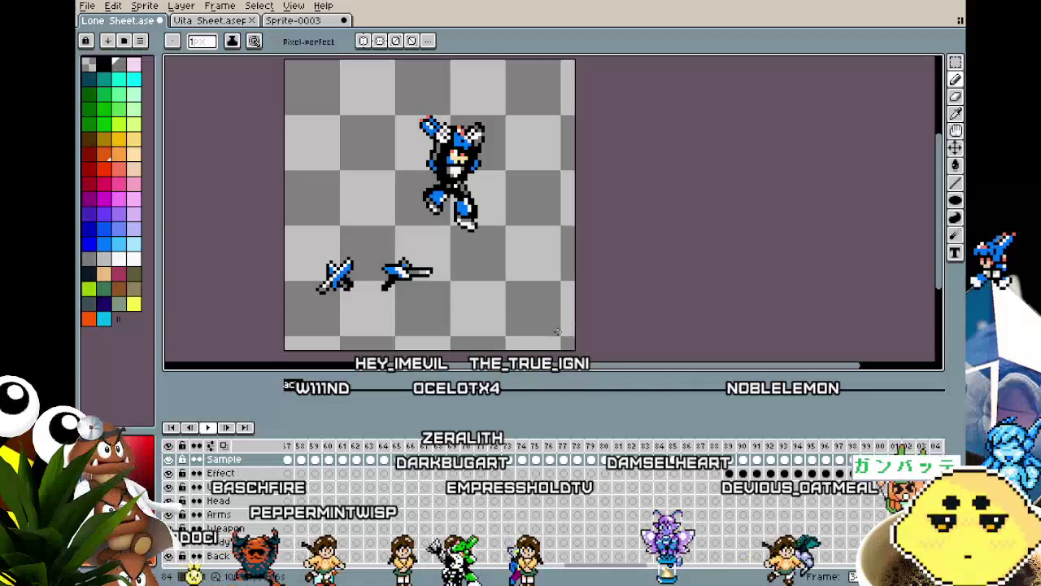
{"action": "left_click_drag", "start_coordinate": [557, 332], "coordinate": [568, 333]}
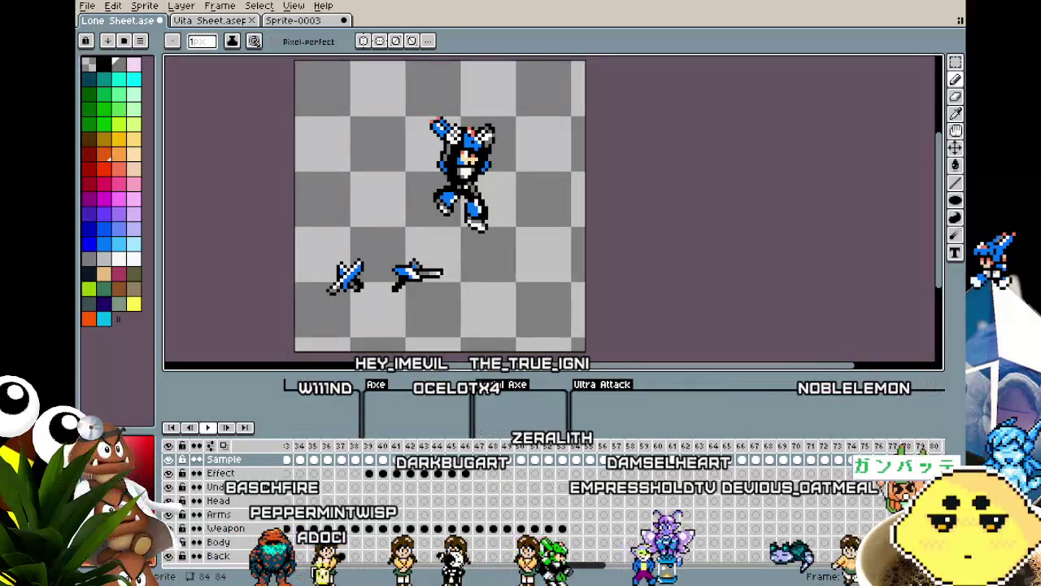
{"action": "scroll", "coordinate": [610, 496], "scroll_direction": "left", "scroll_amount": 4}
{"action": "scroll", "coordinate": [610, 496], "scroll_direction": "left", "scroll_amount": 3}
{"action": "scroll", "coordinate": [610, 496], "scroll_direction": "left", "scroll_amount": 4}
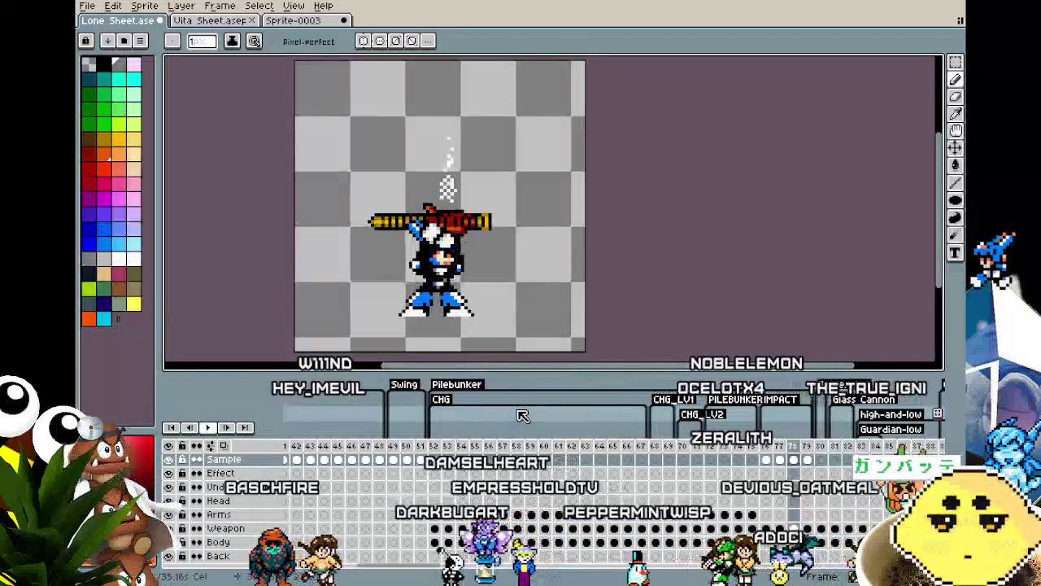
Play the animation through, stop it, and step back to lunging frame 72.
{"action": "key", "text": "Return"}
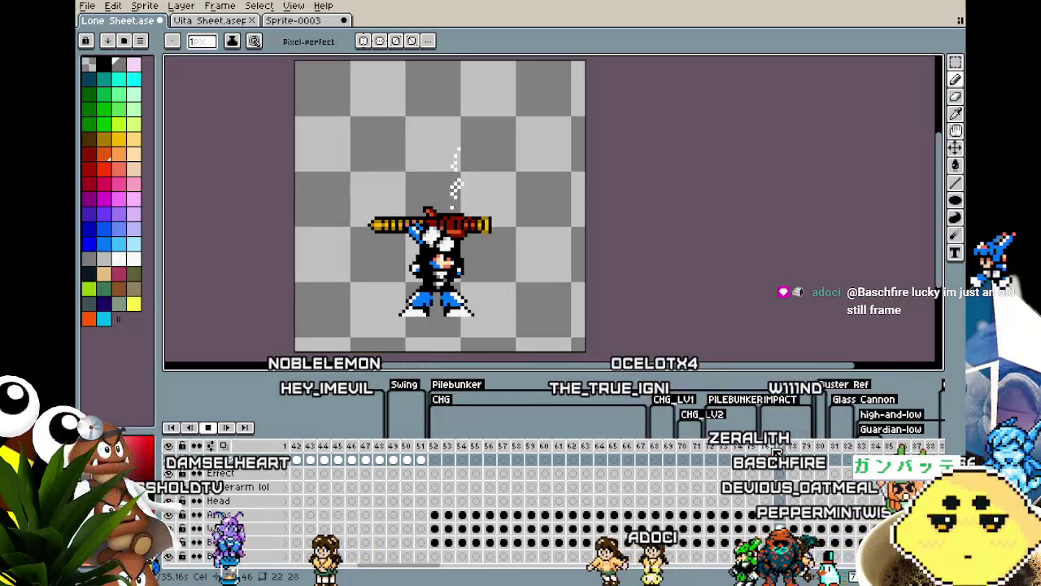
{"action": "key", "text": "Return"}
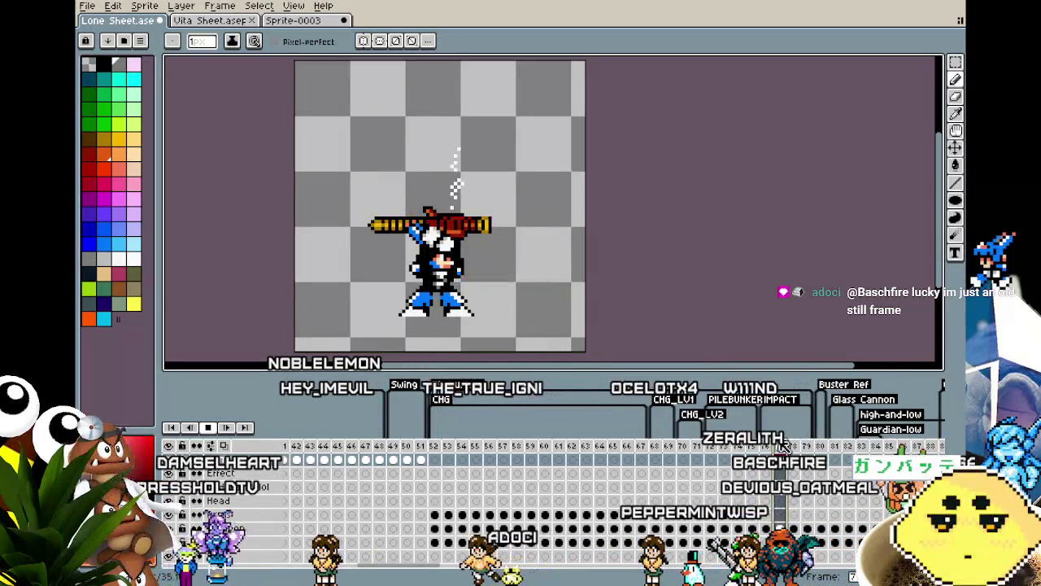
{"action": "key", "text": "Left"}
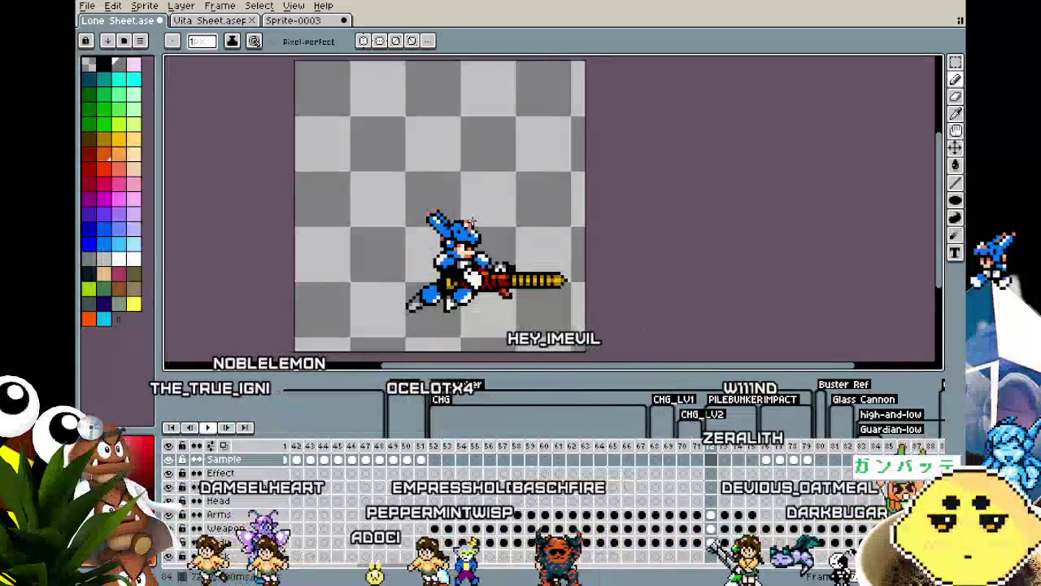
Zoom in on the lunging cannon frame and switch tools with the M shortcut.
{"action": "scroll", "coordinate": [423, 327], "scroll_direction": "up", "scroll_amount": 1}
{"action": "left_click_drag", "start_coordinate": [397, 335], "coordinate": [344, 337]}
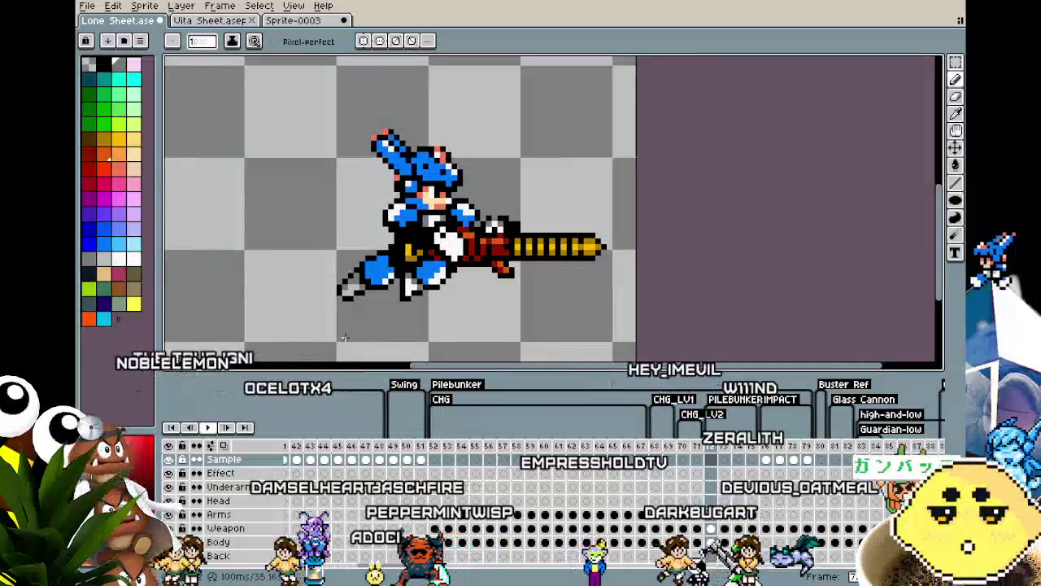
{"action": "scroll", "coordinate": [334, 339], "scroll_direction": "down", "scroll_amount": 2}
{"action": "scroll", "coordinate": [305, 340], "scroll_direction": "up", "scroll_amount": 1}
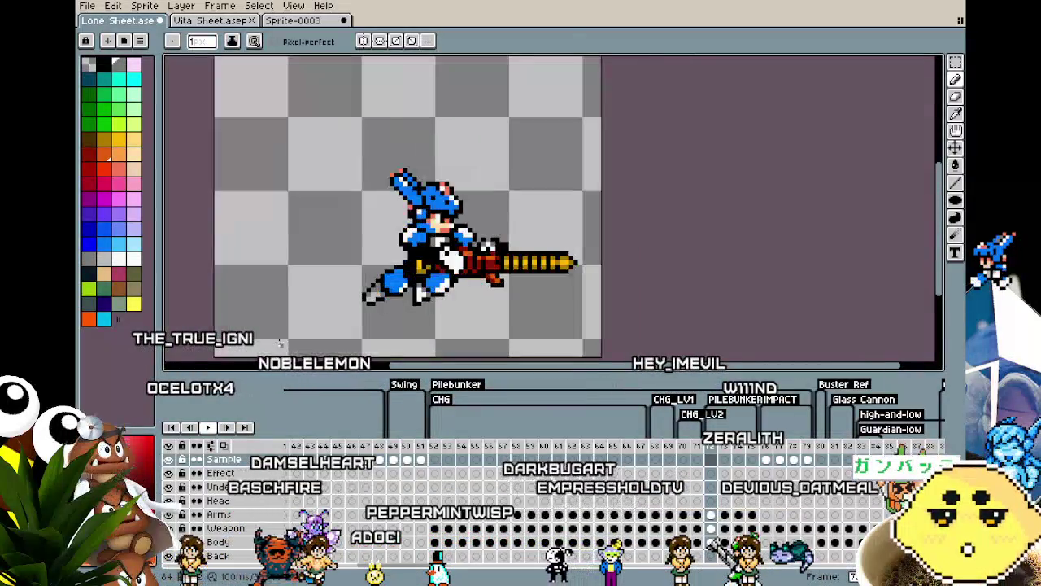
{"action": "scroll", "coordinate": [279, 344], "scroll_direction": "up", "scroll_amount": 1}
{"action": "key", "text": "m"}
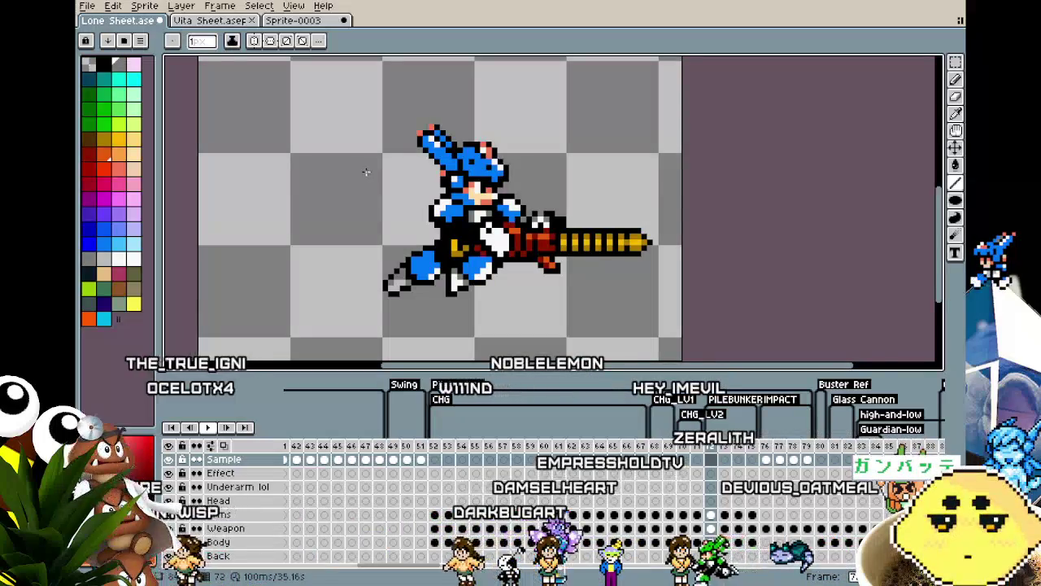
{"action": "scroll", "coordinate": [380, 192], "scroll_direction": "down", "scroll_amount": 1}
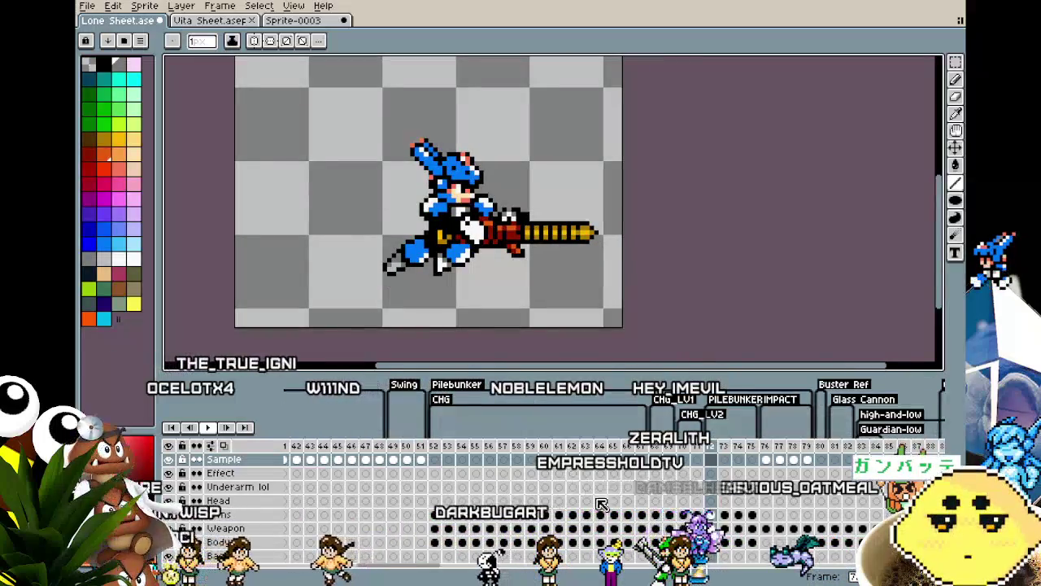
{"action": "scroll", "coordinate": [666, 507], "scroll_direction": "down", "scroll_amount": 1}
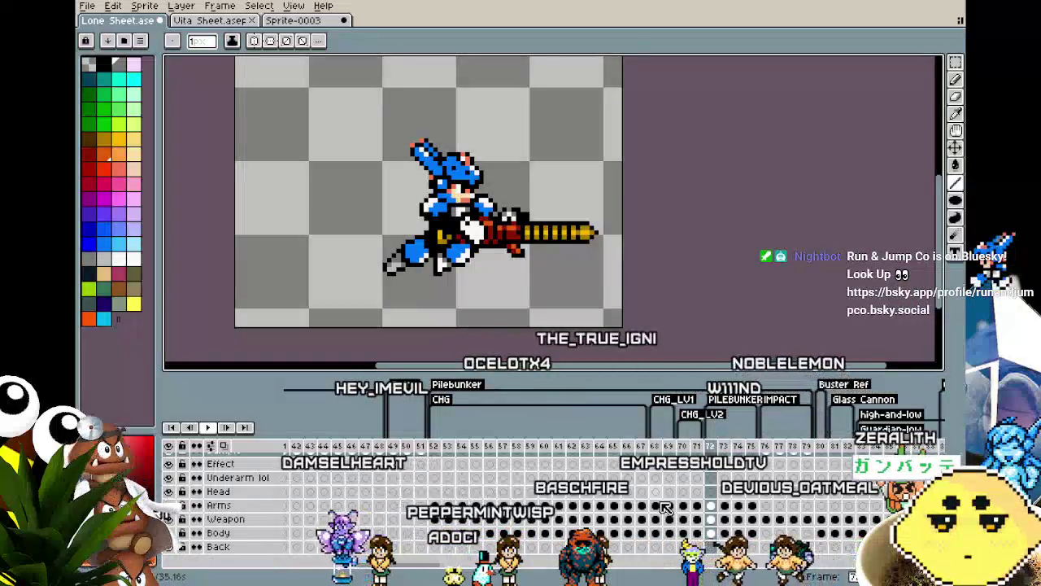
Step back and forth through frames 73–79, comparing the dash and overhead-cannon poses.
{"action": "scroll", "coordinate": [665, 508], "scroll_direction": "up", "scroll_amount": 1}
{"action": "key", "text": "Right"}
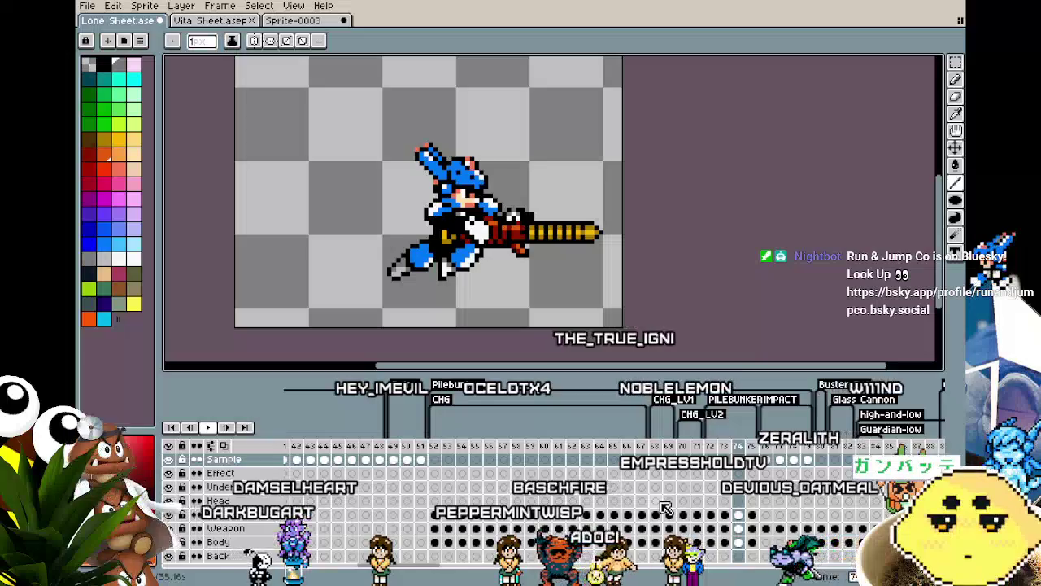
{"action": "key", "text": "Right"}
{"action": "key", "text": "Right"}
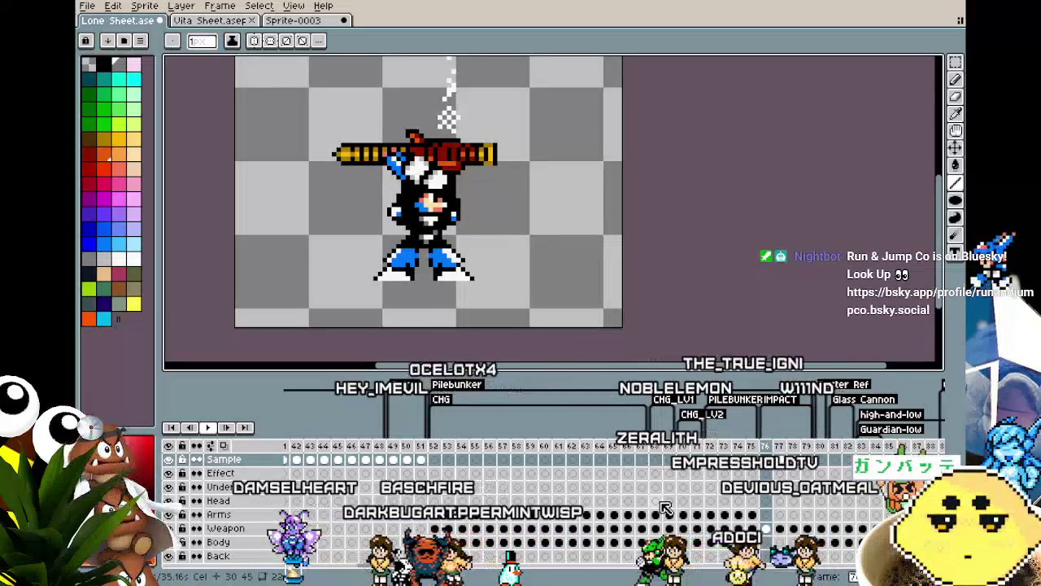
{"action": "key", "text": "Right"}
{"action": "key", "text": "Right"}
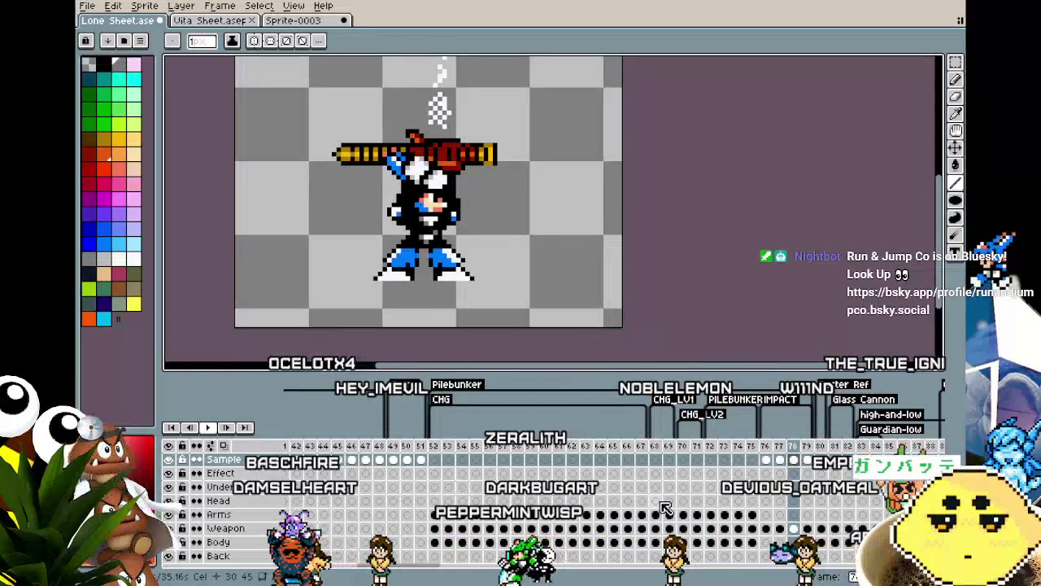
{"action": "key", "text": "Right"}
{"action": "key", "text": "Left"}
{"action": "key", "text": "Left"}
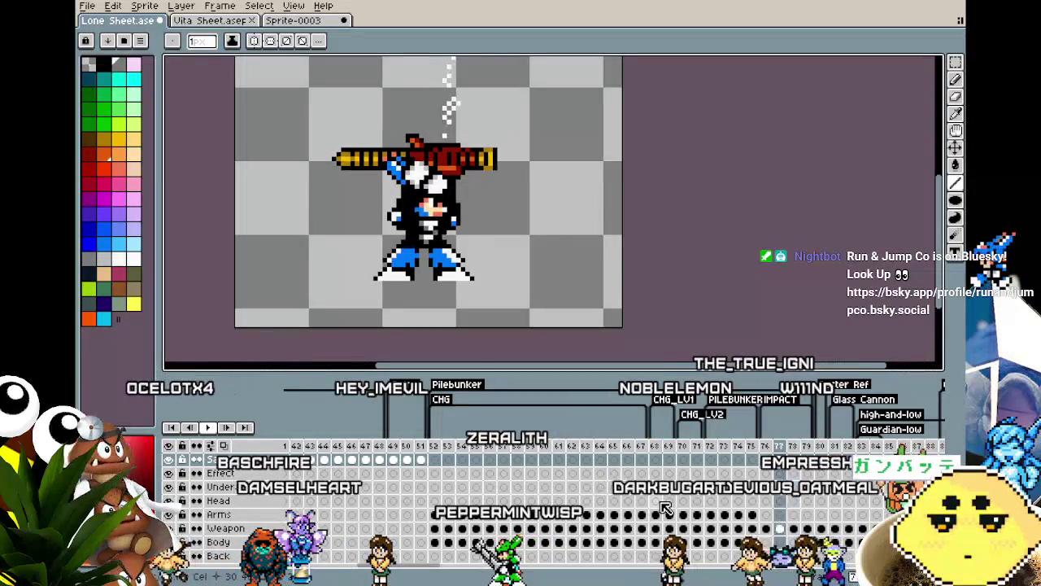
{"action": "key", "text": "Left"}
{"action": "key", "text": "Left"}
{"action": "key", "text": "Right"}
{"action": "key", "text": "Right"}
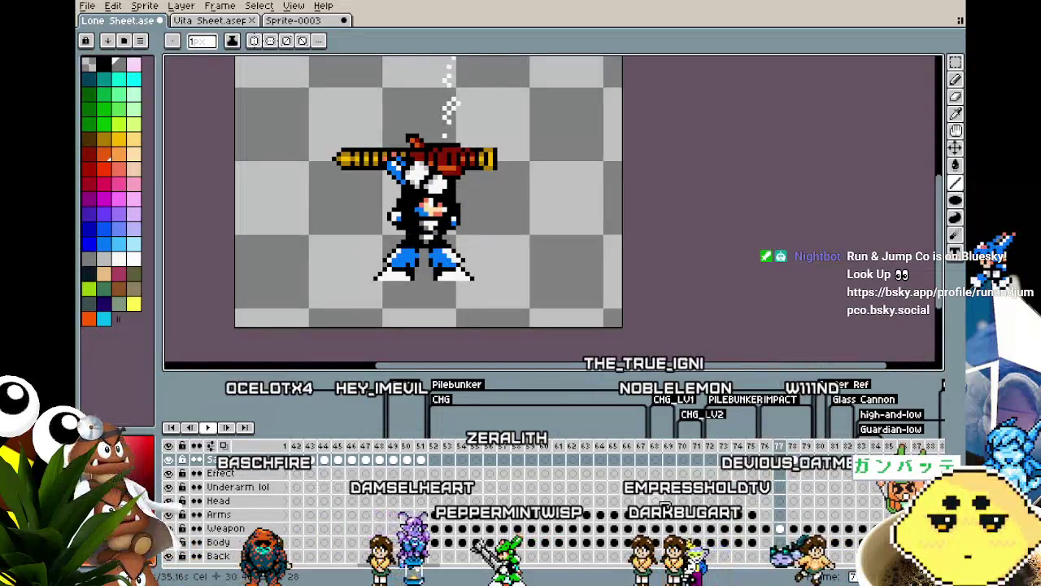
{"action": "key", "text": "Right"}
{"action": "key", "text": "Right"}
{"action": "key", "text": "Left"}
{"action": "key", "text": "Left"}
{"action": "key", "text": "Left"}
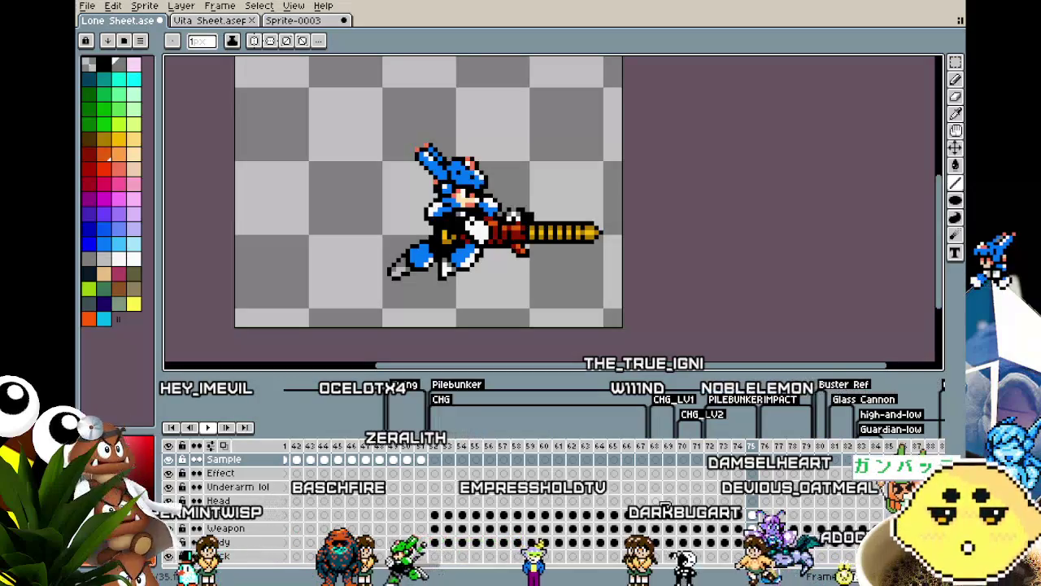
{"action": "key", "text": "Right"}
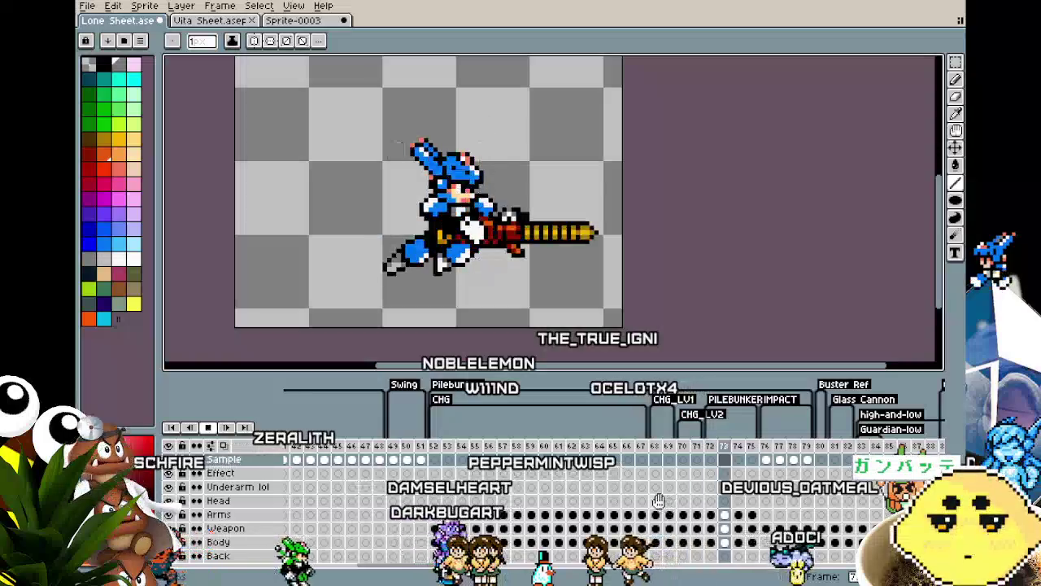
Replay the animation and stop it on frame 76.
{"action": "key", "text": "Return"}
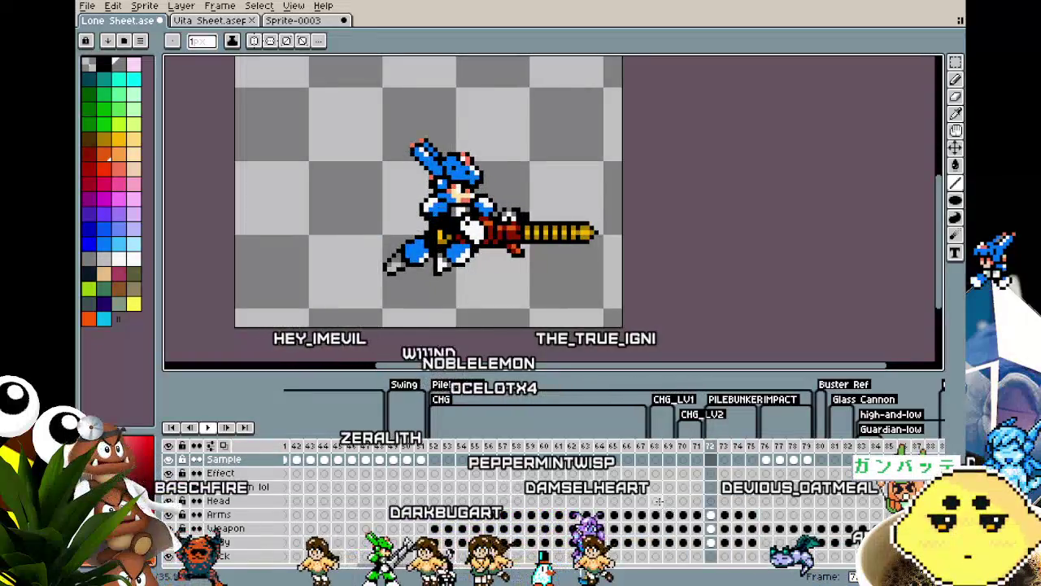
{"action": "key", "text": "Return"}
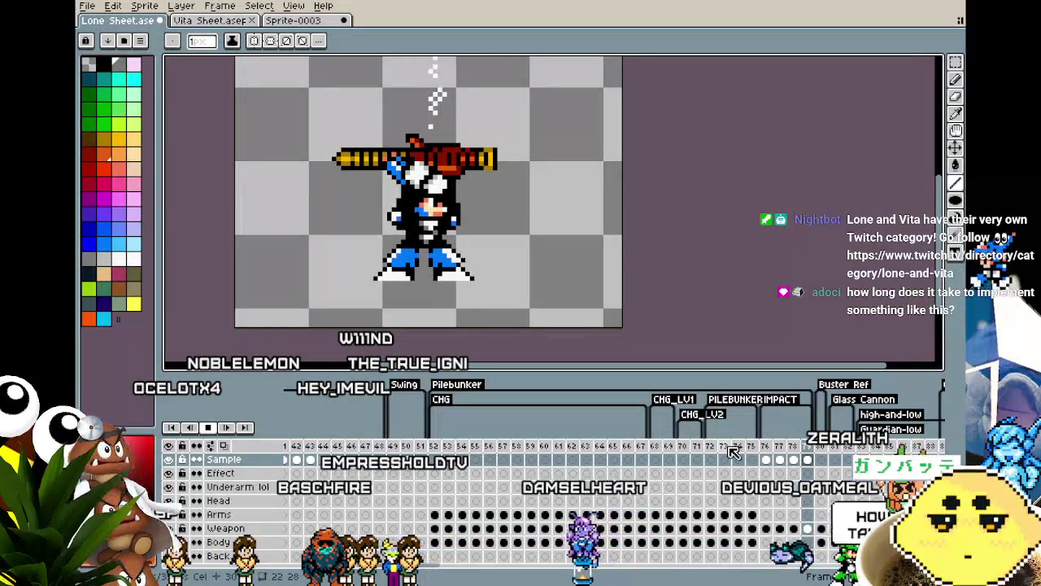
{"action": "key", "text": "Return"}
{"action": "left_click_drag", "start_coordinate": [565, 342], "coordinate": [574, 342]}
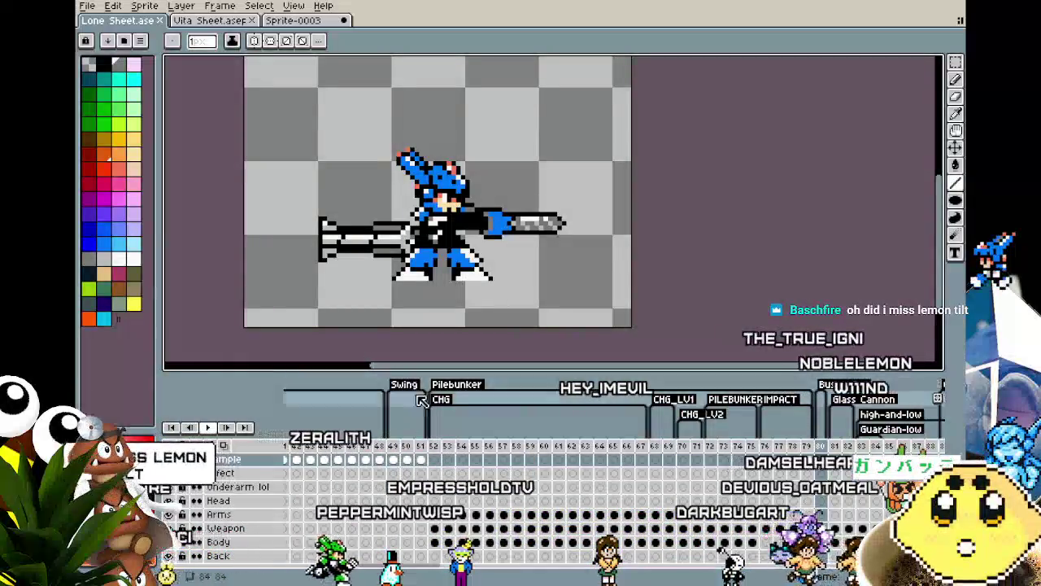
Scroll the timeline and select the earlier Cannon-tagged frame with the forward-reaching pose.
{"action": "scroll", "coordinate": [610, 500], "scroll_direction": "right", "scroll_amount": 3}
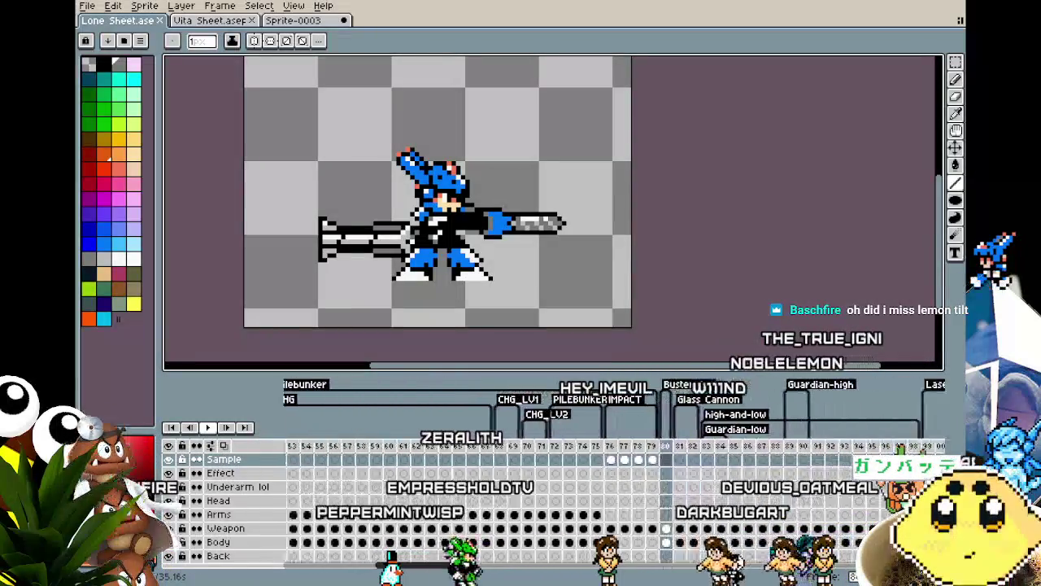
{"action": "scroll", "coordinate": [610, 500], "scroll_direction": "right", "scroll_amount": 3}
{"action": "scroll", "coordinate": [610, 500], "scroll_direction": "right", "scroll_amount": 3}
{"action": "scroll", "coordinate": [592, 576], "scroll_direction": "left", "scroll_amount": 4}
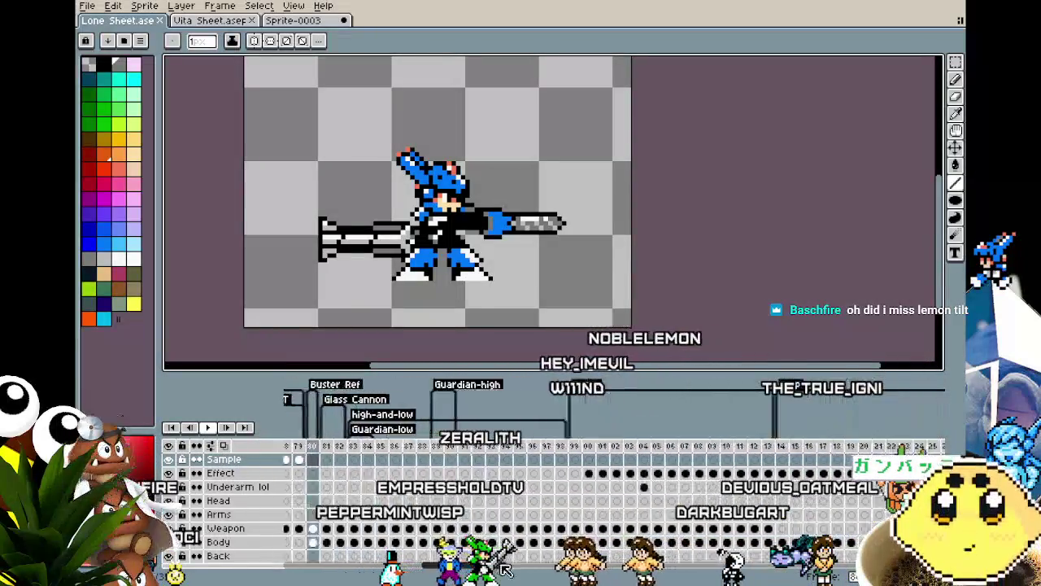
{"action": "scroll", "coordinate": [591, 576], "scroll_direction": "left", "scroll_amount": 5}
{"action": "scroll", "coordinate": [591, 576], "scroll_direction": "left", "scroll_amount": 4}
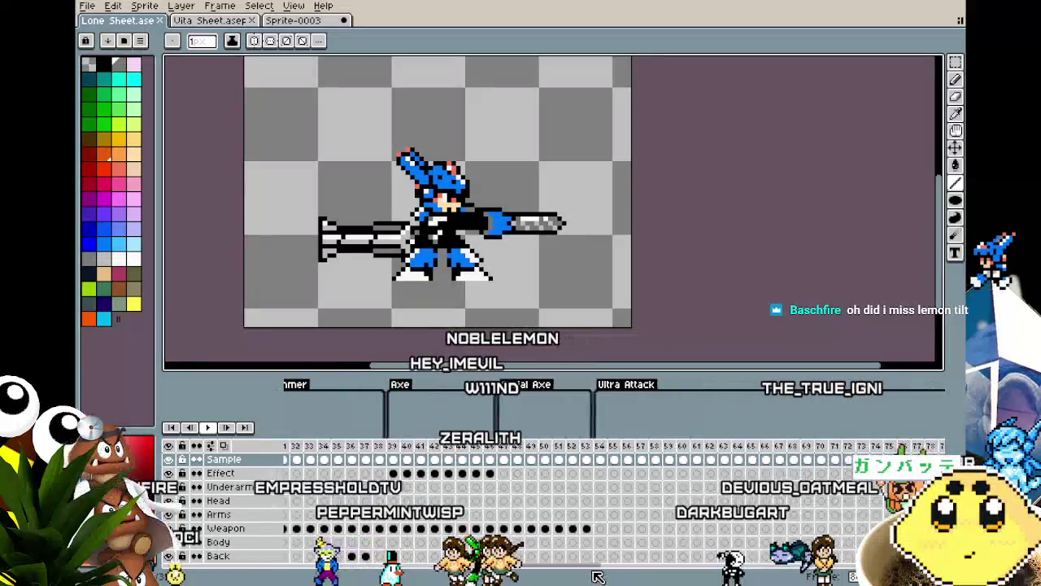
{"action": "scroll", "coordinate": [659, 576], "scroll_direction": "left", "scroll_amount": 10}
{"action": "scroll", "coordinate": [676, 576], "scroll_direction": "left", "scroll_amount": 3}
{"action": "scroll", "coordinate": [700, 575], "scroll_direction": "left", "scroll_amount": 3}
{"action": "scroll", "coordinate": [724, 574], "scroll_direction": "left", "scroll_amount": 3}
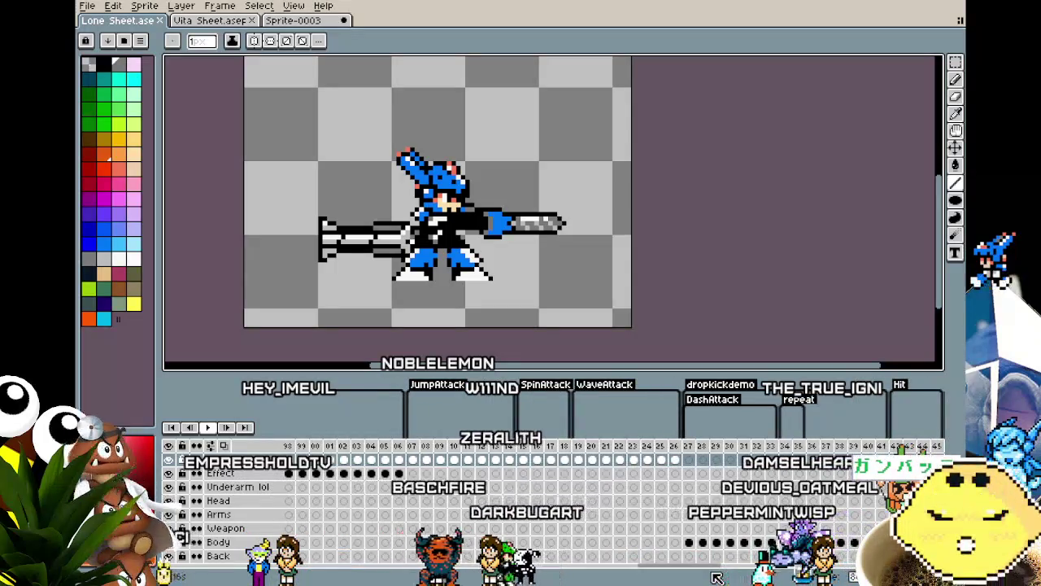
{"action": "scroll", "coordinate": [724, 573], "scroll_direction": "right", "scroll_amount": 3}
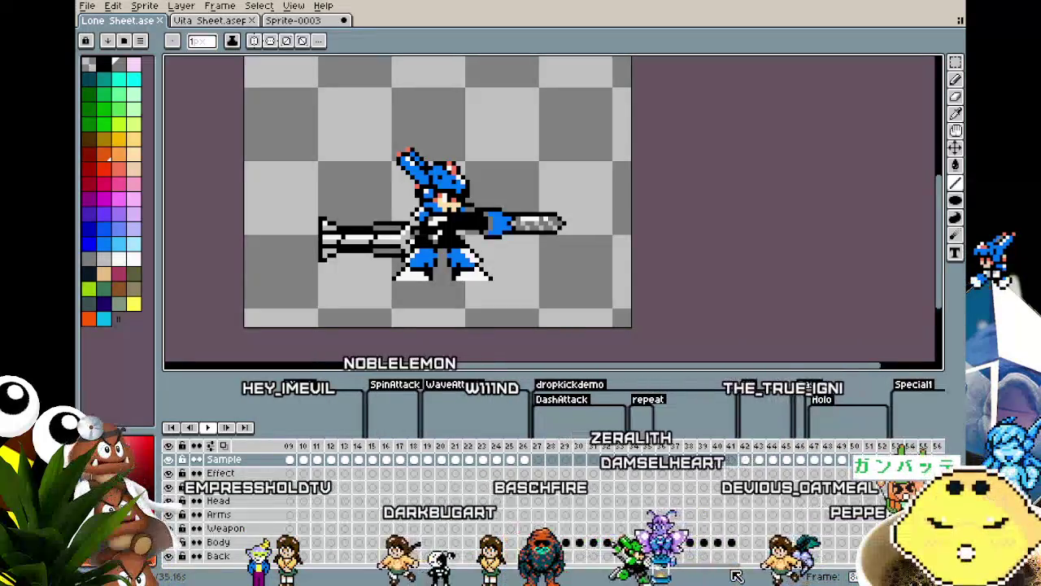
{"action": "scroll", "coordinate": [736, 576], "scroll_direction": "right", "scroll_amount": 4}
{"action": "scroll", "coordinate": [756, 576], "scroll_direction": "right", "scroll_amount": 3}
{"action": "scroll", "coordinate": [777, 576], "scroll_direction": "right", "scroll_amount": 4}
{"action": "scroll", "coordinate": [793, 575], "scroll_direction": "right", "scroll_amount": 3}
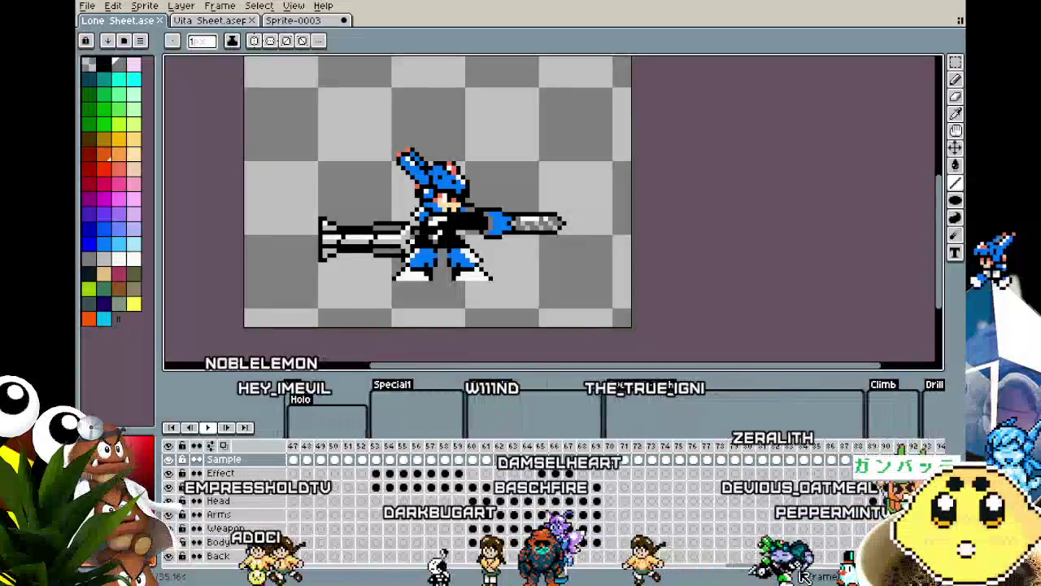
{"action": "scroll", "coordinate": [813, 575], "scroll_direction": "right", "scroll_amount": 3}
{"action": "scroll", "coordinate": [816, 575], "scroll_direction": "right", "scroll_amount": 4}
{"action": "scroll", "coordinate": [818, 576], "scroll_direction": "right", "scroll_amount": 4}
{"action": "scroll", "coordinate": [821, 576], "scroll_direction": "right", "scroll_amount": 4}
{"action": "scroll", "coordinate": [821, 576], "scroll_direction": "right", "scroll_amount": 2}
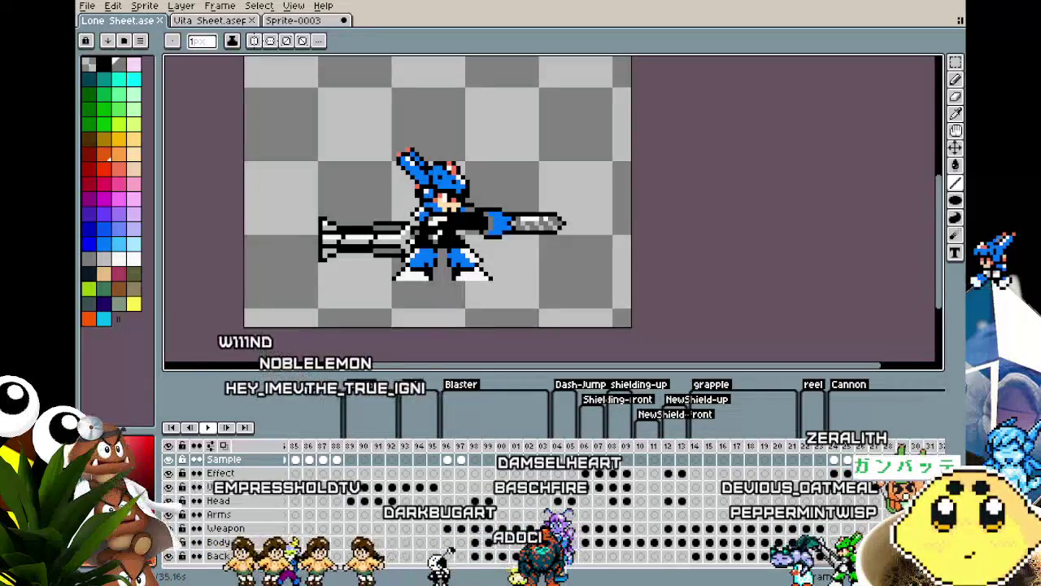
{"action": "scroll", "coordinate": [823, 575], "scroll_direction": "right", "scroll_amount": 5}
{"action": "scroll", "coordinate": [823, 575], "scroll_direction": "right", "scroll_amount": 2}
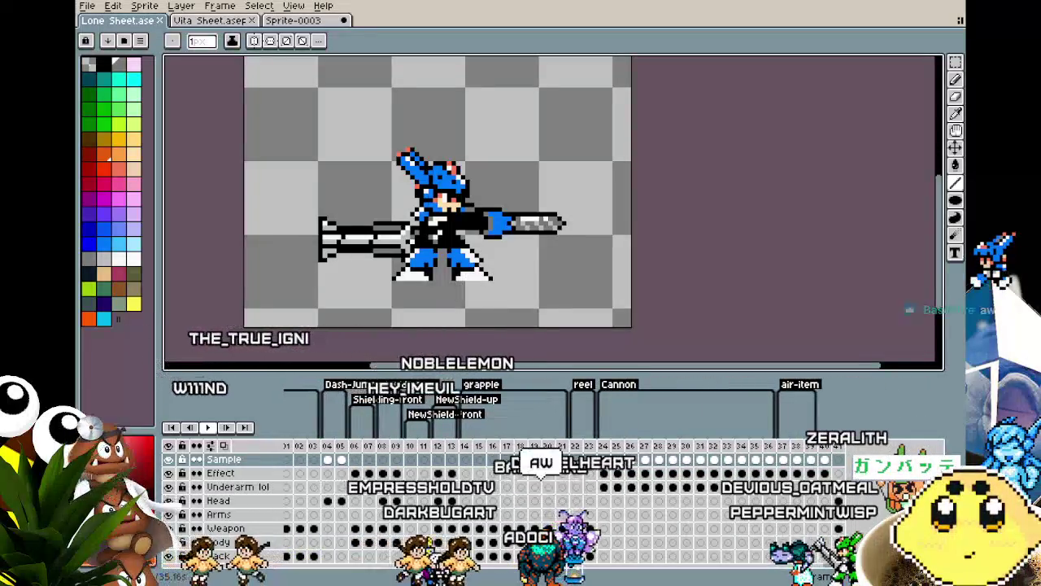
{"action": "left_click", "coordinate": [826, 457]}
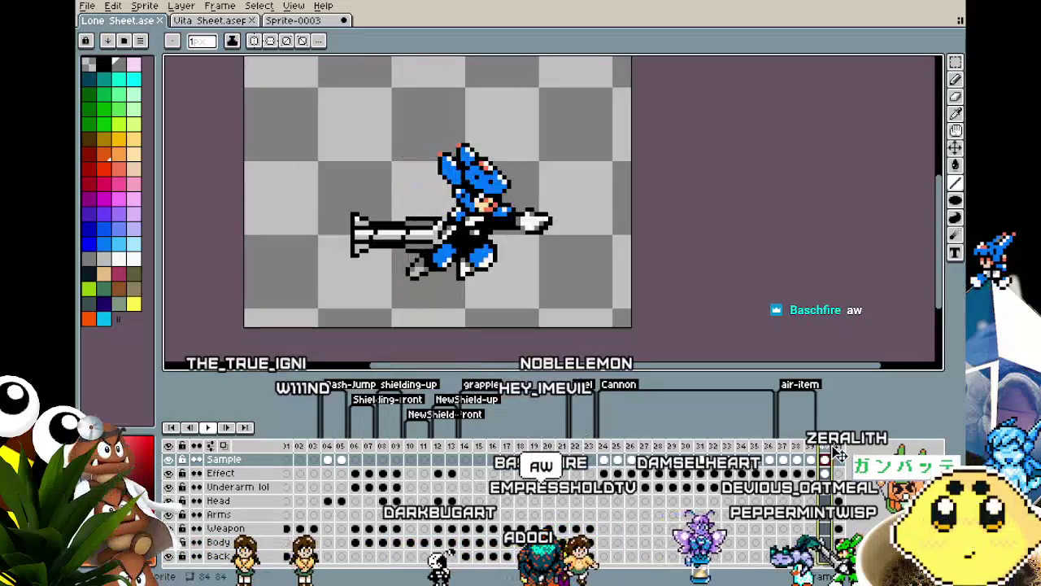
Select the Drill-tagged frame, zoom in on the long-cannon lunge, and advance one frame.
{"action": "left_click", "coordinate": [716, 446]}
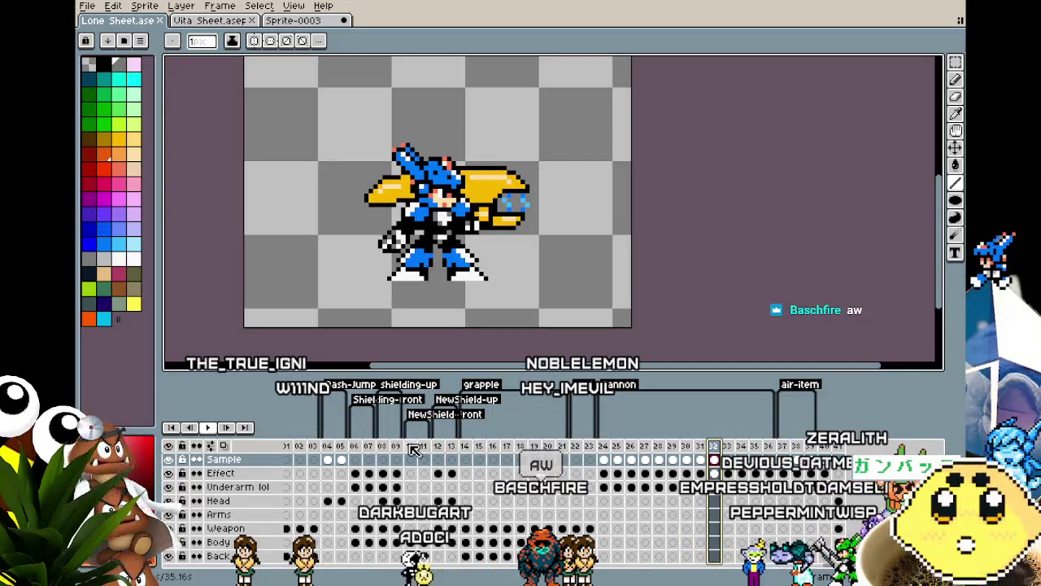
{"action": "scroll", "coordinate": [831, 572], "scroll_direction": "right", "scroll_amount": 10}
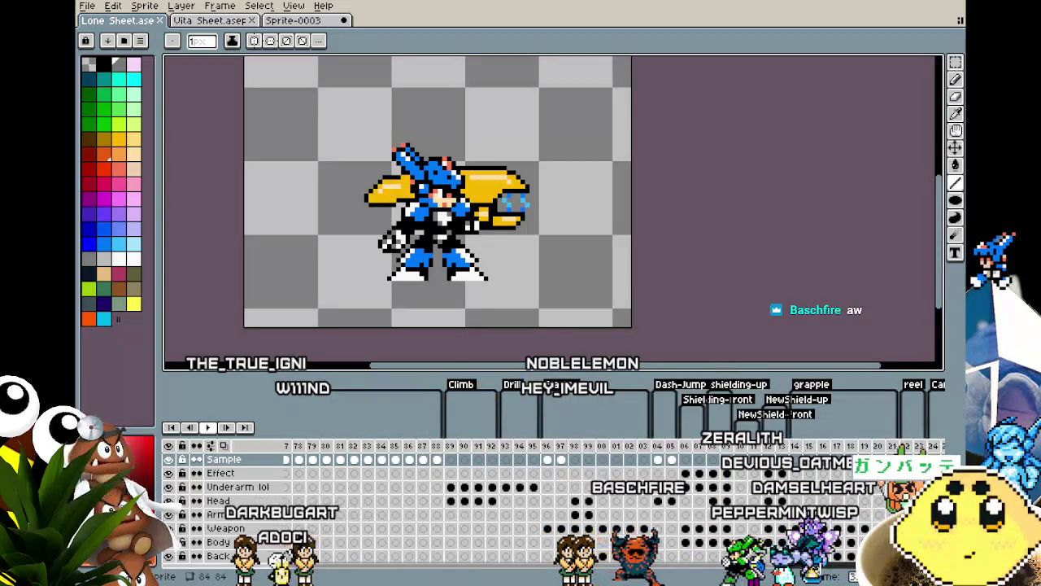
{"action": "scroll", "coordinate": [835, 572], "scroll_direction": "left", "scroll_amount": 2}
{"action": "left_click", "coordinate": [649, 449]}
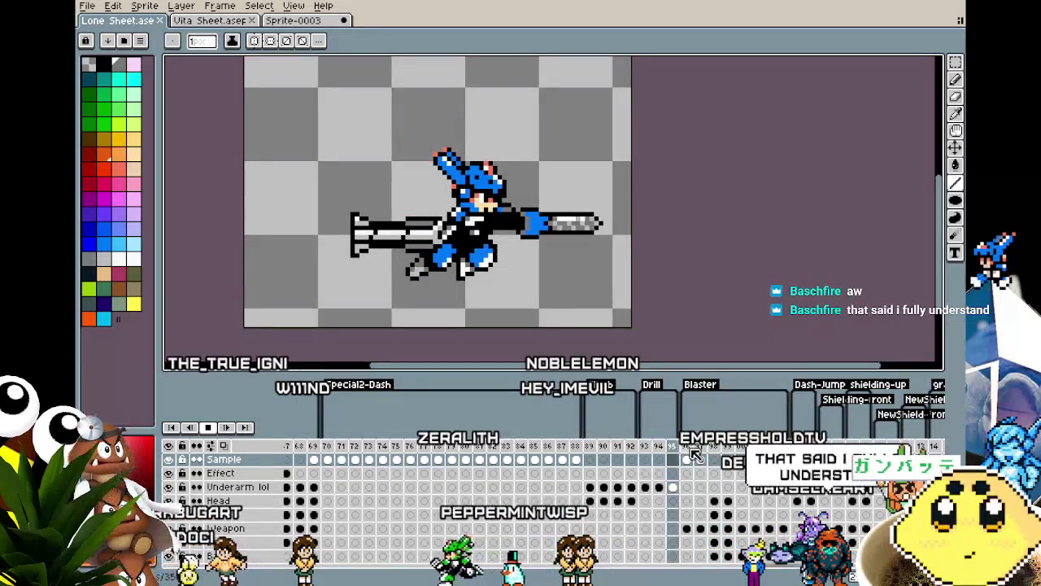
{"action": "scroll", "coordinate": [580, 286], "scroll_direction": "up", "scroll_amount": 2}
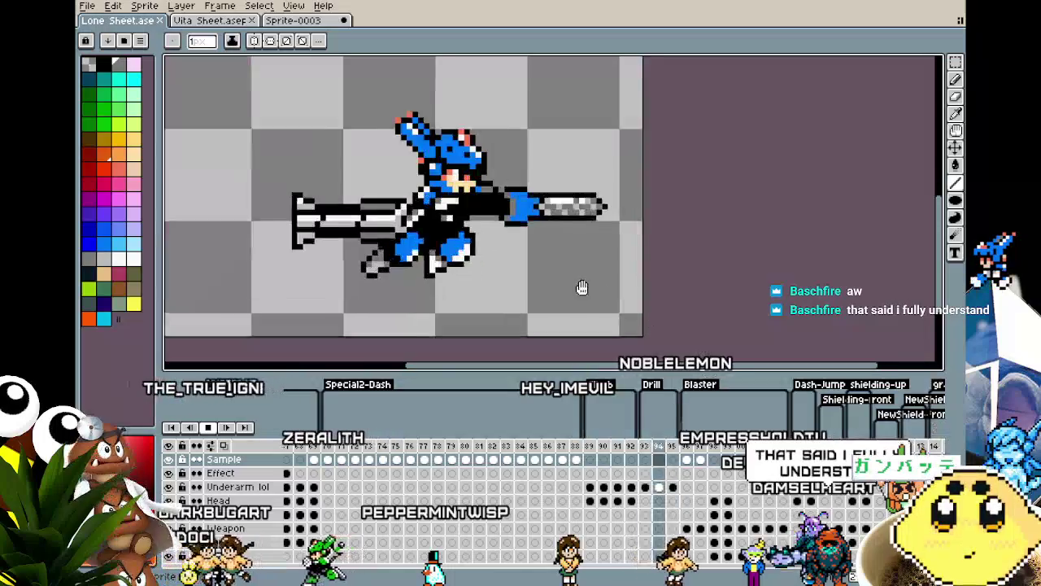
{"action": "left_click_drag", "start_coordinate": [536, 267], "coordinate": [595, 267]}
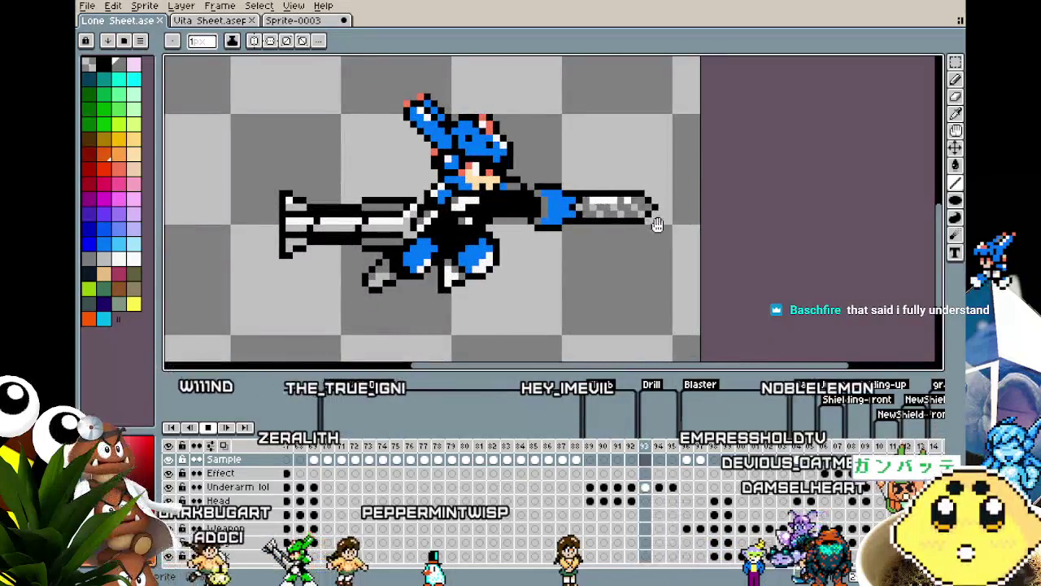
{"action": "scroll", "coordinate": [649, 269], "scroll_direction": "down", "scroll_amount": 1}
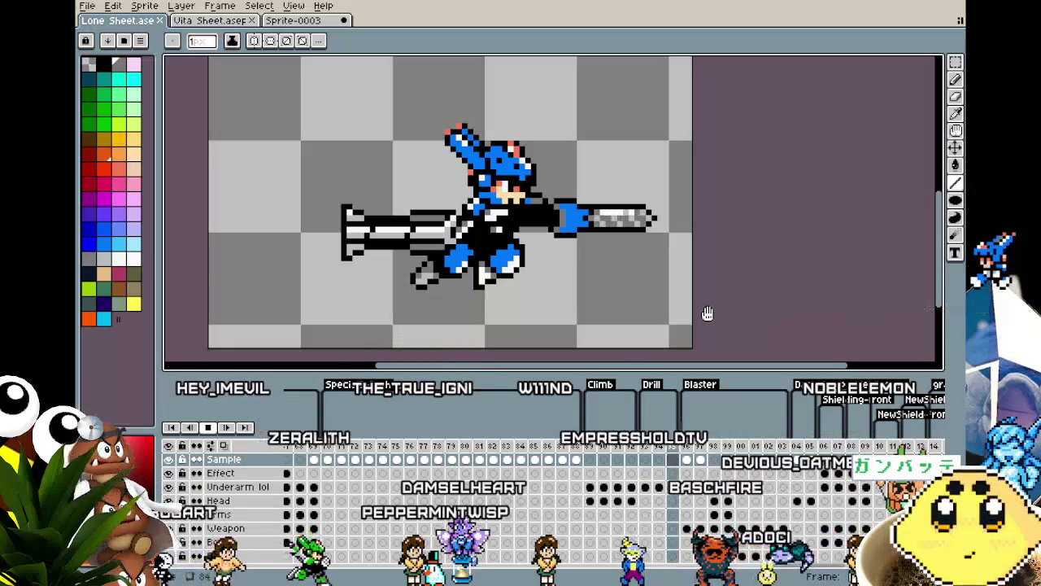
{"action": "key", "text": "Right"}
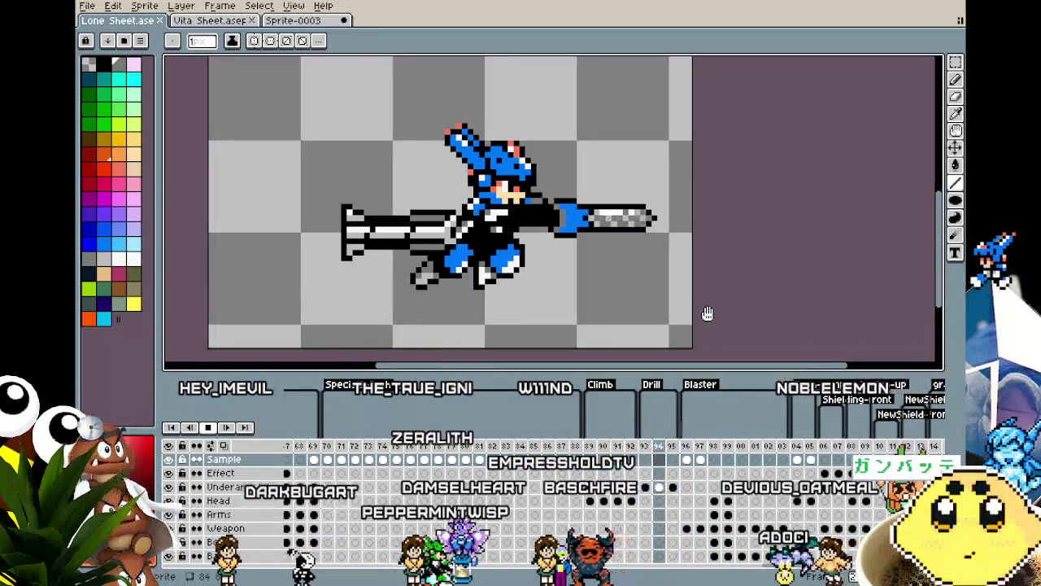
Bring up the Vita Sheet's frame 44, centring the green character's blaster and pale yellow crescent.
{"action": "left_click", "coordinate": [209, 20]}
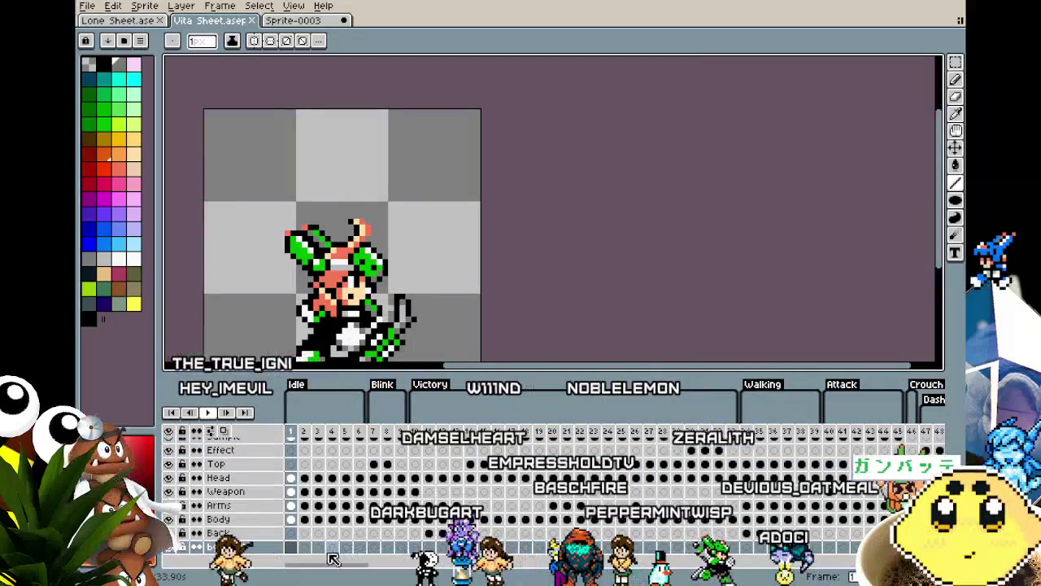
{"action": "mouse_move", "coordinate": [324, 567]}
{"action": "left_mouse_down"}
{"action": "mouse_move", "coordinate": [541, 565]}
{"action": "mouse_move", "coordinate": [599, 451]}
{"action": "left_mouse_up"}
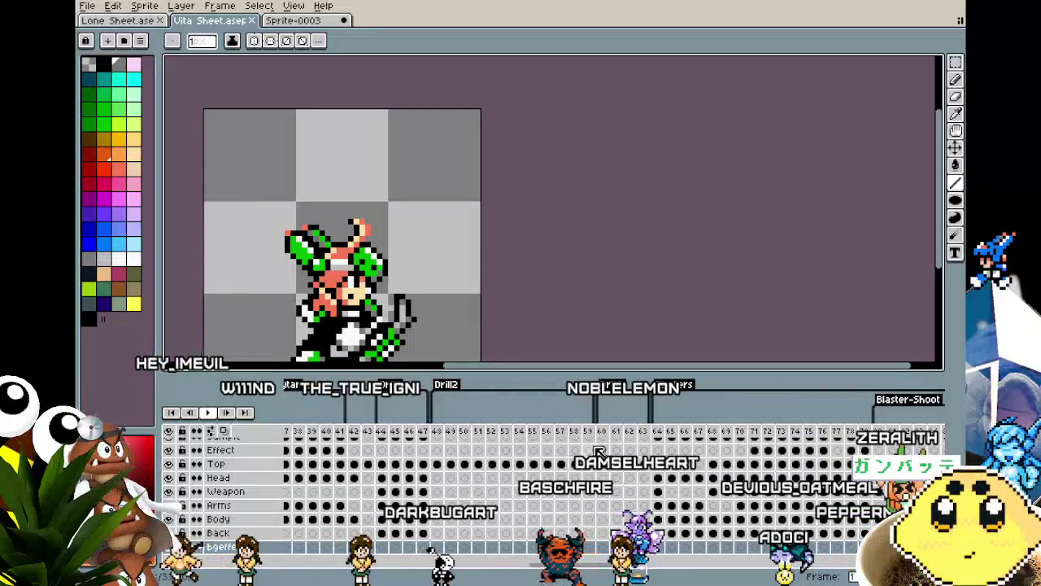
{"action": "left_click", "coordinate": [385, 432]}
{"action": "key", "text": "Return"}
{"action": "left_click_drag", "start_coordinate": [341, 312], "coordinate": [439, 259]}
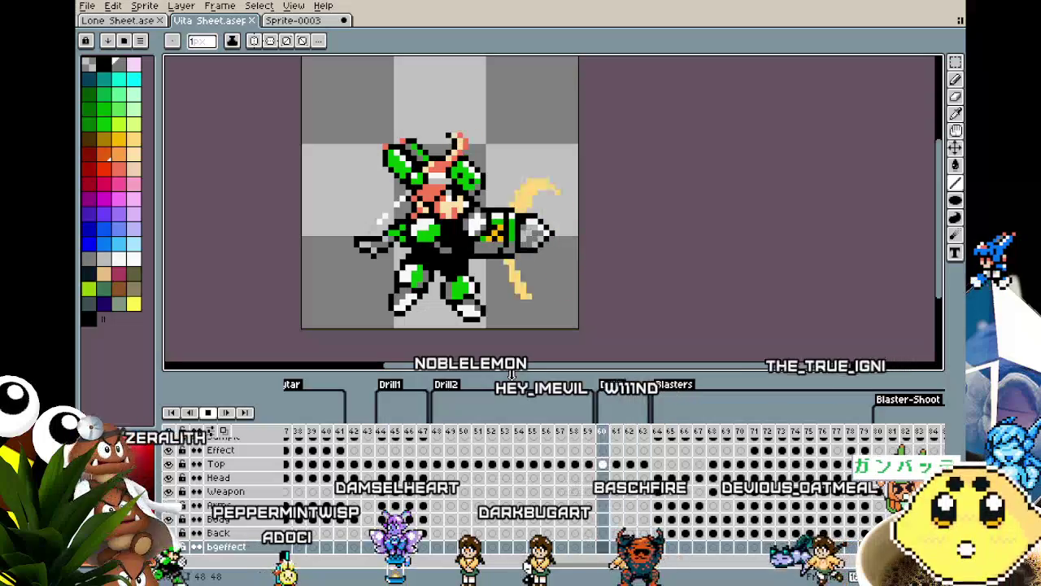
{"action": "left_click", "coordinate": [388, 432]}
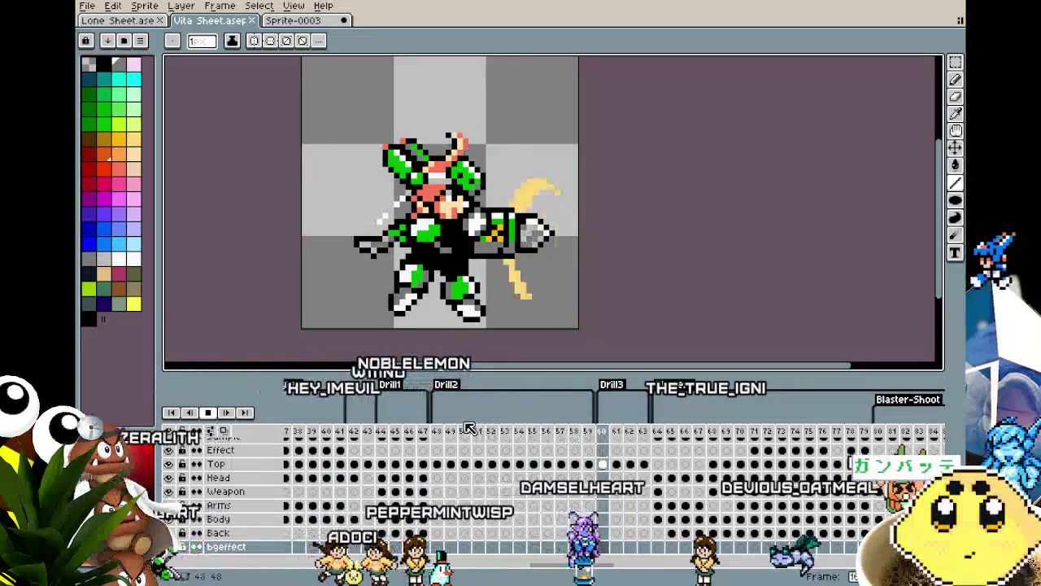
Step the Lone Sheet to frame 94, glancing at the Vita sheet for reference.
{"action": "left_click", "coordinate": [118, 19]}
{"action": "left_click_drag", "start_coordinate": [223, 197], "coordinate": [217, 230]}
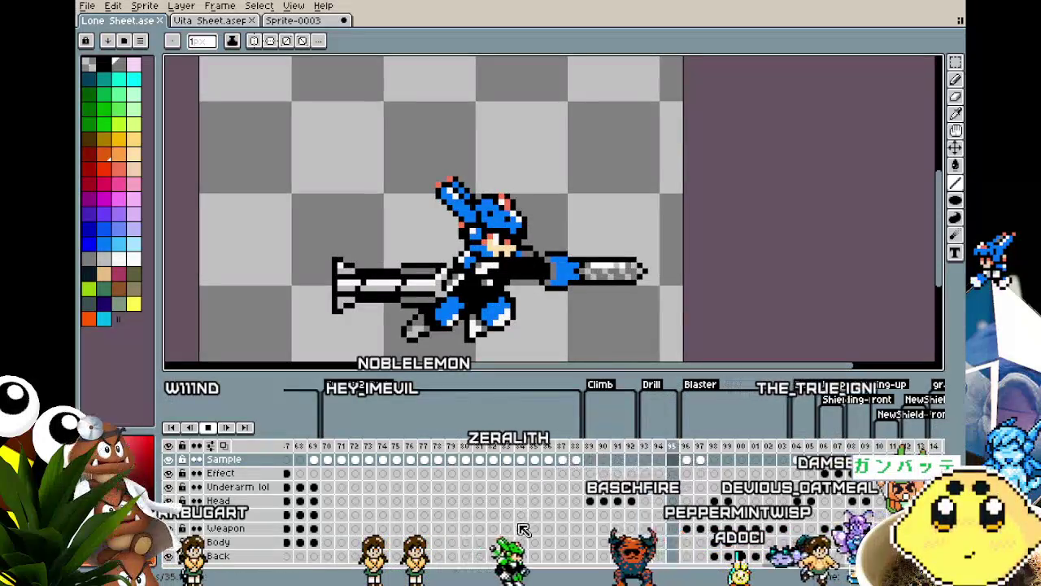
{"action": "key", "text": "Right"}
{"action": "key", "text": "Right"}
{"action": "key", "text": "Left"}
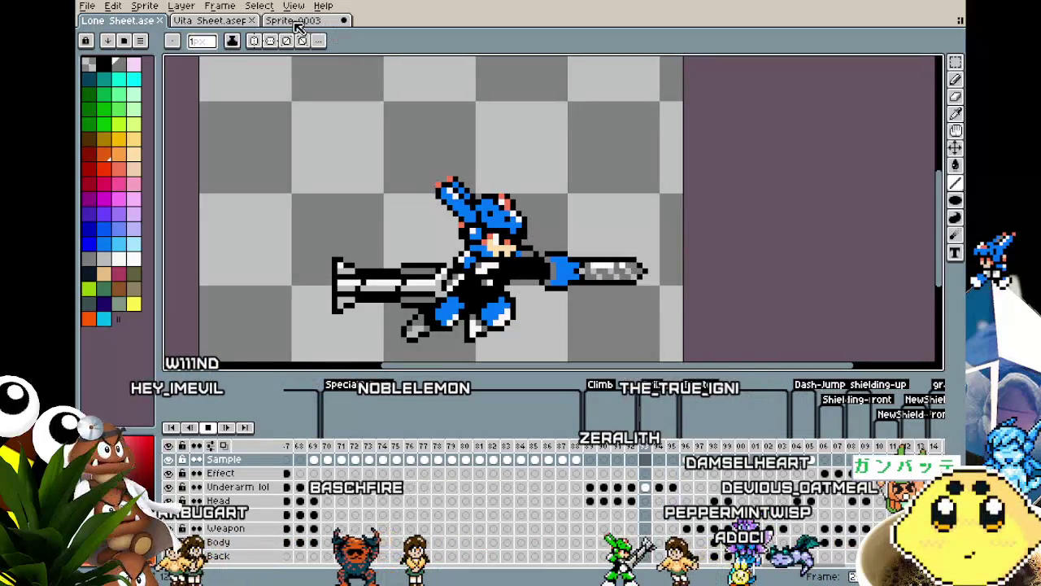
{"action": "left_click", "coordinate": [193, 22]}
{"action": "key", "text": "Left"}
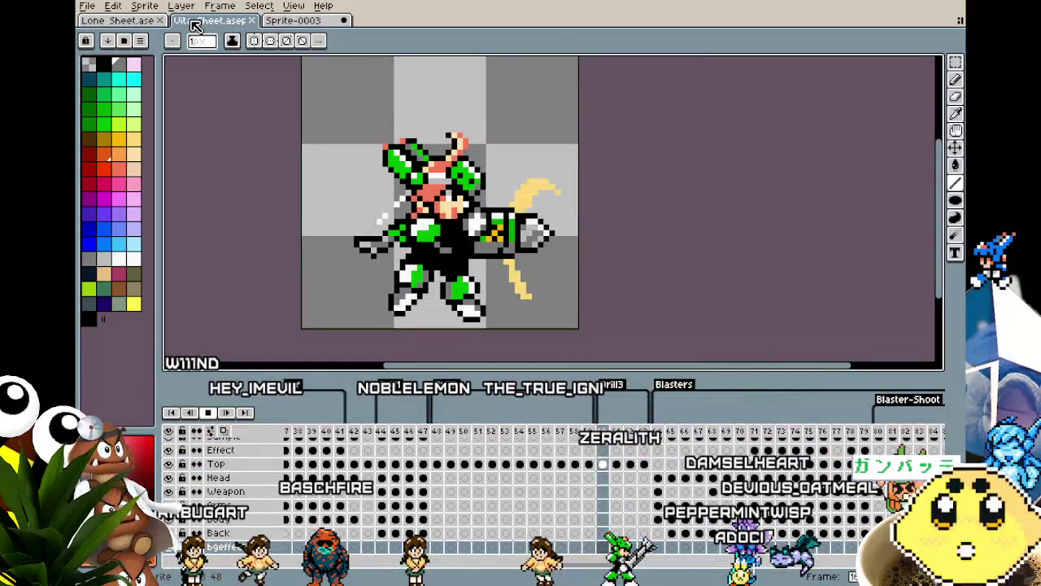
{"action": "left_click", "coordinate": [136, 22]}
Step through nearby Lone Sheet frames and recentre the cannon sprite.
{"action": "key", "text": "Right"}
{"action": "key", "text": "Right"}
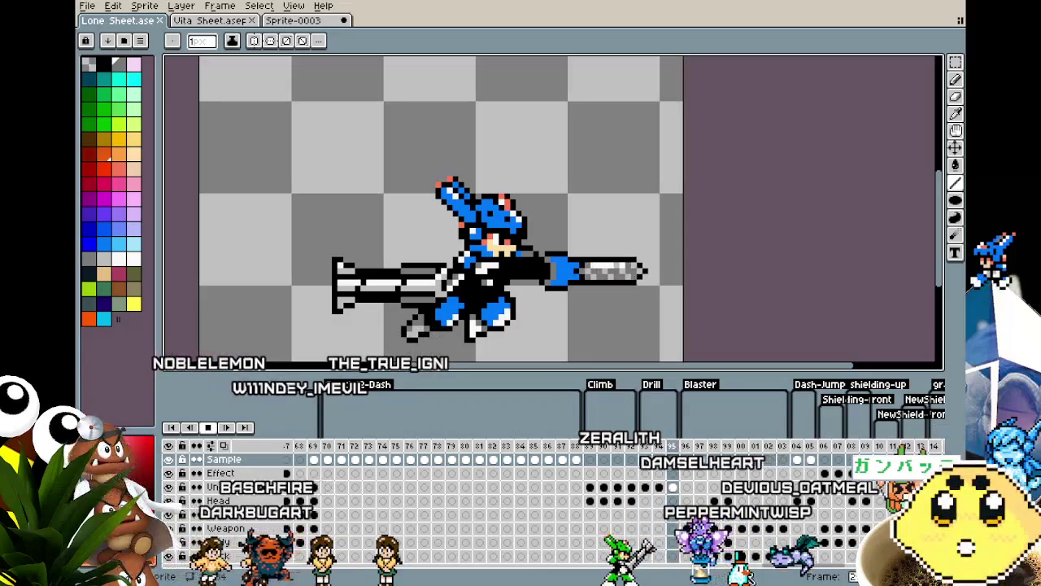
{"action": "key", "text": "Left"}
{"action": "mouse_move", "coordinate": [523, 330]}
{"action": "left_mouse_down"}
{"action": "mouse_move", "coordinate": [472, 304]}
{"action": "mouse_move", "coordinate": [403, 293]}
{"action": "mouse_move", "coordinate": [475, 302]}
{"action": "left_mouse_up"}
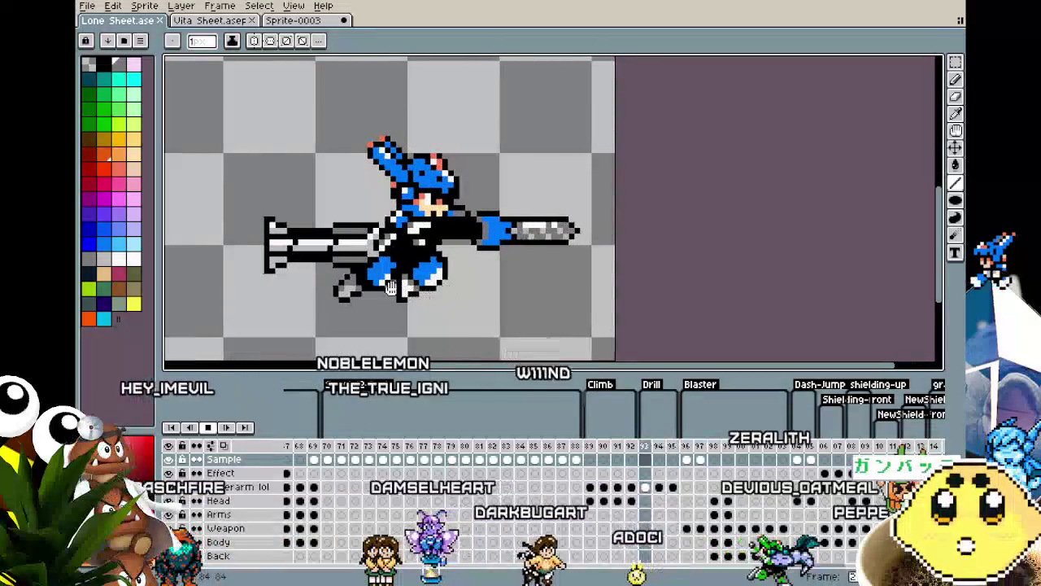
{"action": "left_click_drag", "start_coordinate": [229, 162], "coordinate": [271, 172]}
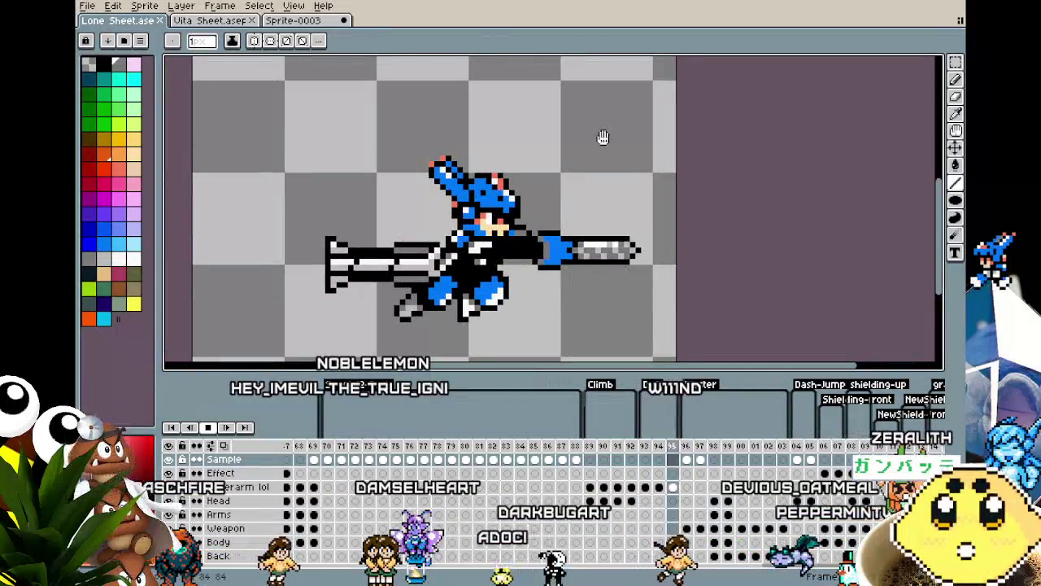
{"action": "key", "text": "Left"}
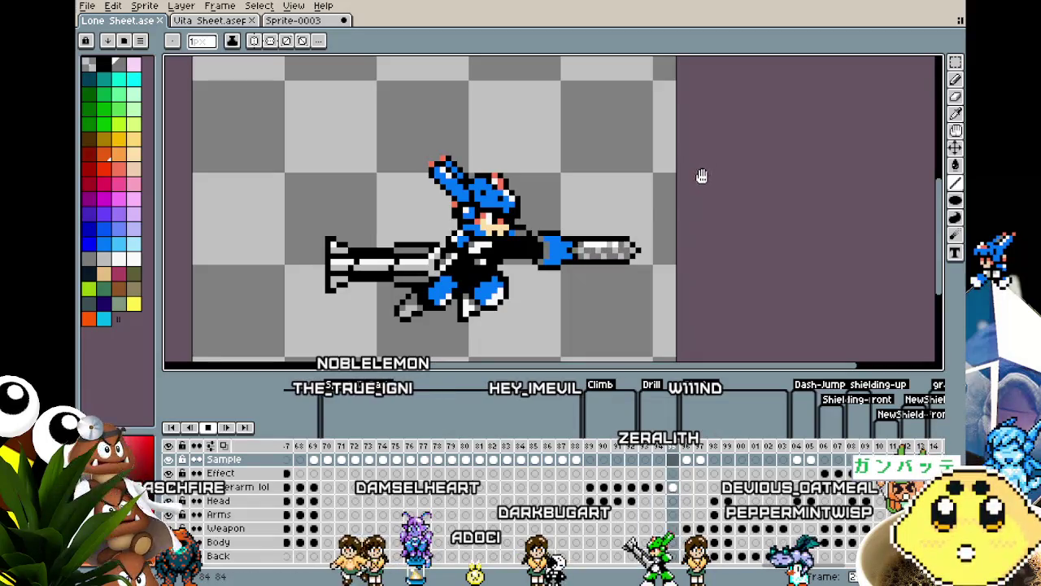
{"action": "key", "text": "Left"}
{"action": "key", "text": "Left"}
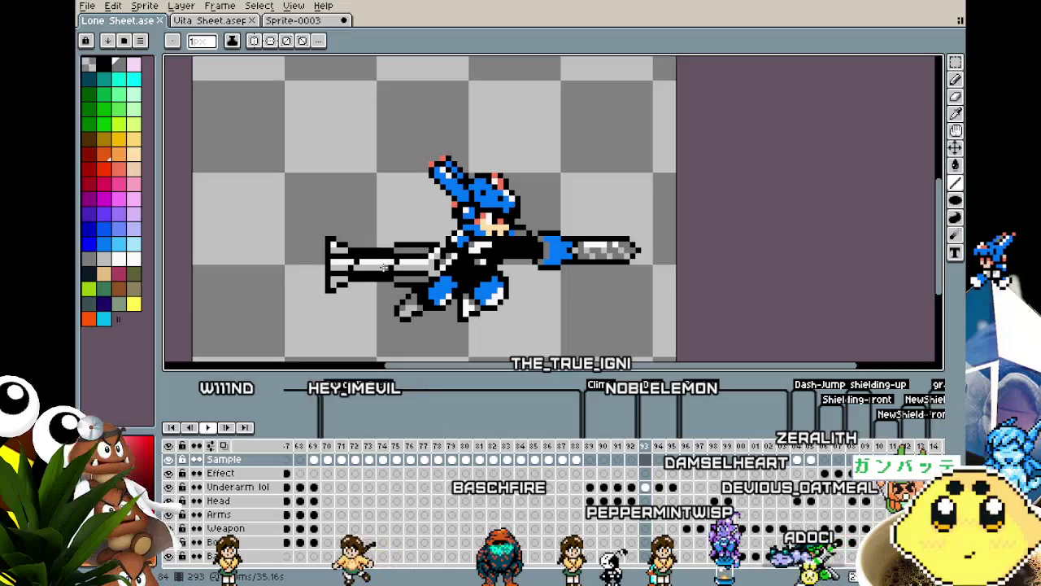
Return to the Vita Sheet and play the green character's slash animation.
{"action": "left_click", "coordinate": [211, 22]}
{"action": "key", "text": "Return"}
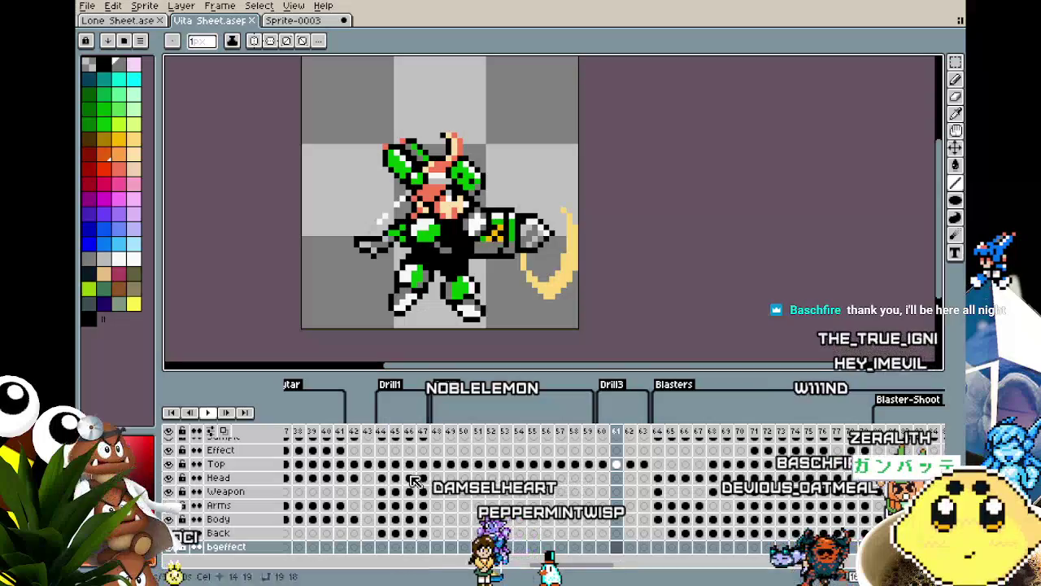
{"action": "key", "text": "Return"}
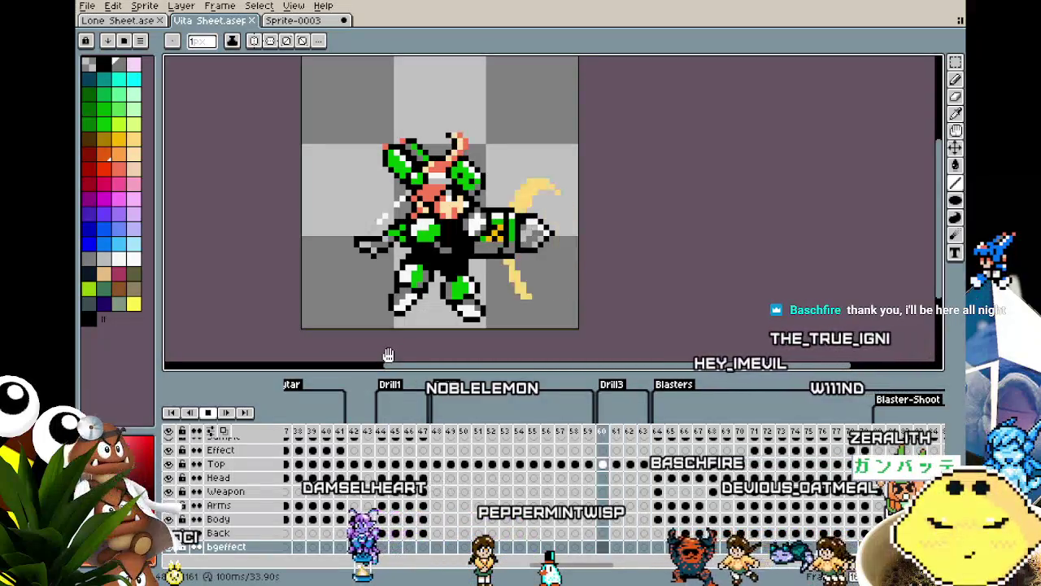
Dock the Vita Sheet in its own right-hand pane, centred and widened beside the other sprites.
{"action": "left_click", "coordinate": [118, 23]}
{"action": "key", "text": "Return"}
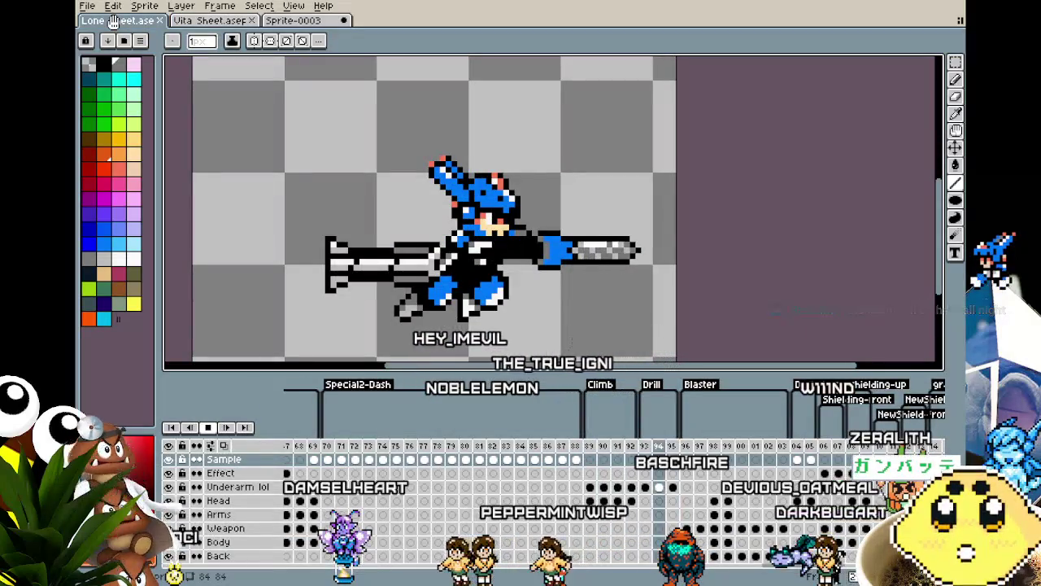
{"action": "left_click_drag", "start_coordinate": [205, 28], "coordinate": [892, 202]}
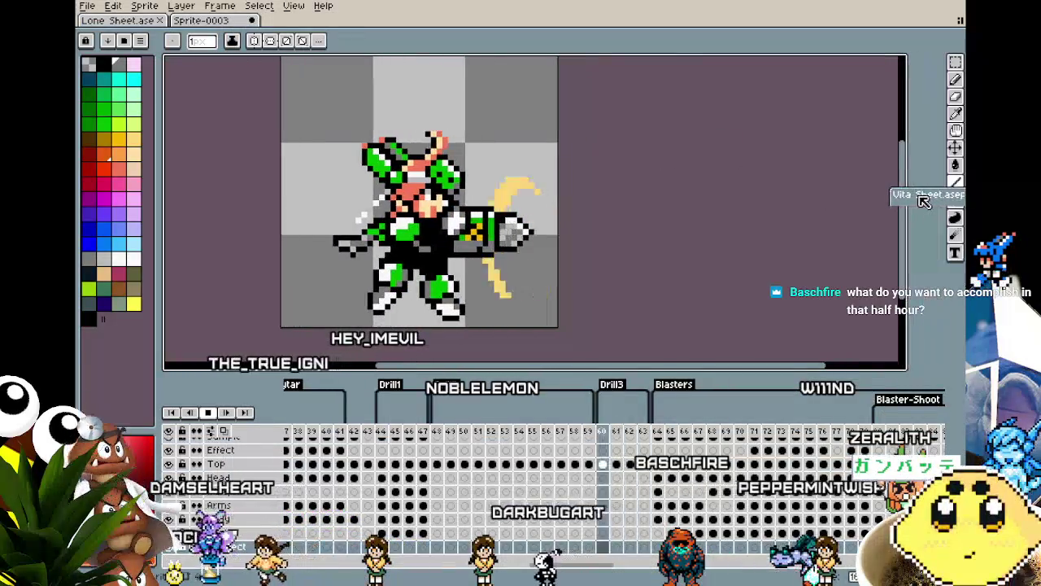
{"action": "left_click_drag", "start_coordinate": [892, 201], "coordinate": [927, 200]}
{"action": "left_click_drag", "start_coordinate": [744, 229], "coordinate": [813, 230]}
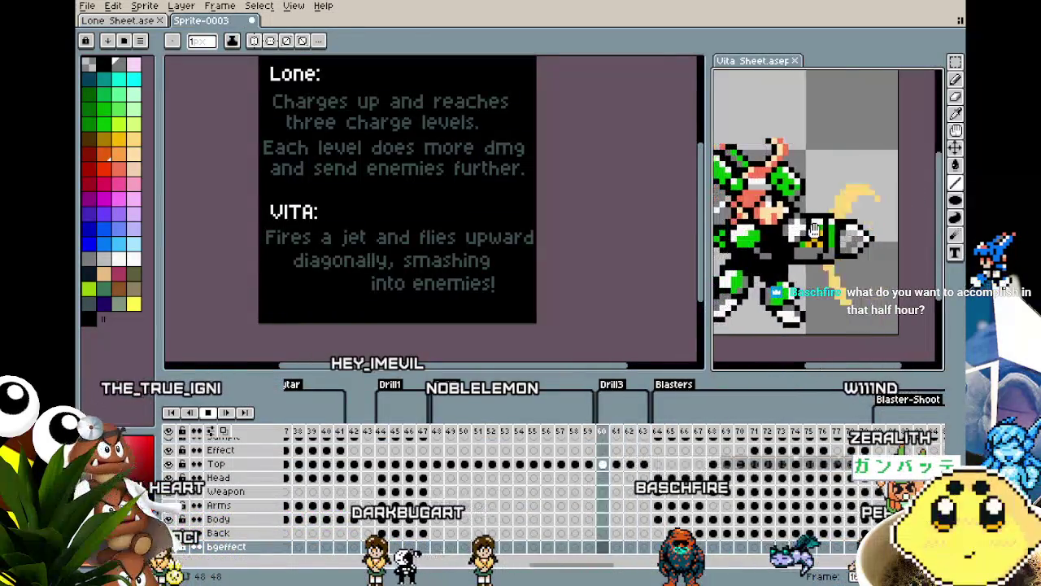
{"action": "left_click_drag", "start_coordinate": [706, 284], "coordinate": [603, 285]}
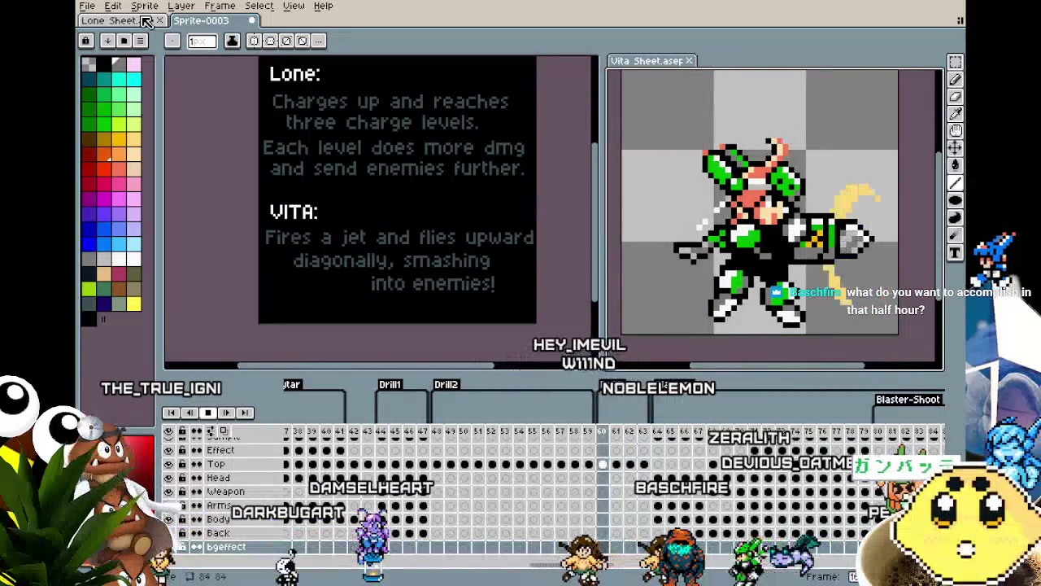
{"action": "left_click_drag", "start_coordinate": [198, 124], "coordinate": [202, 148]}
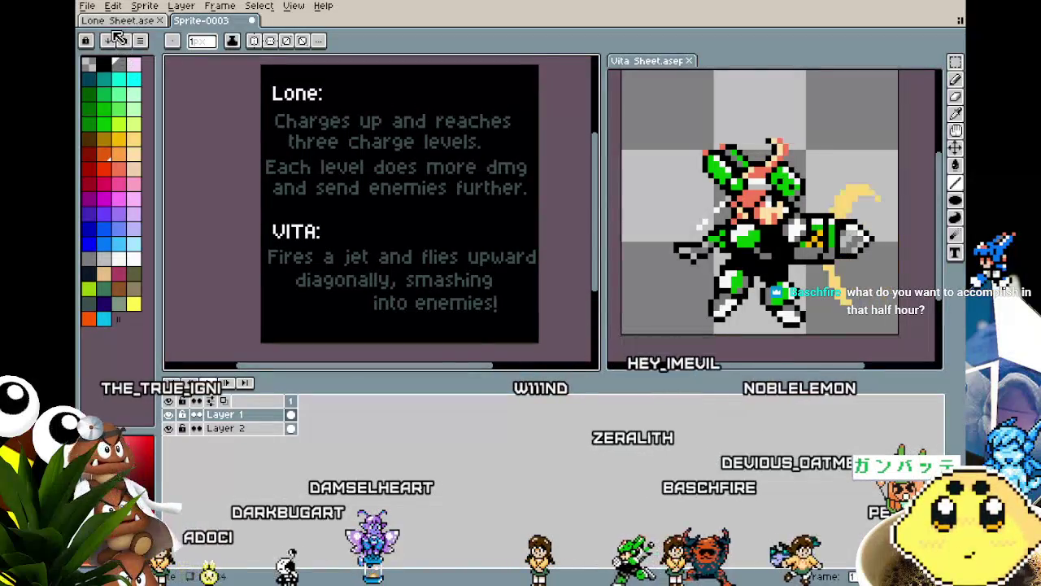
Show Lone Sheet.ase in the left pane with the blue character centred.
{"action": "left_click", "coordinate": [120, 20]}
{"action": "mouse_move", "coordinate": [334, 237]}
{"action": "left_mouse_down"}
{"action": "mouse_move", "coordinate": [176, 235]}
{"action": "mouse_move", "coordinate": [233, 228]}
{"action": "left_mouse_up"}
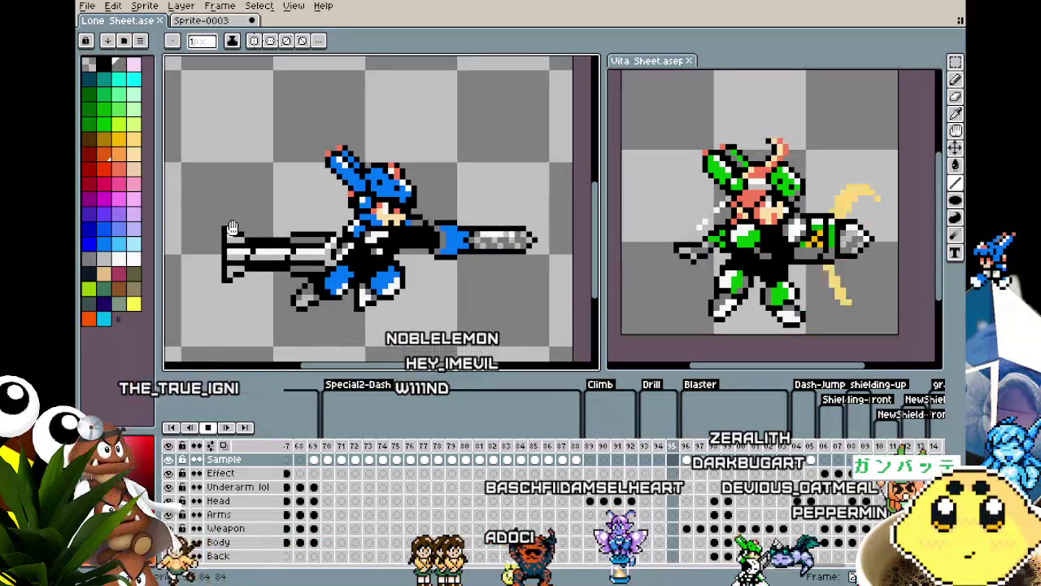
Zoom in on the blue character's cannon muzzle and select the ellipse tool.
{"action": "left_click_drag", "start_coordinate": [259, 328], "coordinate": [230, 319]}
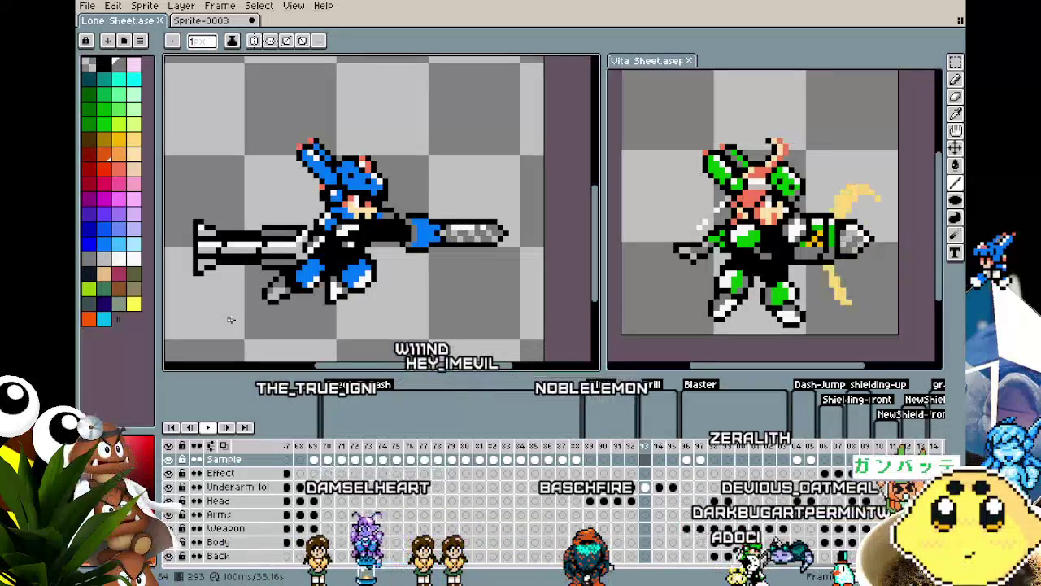
{"action": "scroll", "coordinate": [334, 227], "scroll_direction": "up", "scroll_amount": 1}
{"action": "left_click_drag", "start_coordinate": [358, 229], "coordinate": [333, 228]}
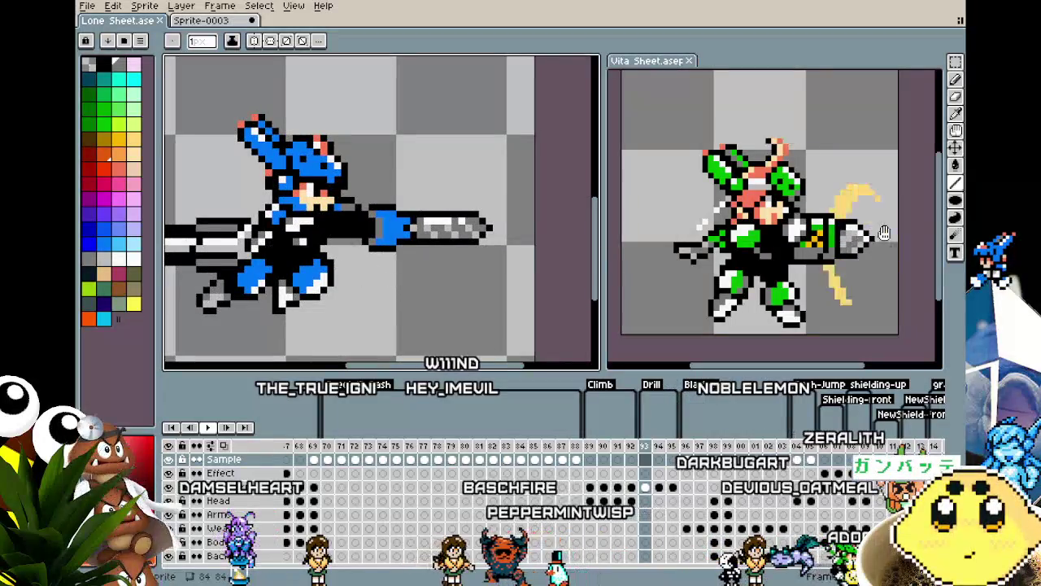
{"action": "left_click", "coordinate": [955, 200]}
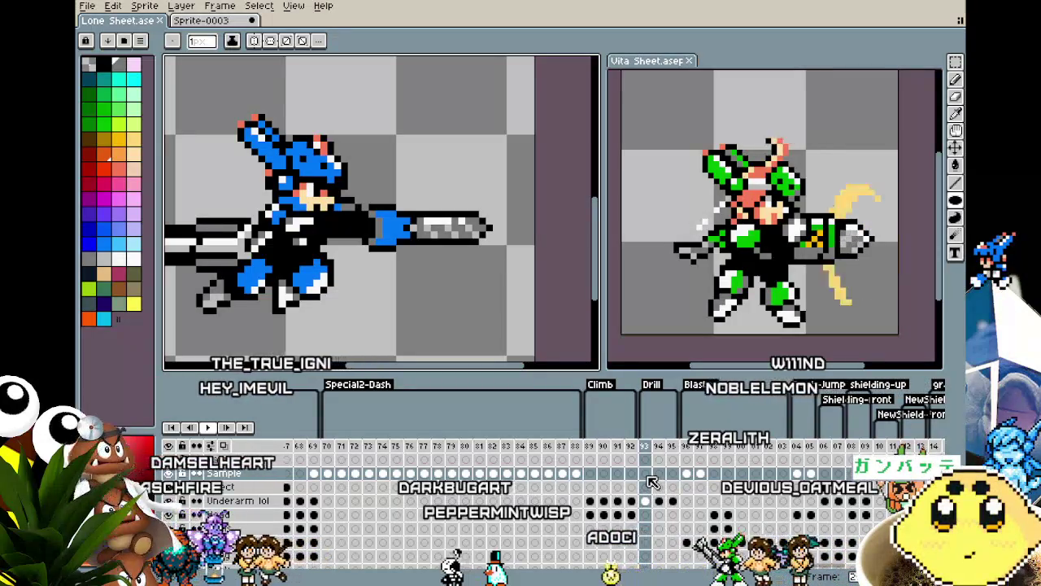
On frame 93's Effect cel, draw a filled light-blue ellipse over the cannon tip and trim it to a crescent.
{"action": "left_click", "coordinate": [646, 486]}
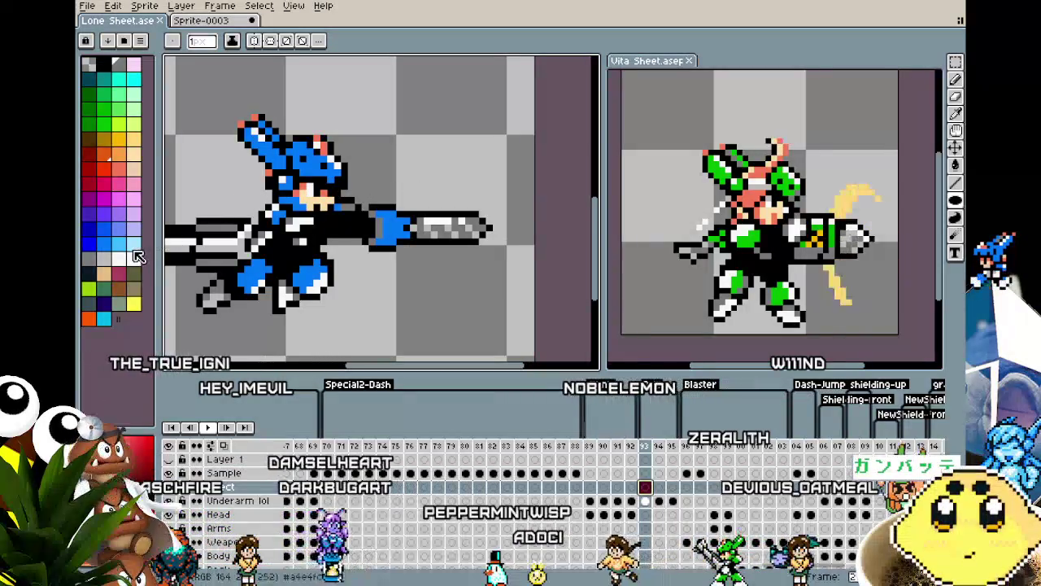
{"action": "left_click", "coordinate": [136, 248]}
{"action": "left_click_drag", "start_coordinate": [418, 162], "coordinate": [520, 301]}
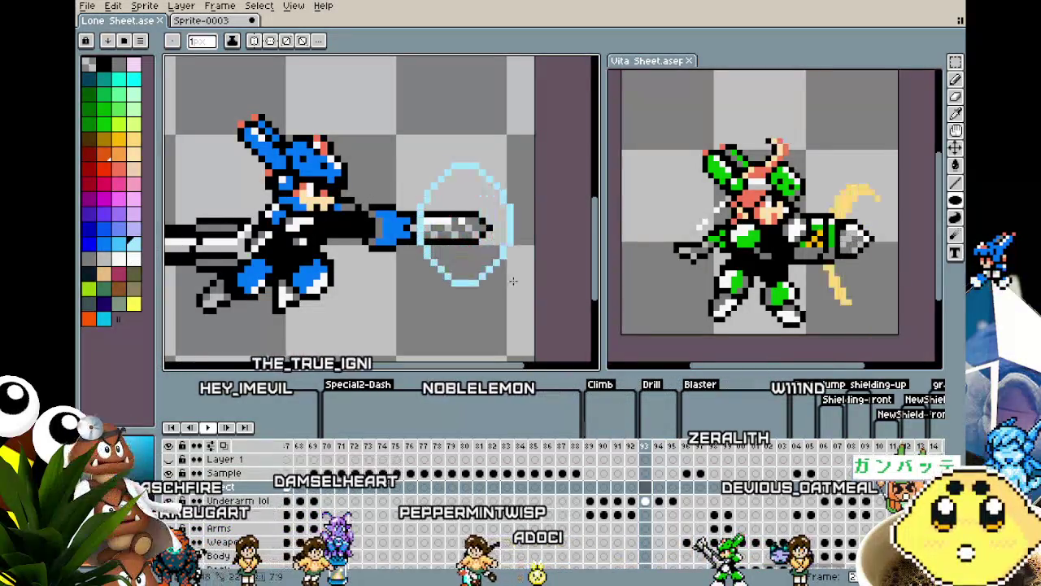
{"action": "key", "text": "g"}
{"action": "left_click", "coordinate": [434, 212]}
{"action": "key", "text": "x"}
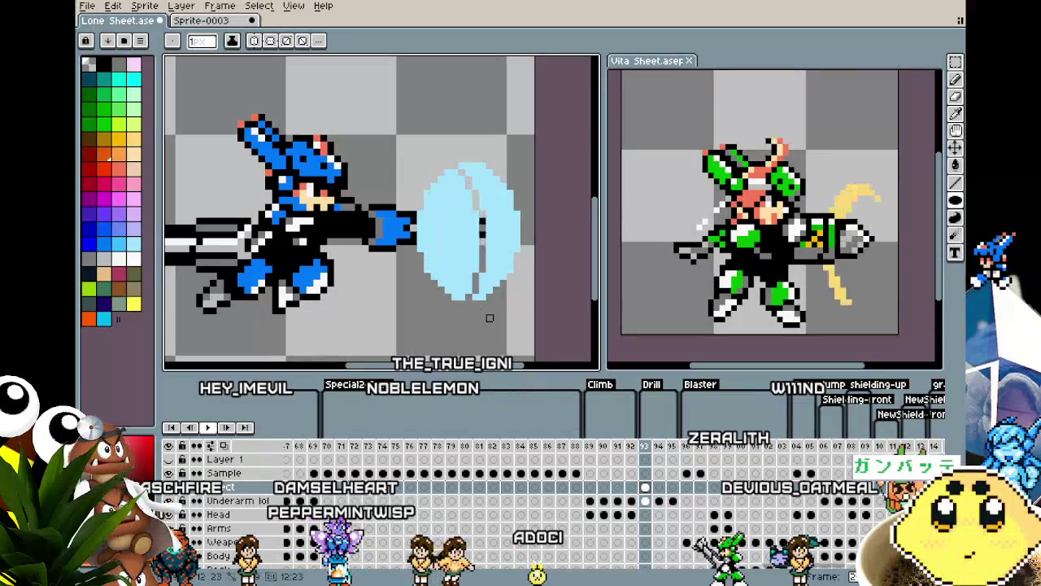
{"action": "key", "text": "Return"}
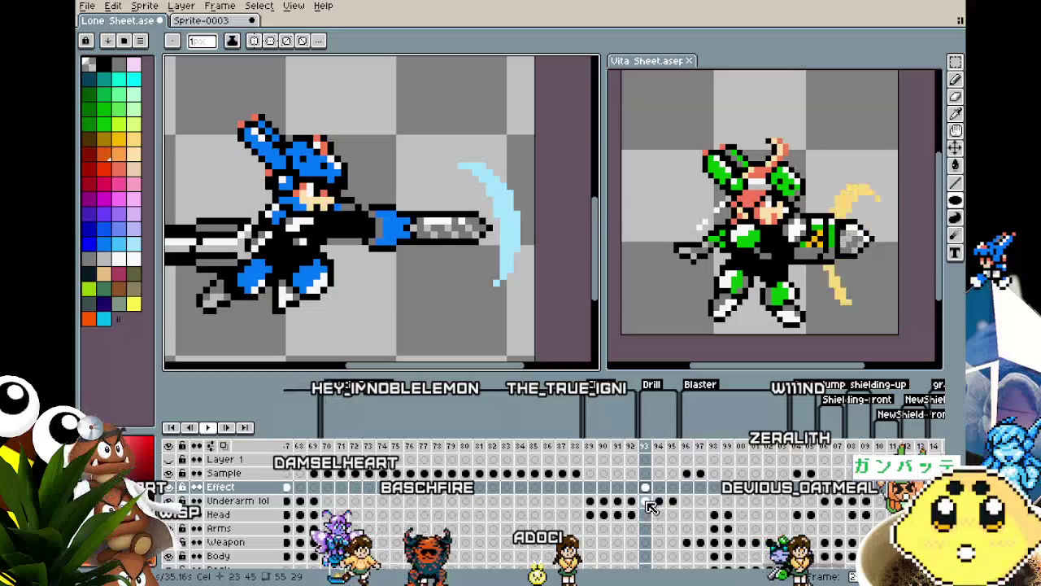
Preview the crescent alone, then draw a solid light-blue ellipse around the cannon tip on the Head layer.
{"action": "left_click", "coordinate": [646, 501]}
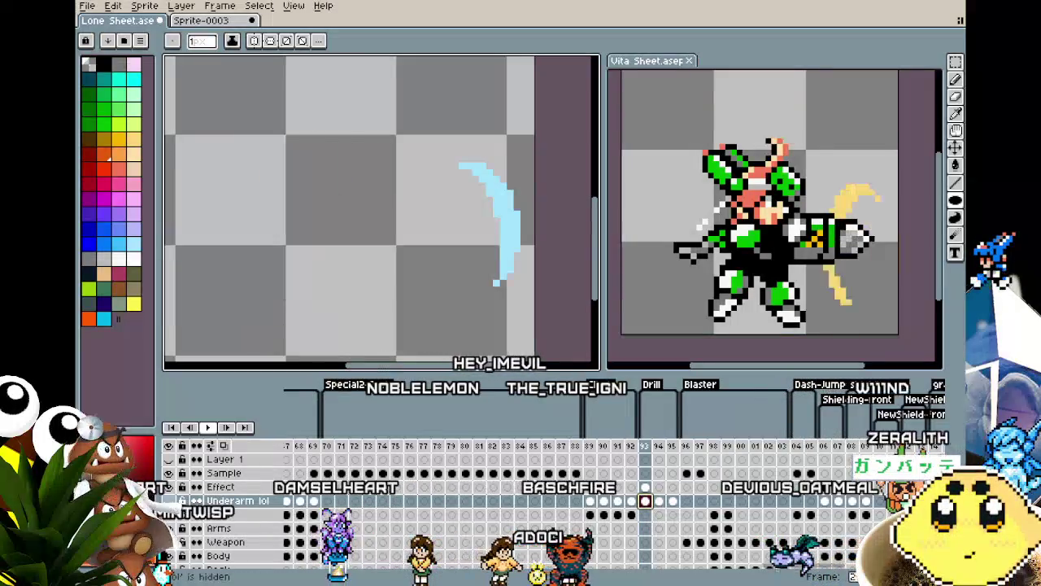
{"action": "left_click", "coordinate": [169, 501], "text": "alt"}
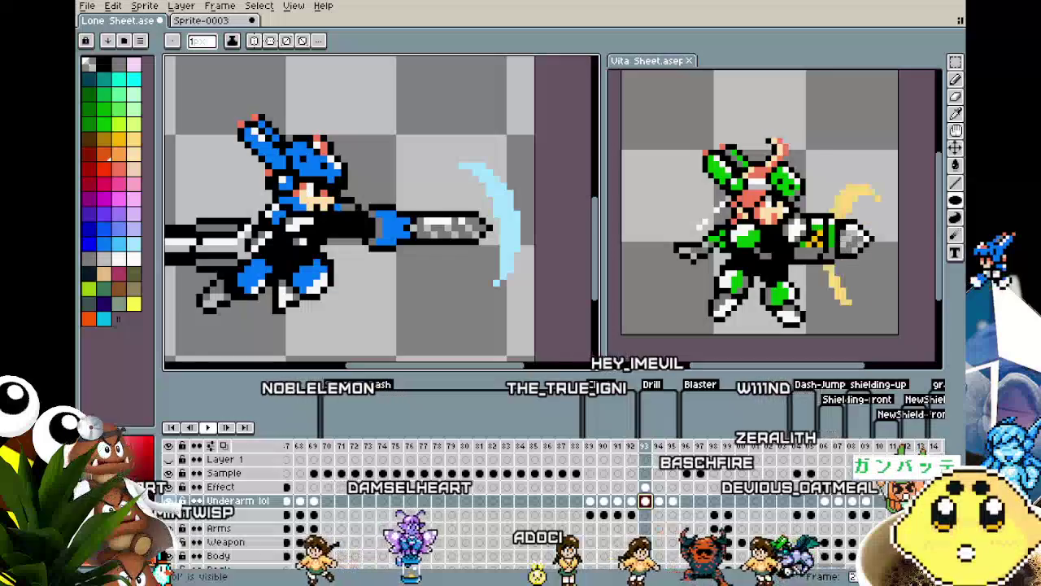
{"action": "key", "text": "Down"}
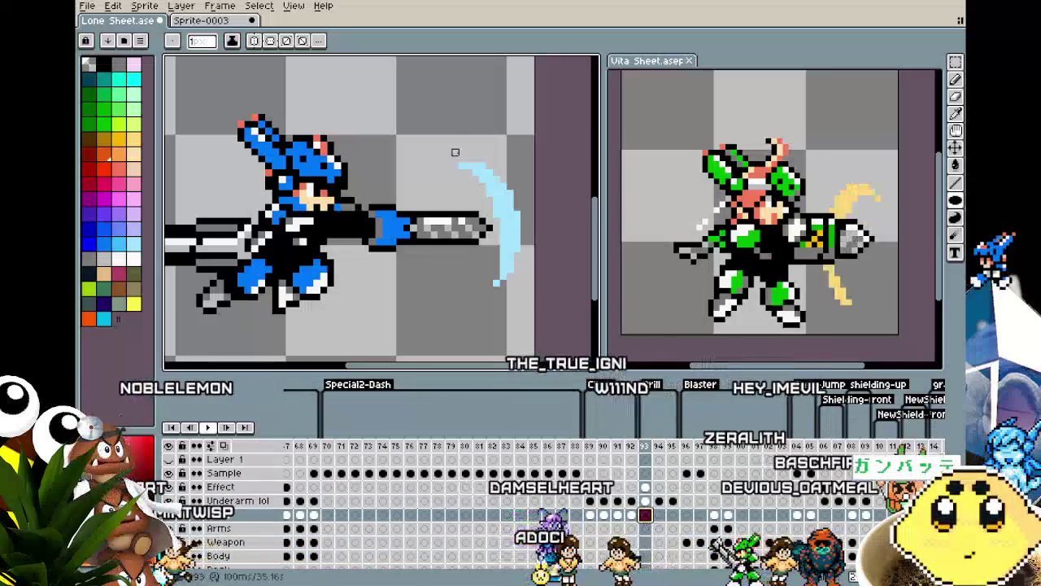
{"action": "left_click", "coordinate": [956, 202]}
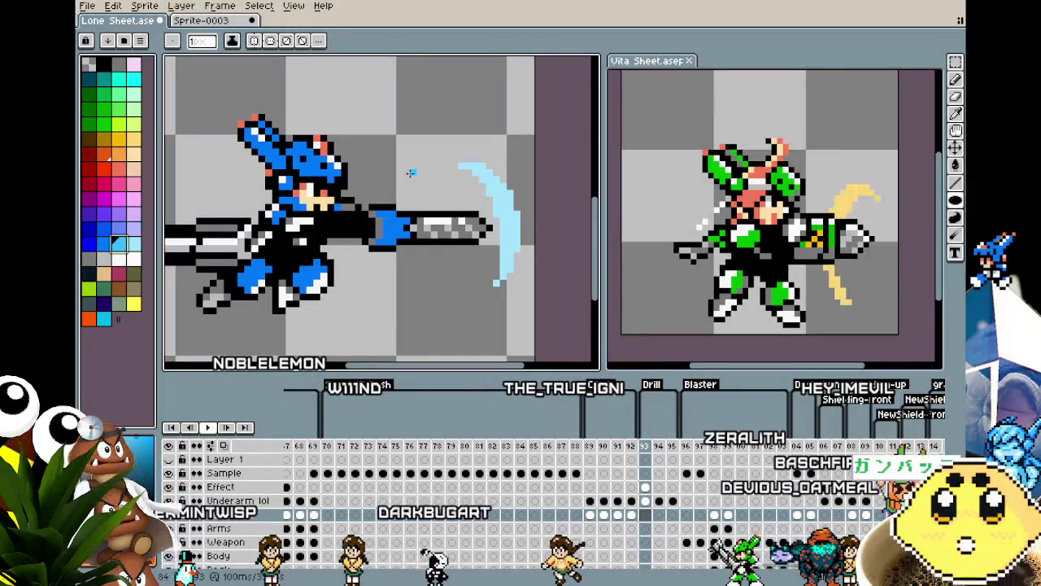
{"action": "left_click_drag", "start_coordinate": [412, 171], "coordinate": [505, 287]}
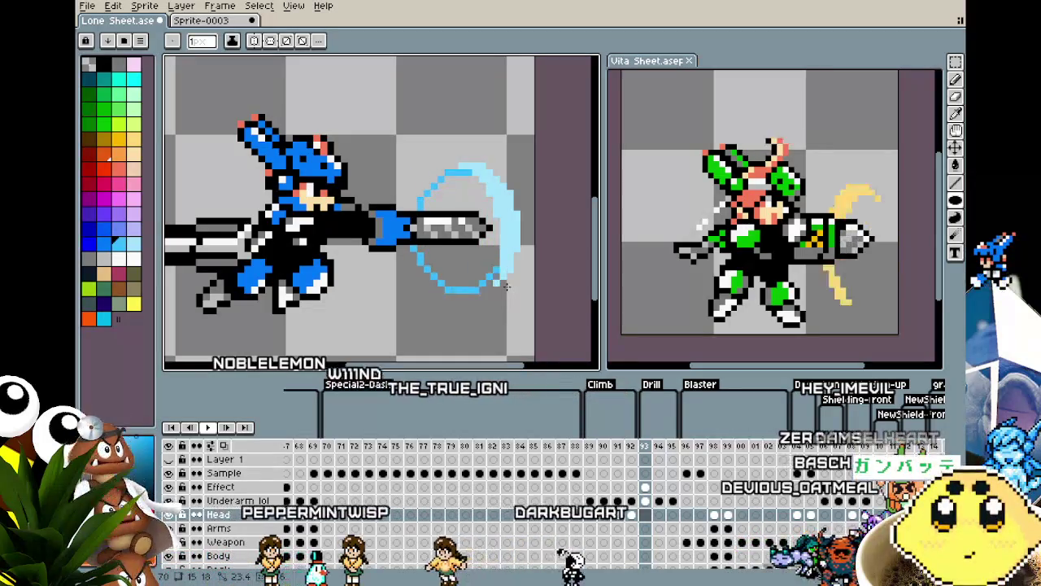
{"action": "left_click", "coordinate": [467, 236]}
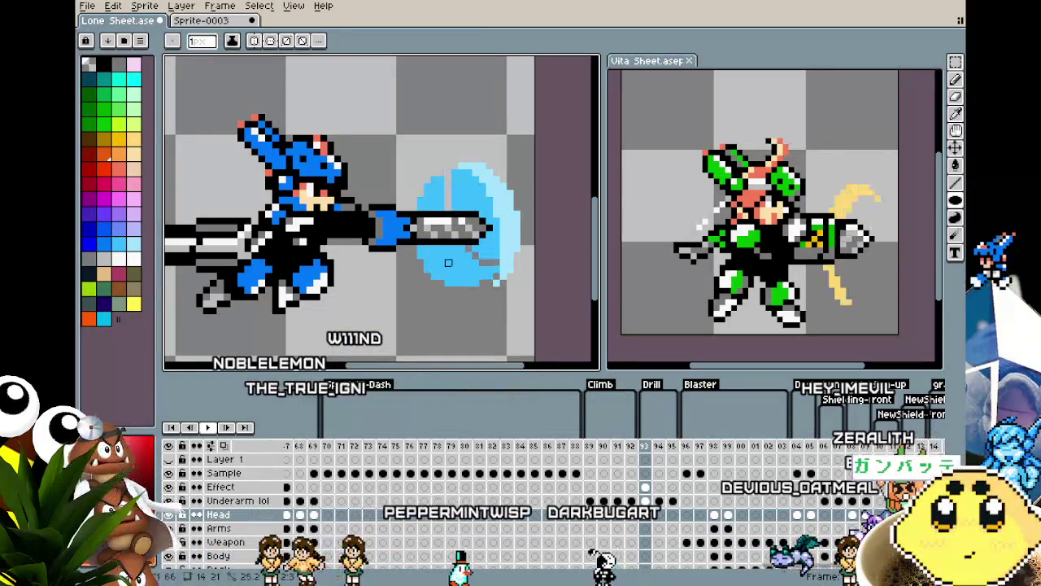
Compare with and without the solid ellipse, finally removing it to keep the crescents.
{"action": "key", "text": "ctrl+z"}
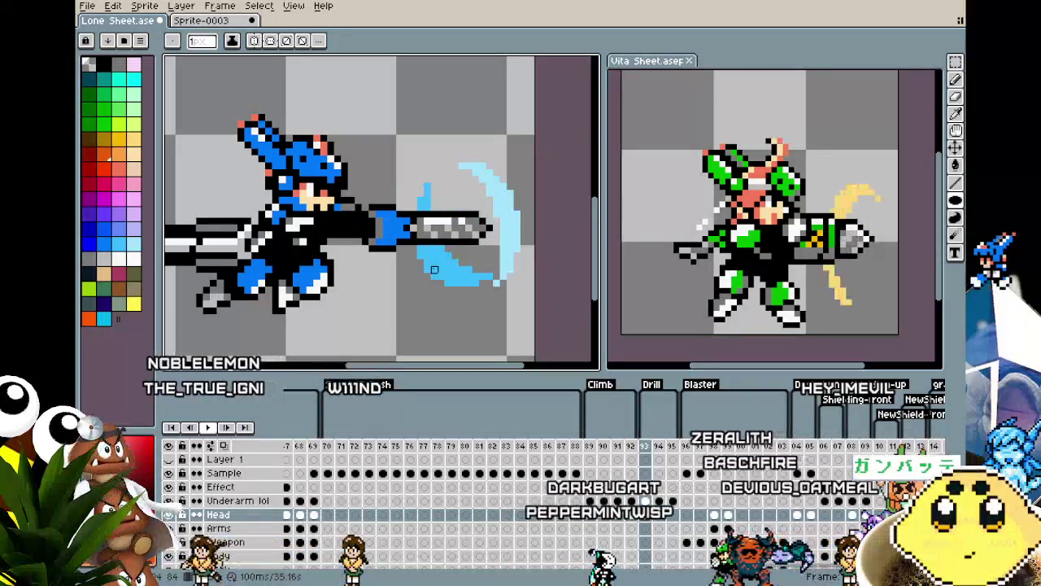
{"action": "key", "text": "ctrl+y"}
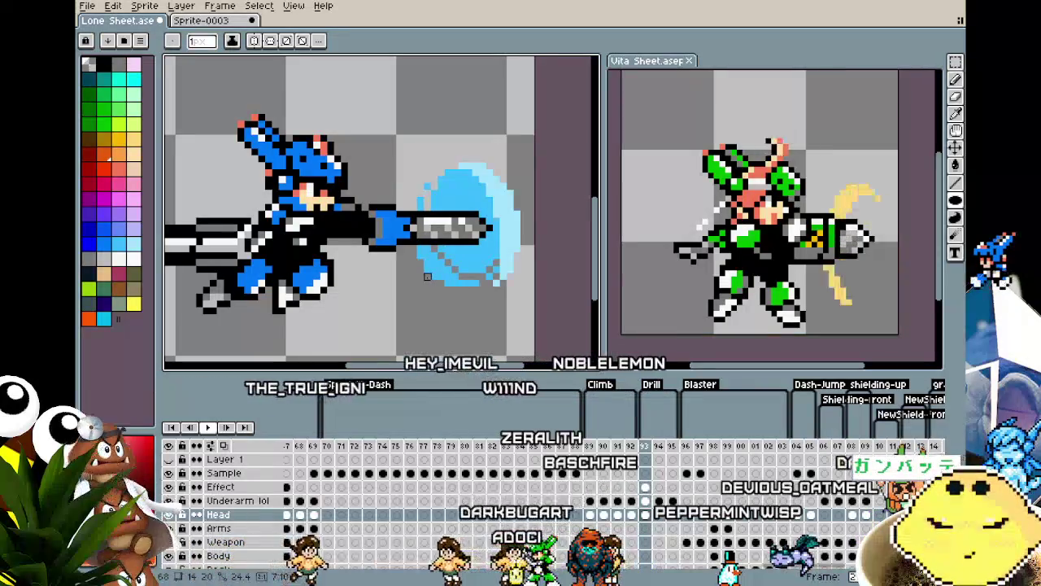
{"action": "key", "text": "ctrl+z"}
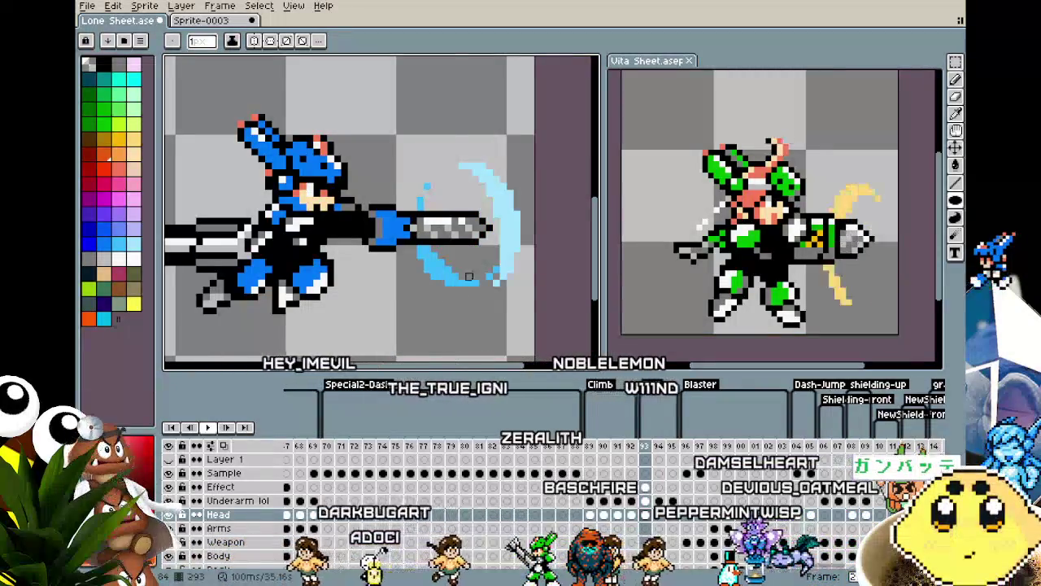
{"action": "key", "text": "ctrl+y"}
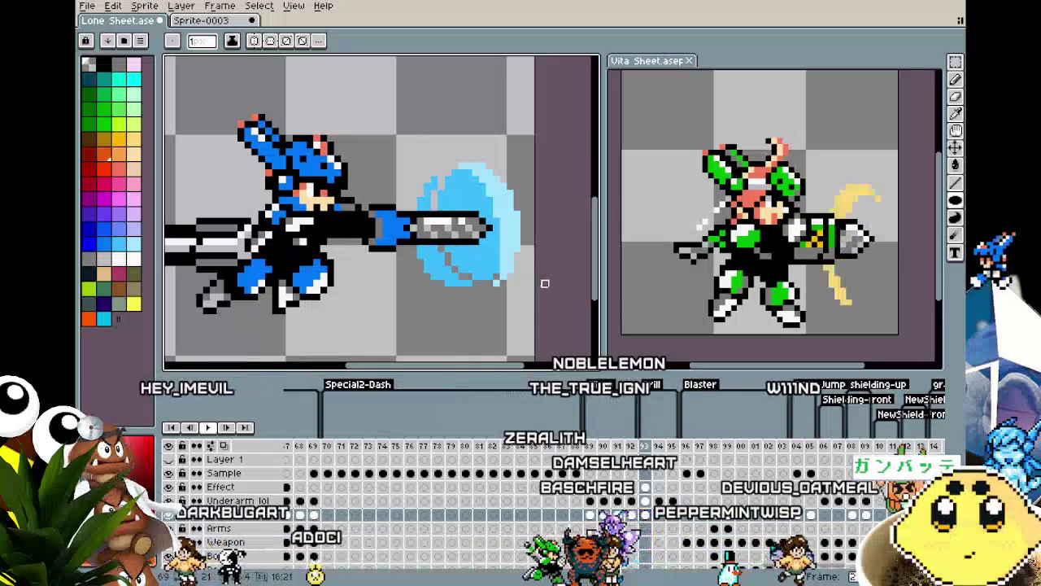
{"action": "key", "text": "ctrl+z"}
{"action": "scroll", "coordinate": [543, 285], "scroll_direction": "down", "scroll_amount": 1}
{"action": "scroll", "coordinate": [543, 285], "scroll_direction": "down", "scroll_amount": 1}
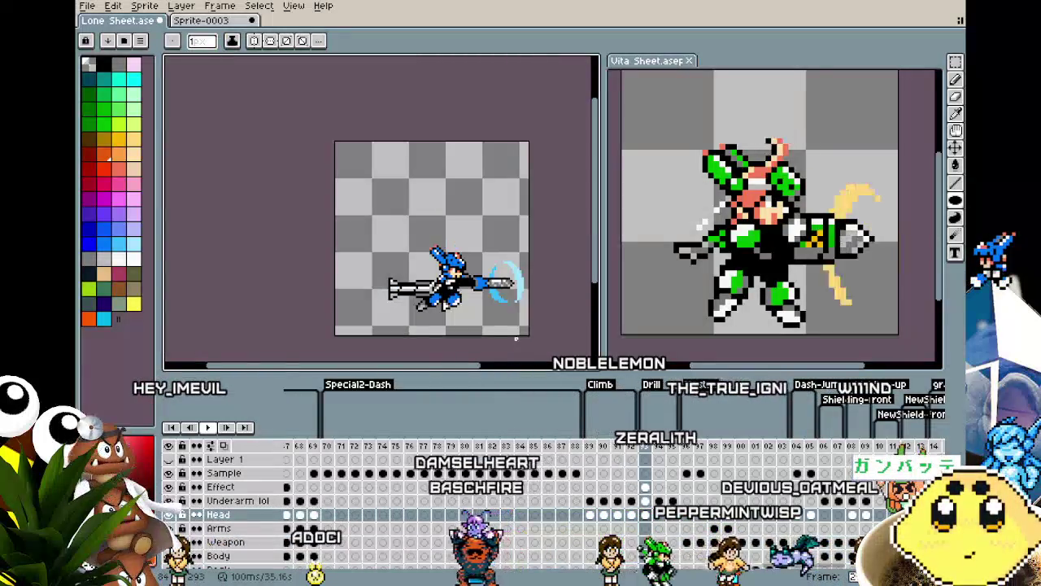
Try a white ellipse over the blue crescent on frame 93's Effect layer, then undo it.
{"action": "scroll", "coordinate": [544, 285], "scroll_direction": "up", "scroll_amount": 2}
{"action": "left_click_drag", "start_coordinate": [513, 312], "coordinate": [475, 313]}
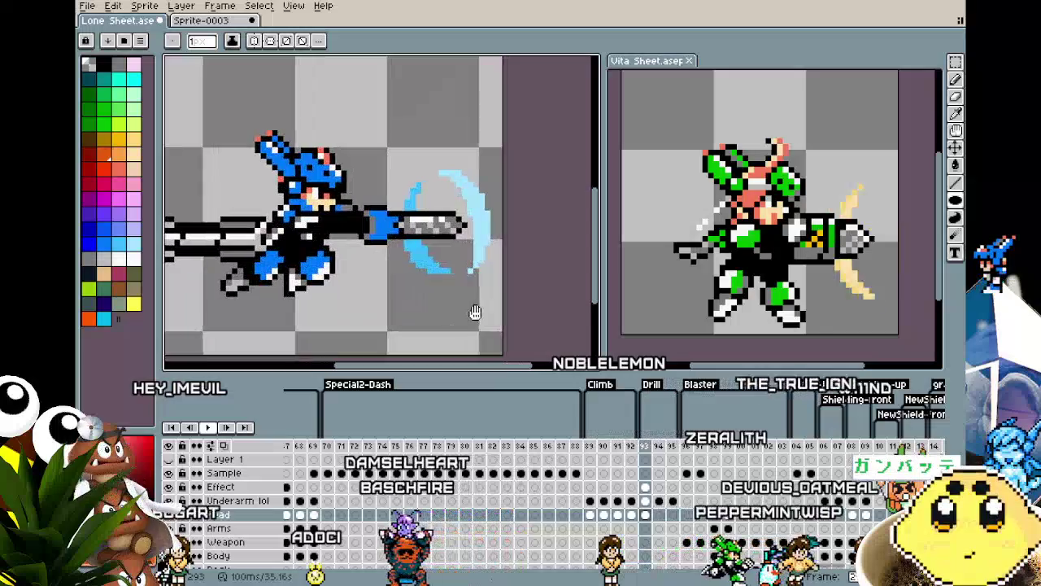
{"action": "left_click", "coordinate": [954, 202]}
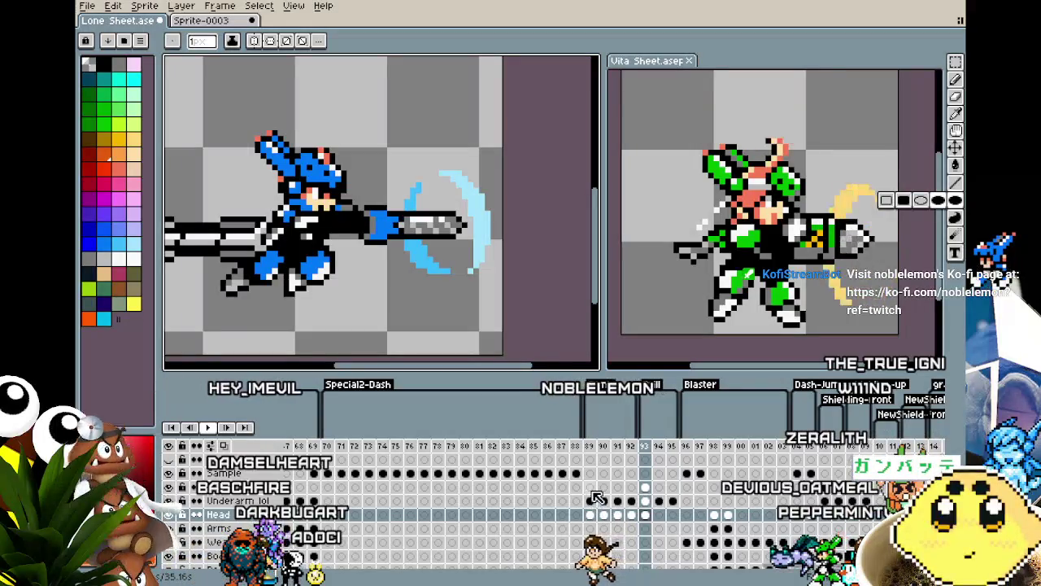
{"action": "left_click", "coordinate": [645, 487]}
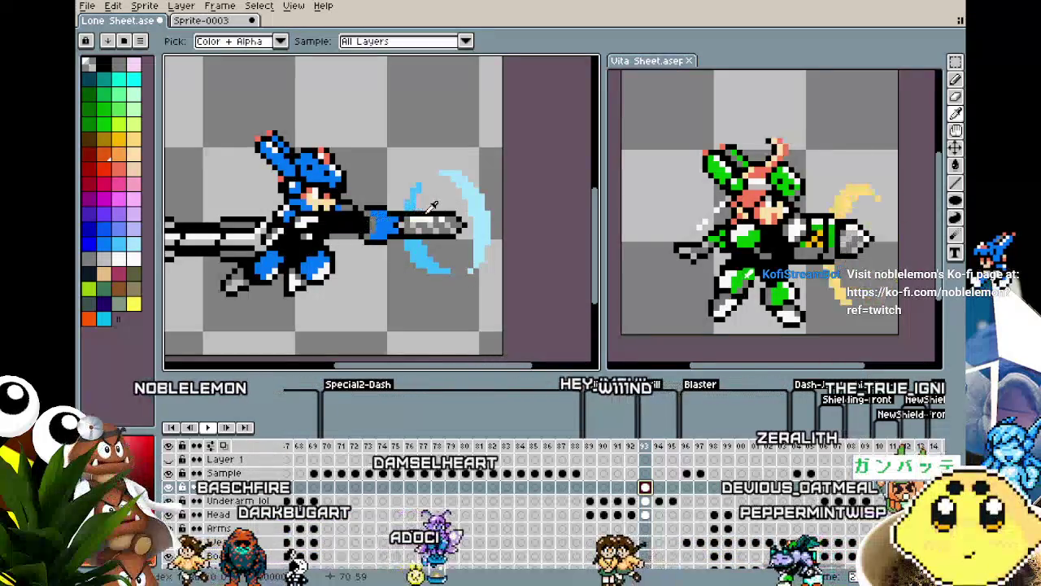
{"action": "left_click_drag", "start_coordinate": [390, 154], "coordinate": [462, 246]}
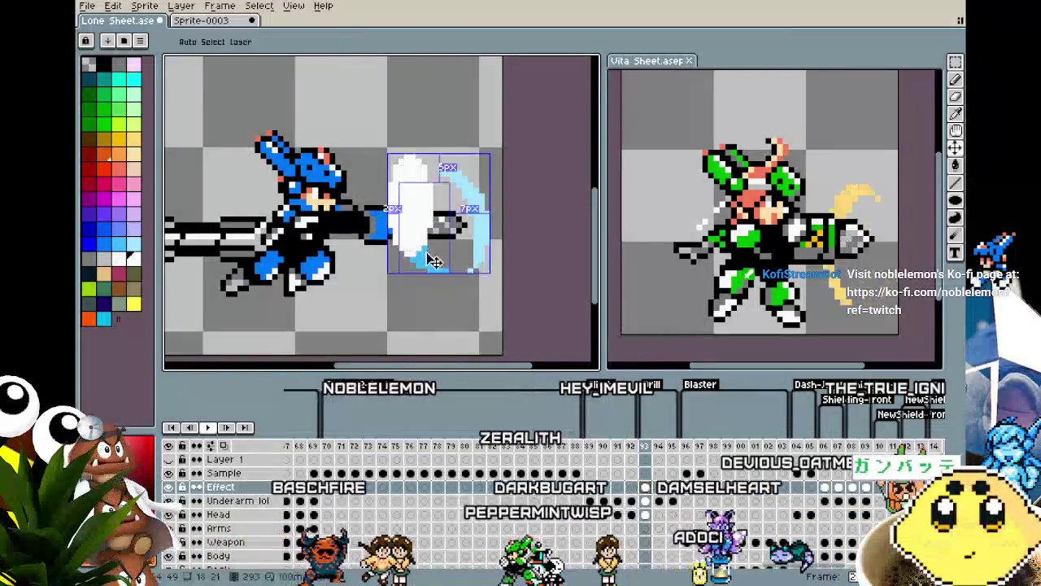
{"action": "key", "text": "ctrl+z"}
{"action": "scroll", "coordinate": [367, 155], "scroll_direction": "down", "scroll_amount": 2}
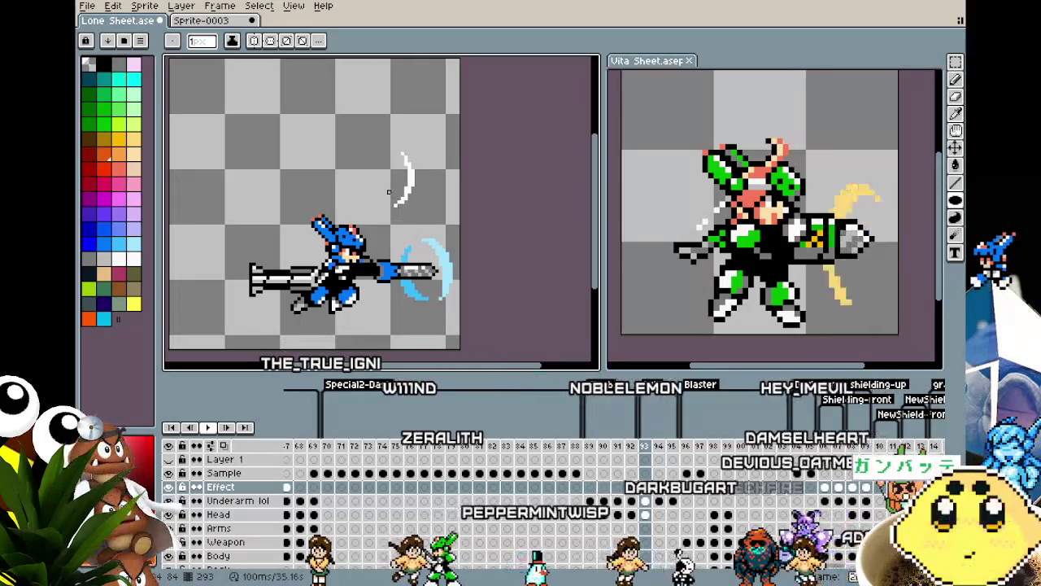
Marquee-select the white curve and drop it onto the cyan ring at the cannon muzzle.
{"action": "key", "text": "m"}
{"action": "mouse_move", "coordinate": [381, 129]}
{"action": "left_mouse_down"}
{"action": "mouse_move", "coordinate": [420, 168]}
{"action": "mouse_move", "coordinate": [436, 210]}
{"action": "left_mouse_up"}
{"action": "mouse_move", "coordinate": [407, 175]}
{"action": "left_mouse_down"}
{"action": "mouse_move", "coordinate": [446, 277]}
{"action": "mouse_move", "coordinate": [425, 287]}
{"action": "left_mouse_up"}
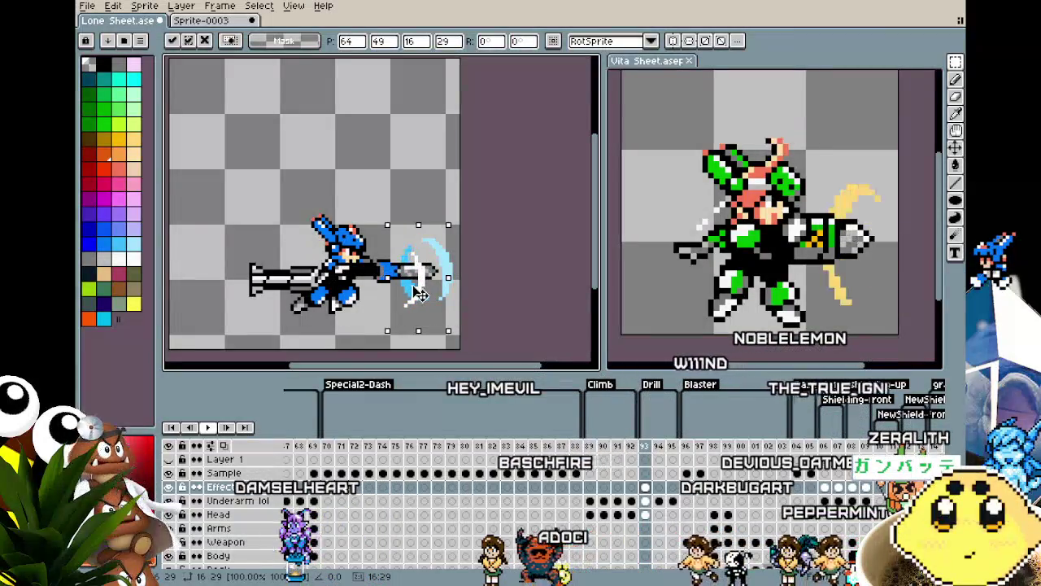
{"action": "left_click", "coordinate": [502, 350]}
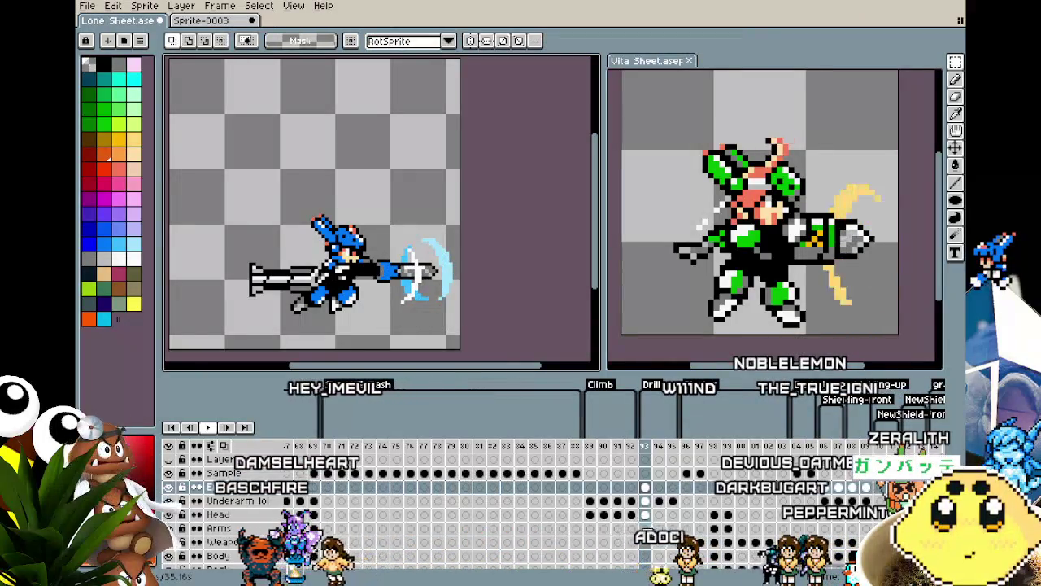
{"action": "left_click", "coordinate": [647, 514]}
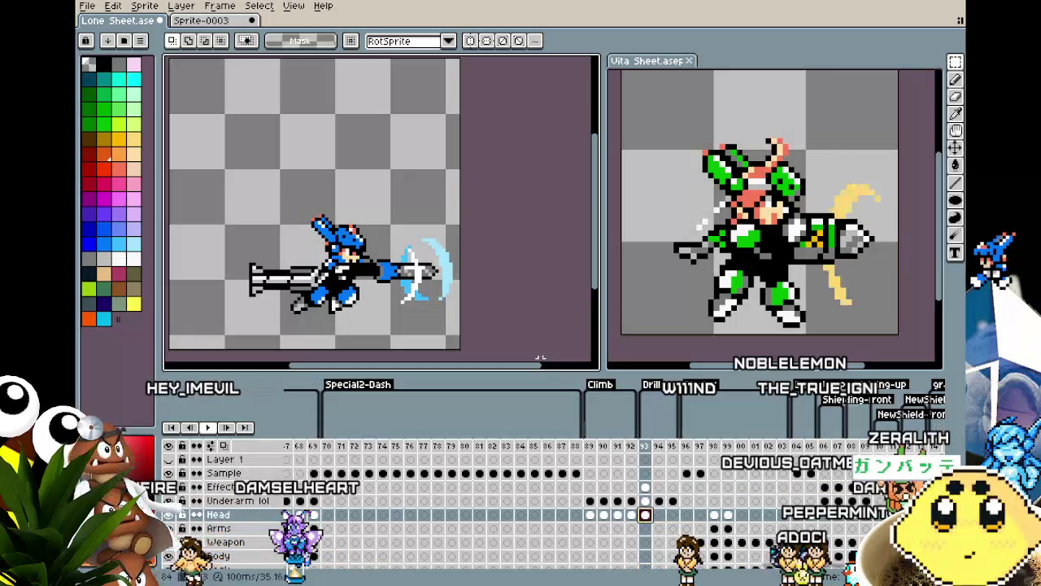
{"action": "left_click", "coordinate": [956, 199]}
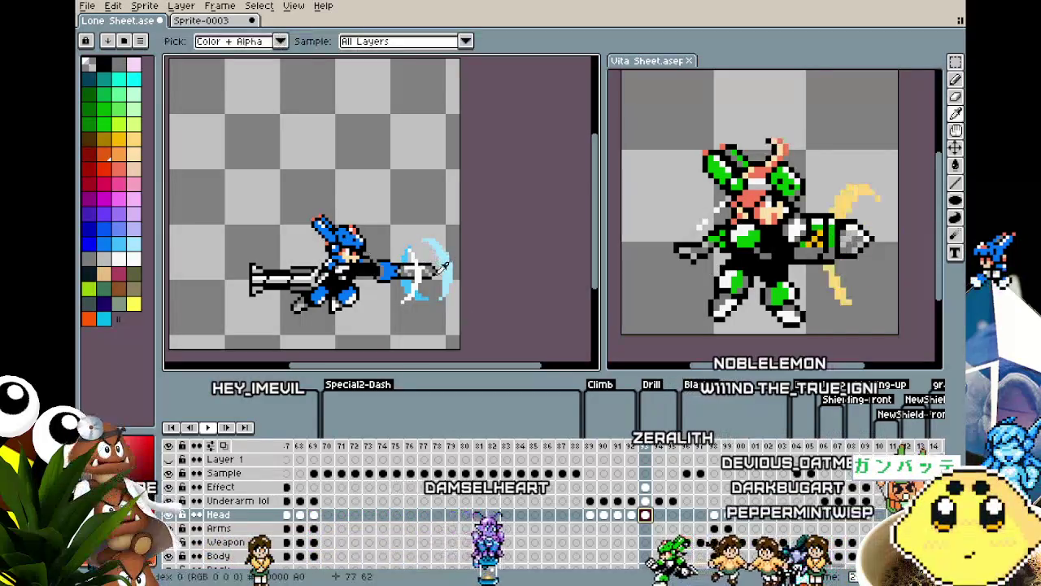
{"action": "left_click_drag", "start_coordinate": [317, 123], "coordinate": [367, 189]}
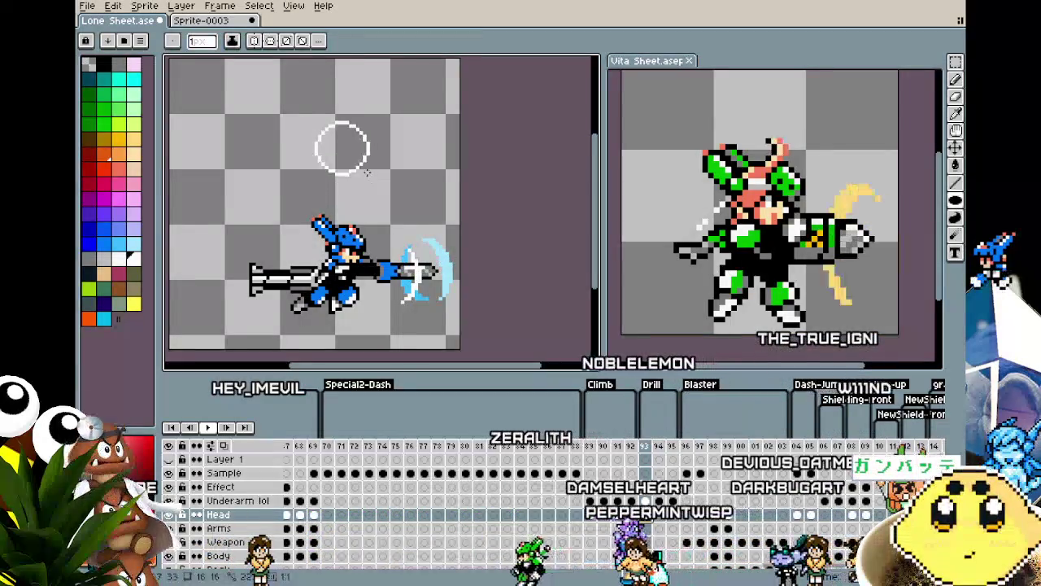
{"action": "key", "text": "ctrl+z"}
{"action": "key", "text": "i"}
{"action": "left_click", "coordinate": [410, 254]}
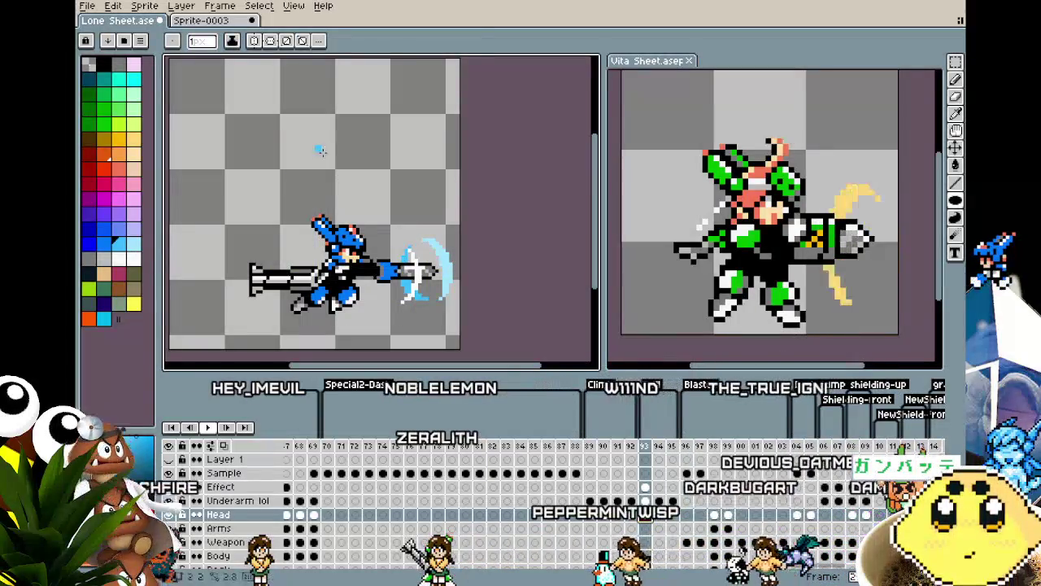
{"action": "key", "text": "v"}
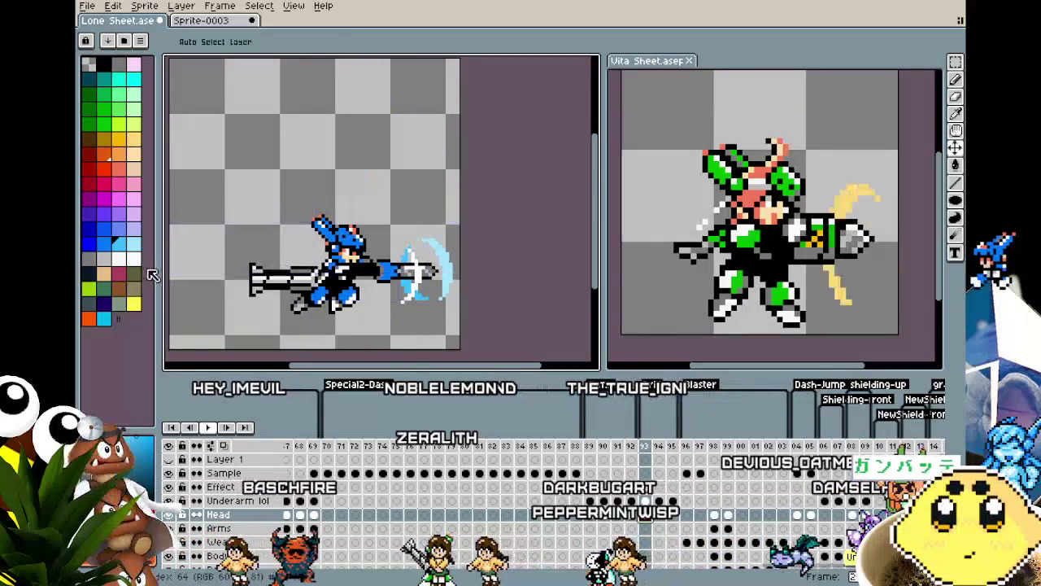
{"action": "left_click", "coordinate": [109, 244]}
{"action": "key", "text": "b"}
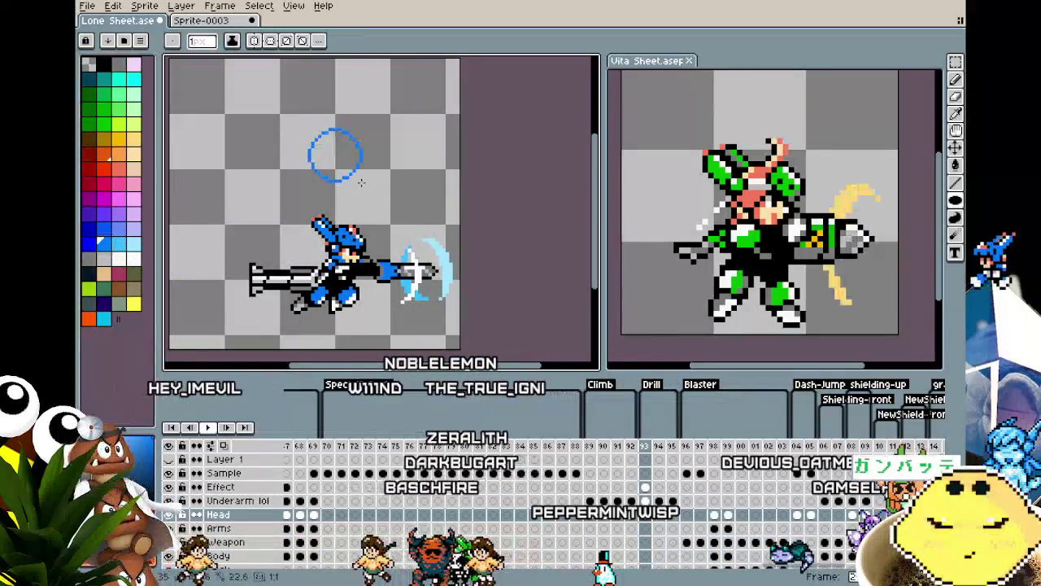
{"action": "left_click", "coordinate": [337, 156]}
{"action": "key", "text": "e"}
{"action": "left_click_drag", "start_coordinate": [349, 150], "coordinate": [330, 171]}
{"action": "key", "text": "m"}
{"action": "mouse_move", "coordinate": [284, 114]}
{"action": "left_mouse_down"}
{"action": "mouse_move", "coordinate": [350, 185]}
{"action": "mouse_move", "coordinate": [419, 292]}
{"action": "mouse_move", "coordinate": [399, 292]}
{"action": "mouse_move", "coordinate": [392, 203]}
{"action": "left_mouse_up"}
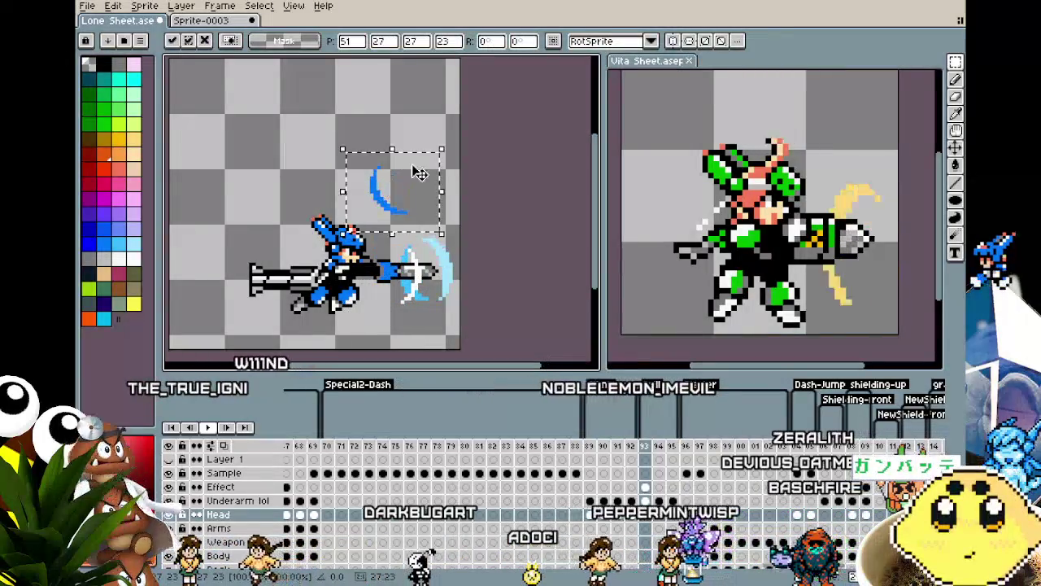
{"action": "key", "text": "Delete"}
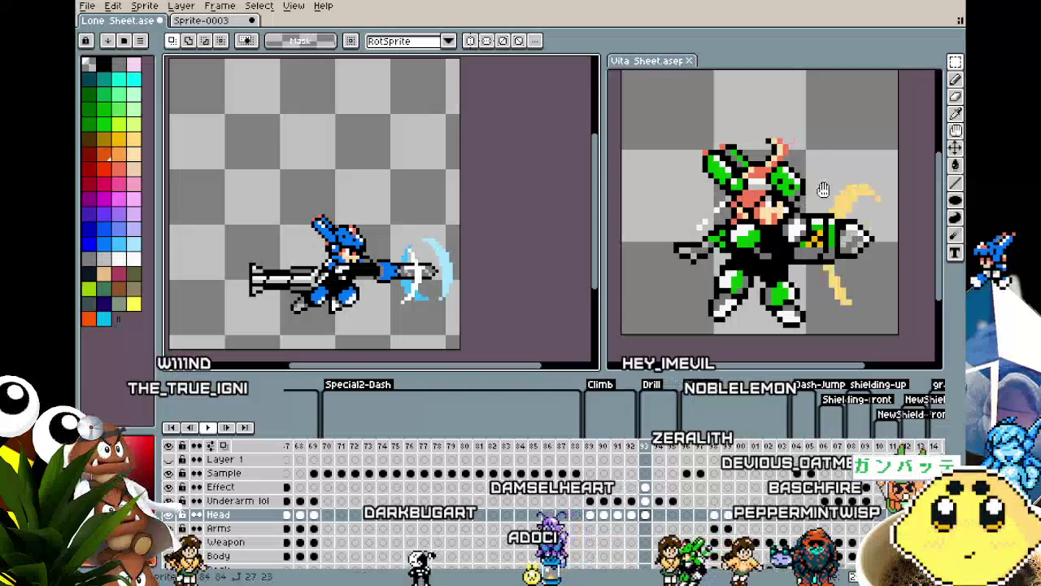
{"action": "left_click", "coordinate": [956, 202]}
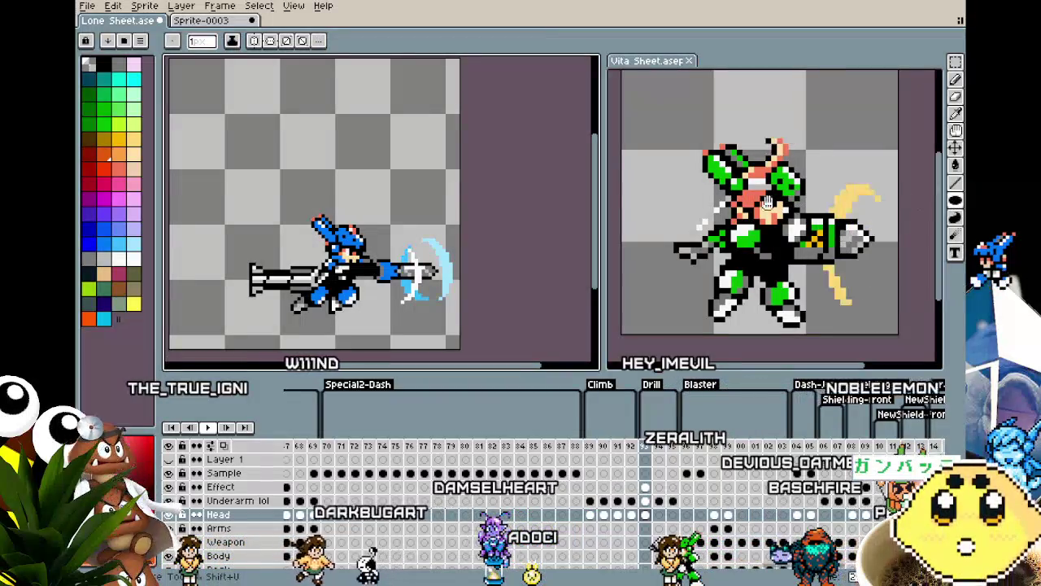
{"action": "scroll", "coordinate": [343, 170], "scroll_direction": "up", "scroll_amount": 1}
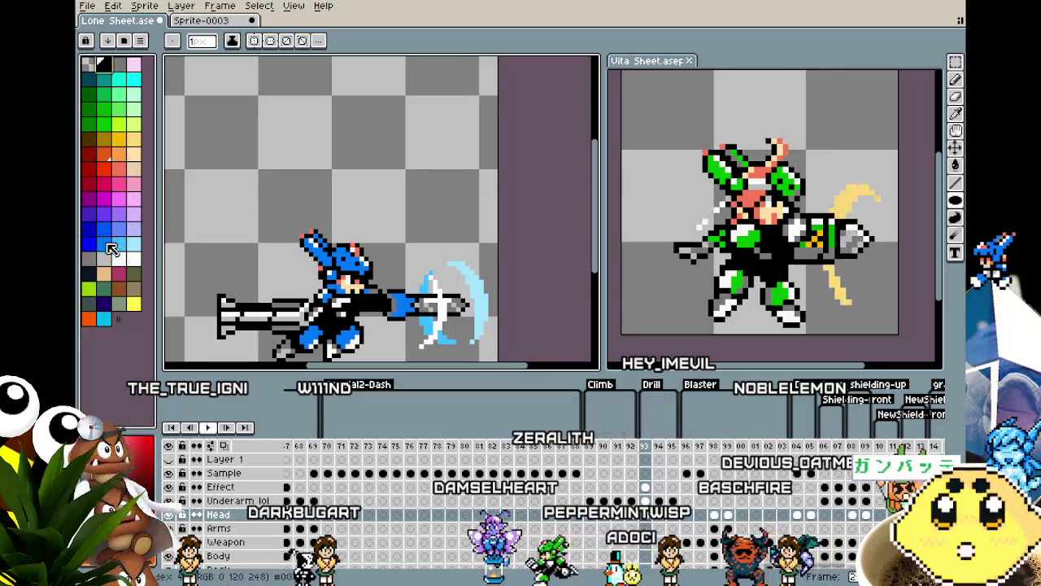
Paint a filled blue circle above the character and shade its left edge lighter.
{"action": "left_click", "coordinate": [372, 162]}
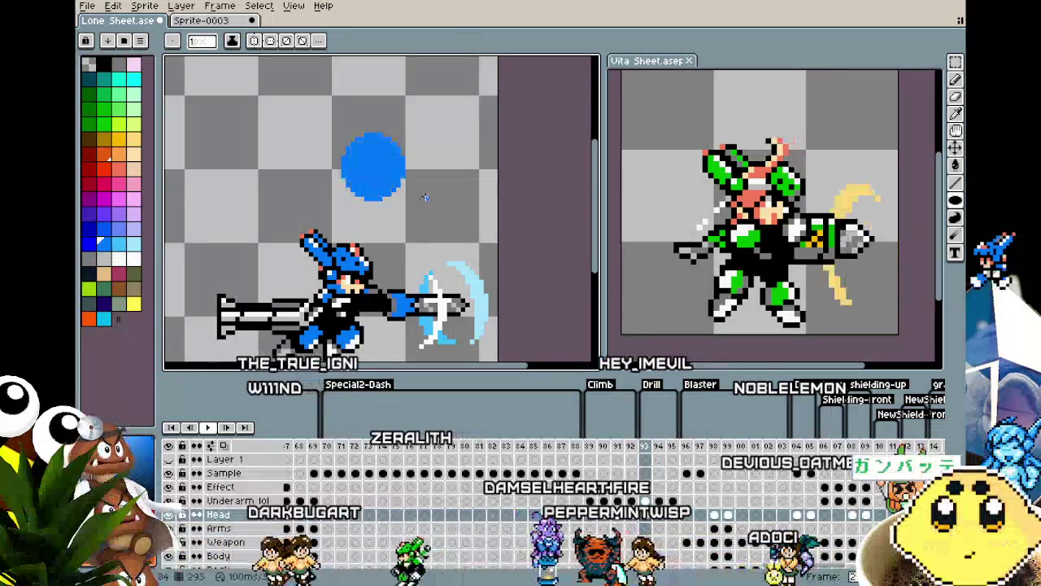
{"action": "key", "text": "i"}
{"action": "key", "text": "b"}
{"action": "left_click_drag", "start_coordinate": [356, 145], "coordinate": [361, 198]}
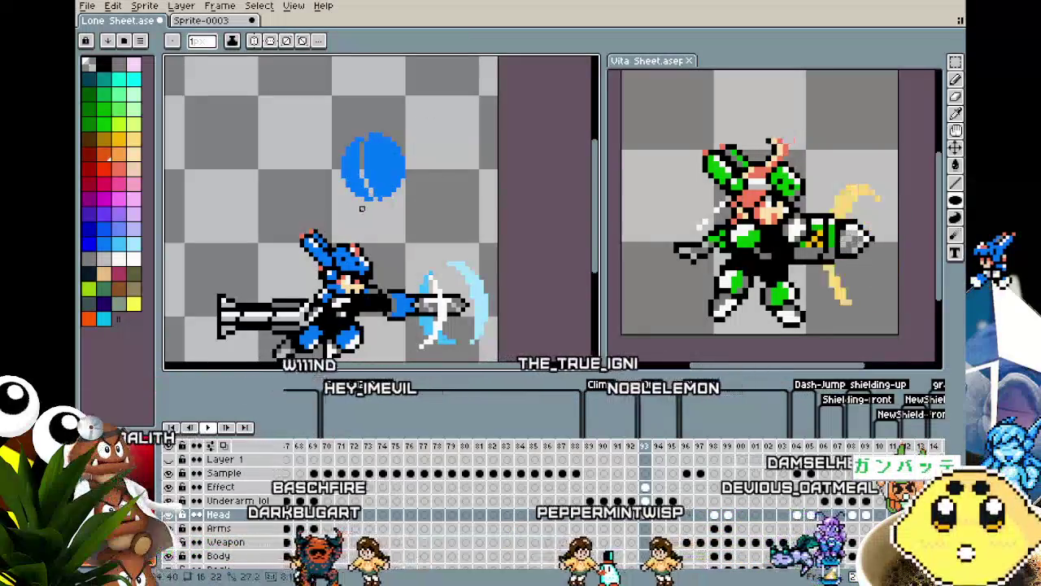
{"action": "left_click_drag", "start_coordinate": [379, 155], "coordinate": [361, 190]}
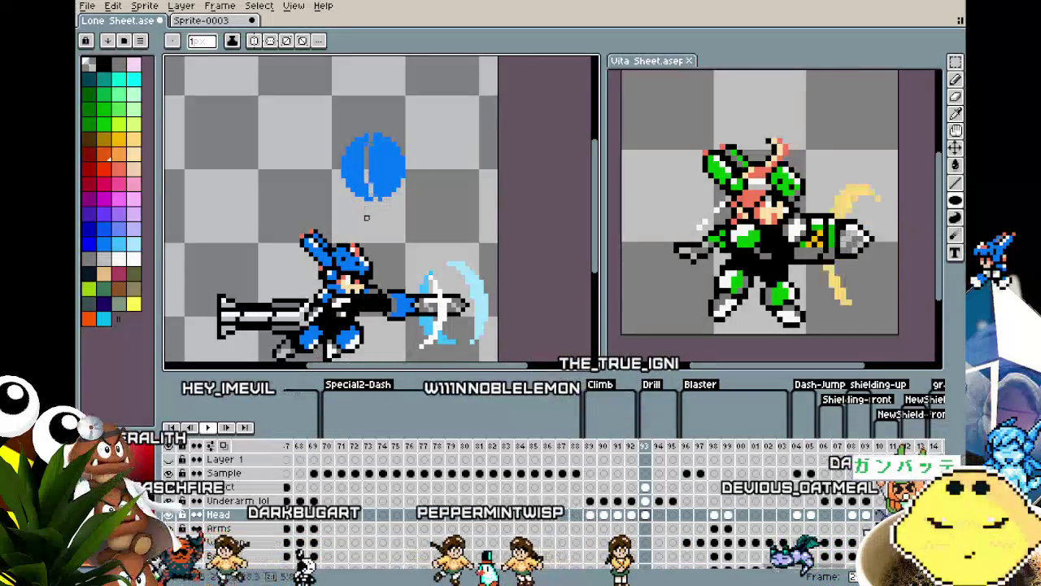
{"action": "key", "text": "ctrl+z"}
{"action": "left_click_drag", "start_coordinate": [358, 141], "coordinate": [347, 190]}
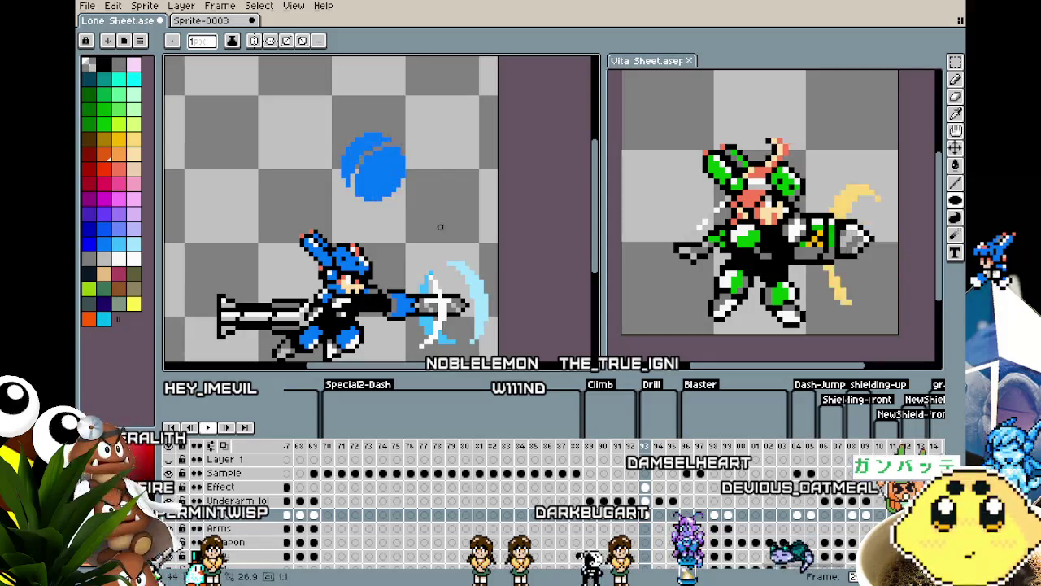
Try moving the blue shape with the marquee, then undo back to the full circle.
{"action": "key", "text": "m"}
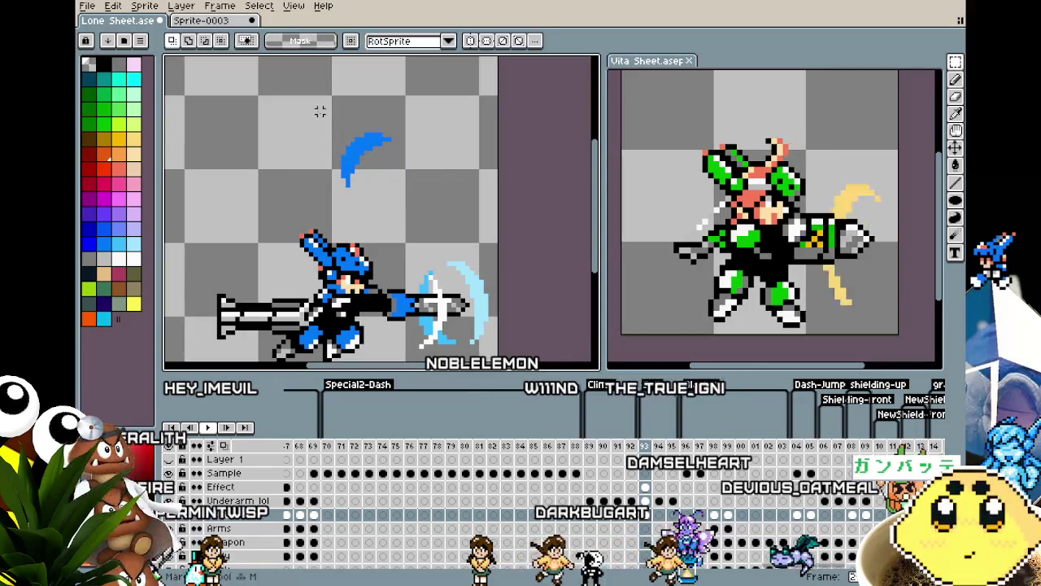
{"action": "left_click_drag", "start_coordinate": [406, 198], "coordinate": [402, 282]}
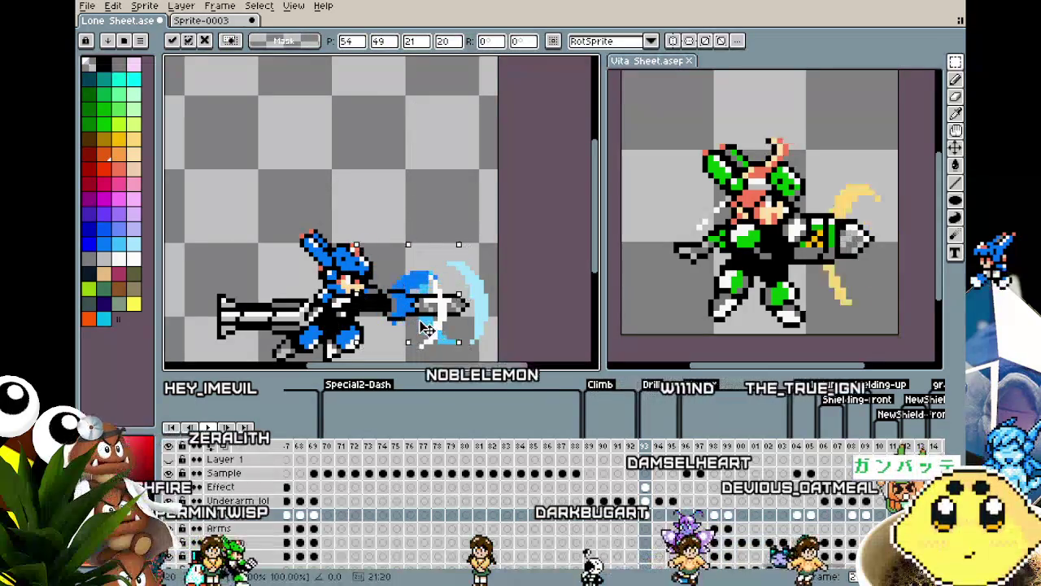
{"action": "left_click_drag", "start_coordinate": [425, 327], "coordinate": [377, 172]}
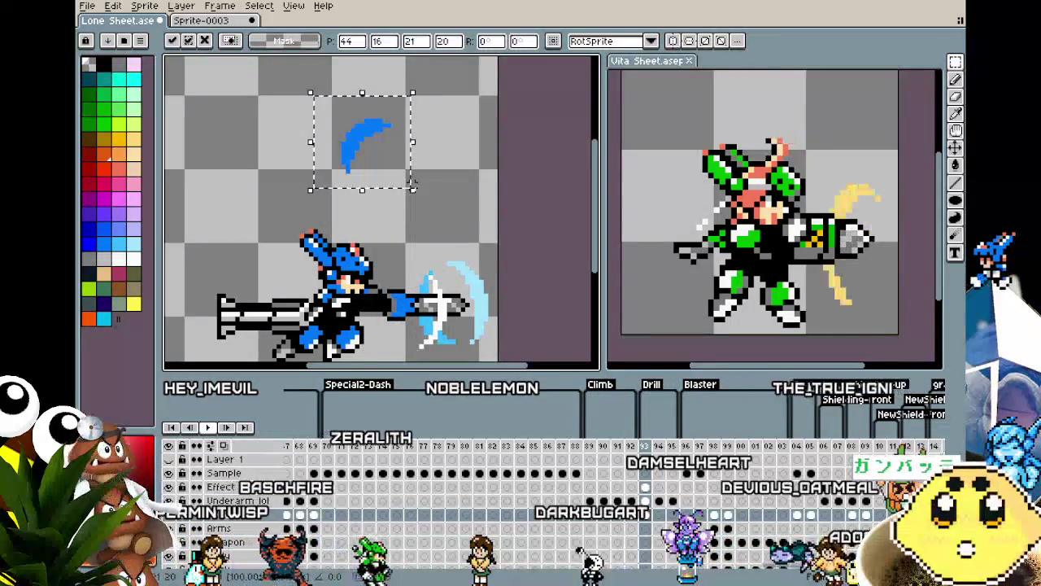
{"action": "key", "text": "Return"}
{"action": "key", "text": "ctrl+z"}
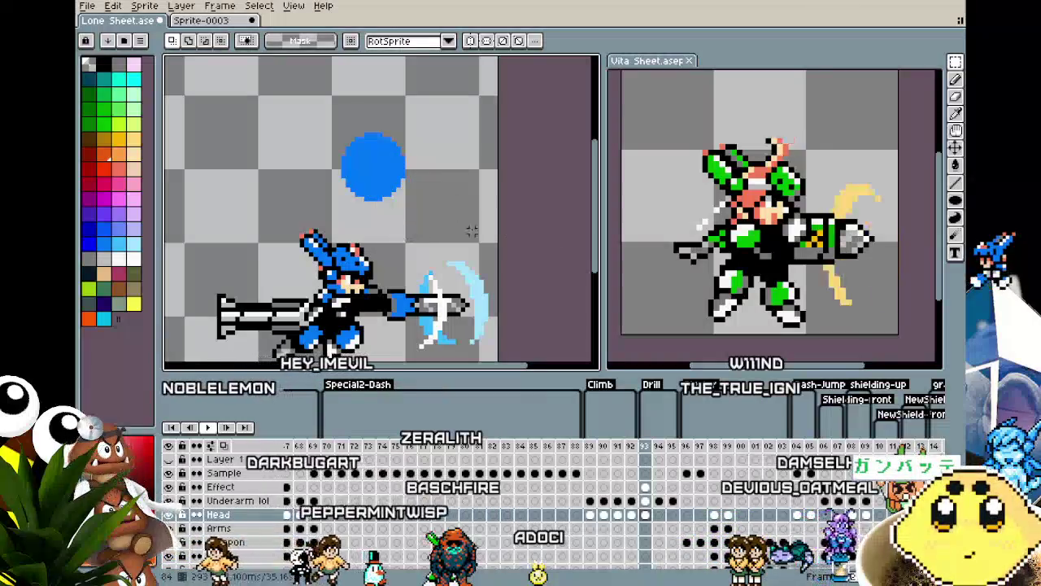
Add lighter blue arcs, move the blue crescent onto the muzzle rings and compare neighbouring frames.
{"action": "key", "text": "u"}
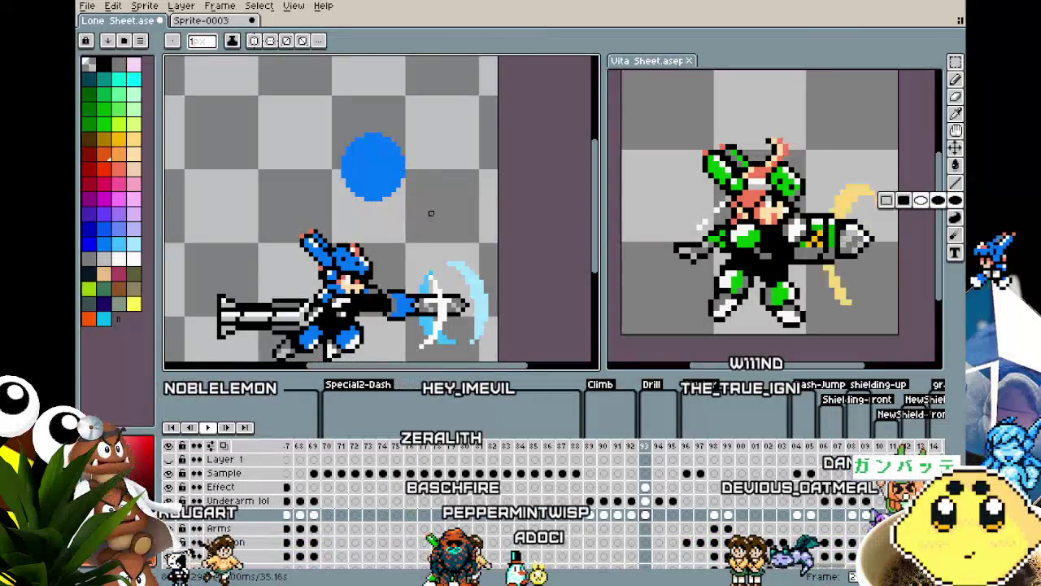
{"action": "mouse_move", "coordinate": [425, 214]}
{"action": "left_mouse_down"}
{"action": "mouse_move", "coordinate": [352, 116]}
{"action": "mouse_move", "coordinate": [329, 134]}
{"action": "left_mouse_up"}
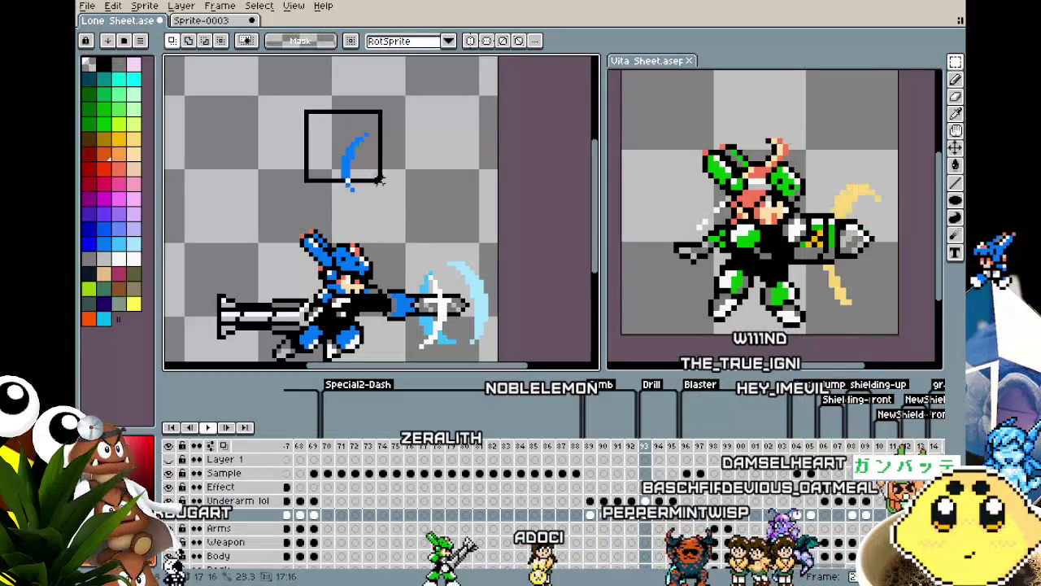
{"action": "left_click_drag", "start_coordinate": [379, 177], "coordinate": [443, 338]}
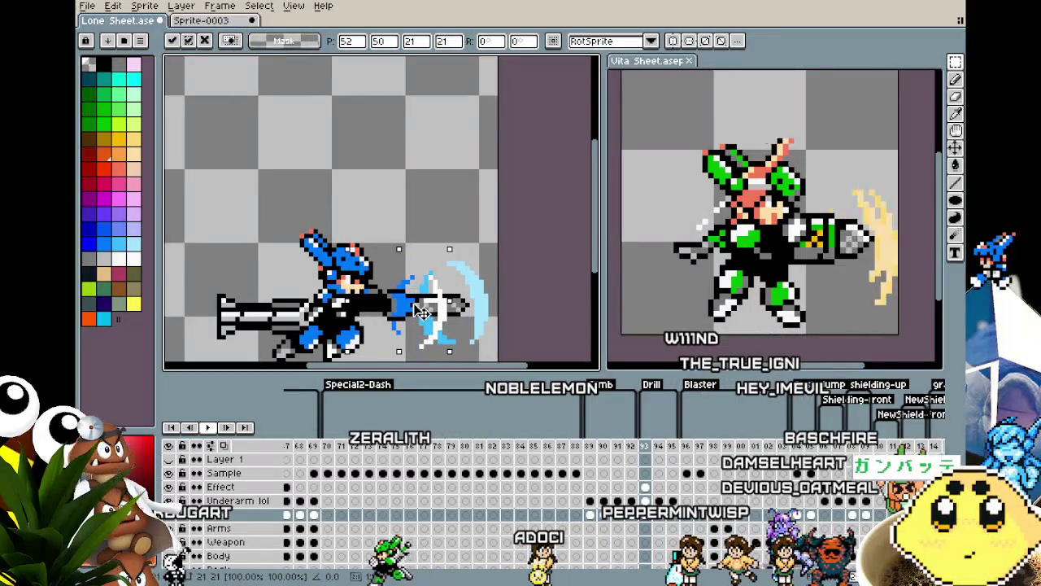
{"action": "left_click", "coordinate": [370, 161]}
{"action": "scroll", "coordinate": [351, 97], "scroll_direction": "up", "scroll_amount": 1}
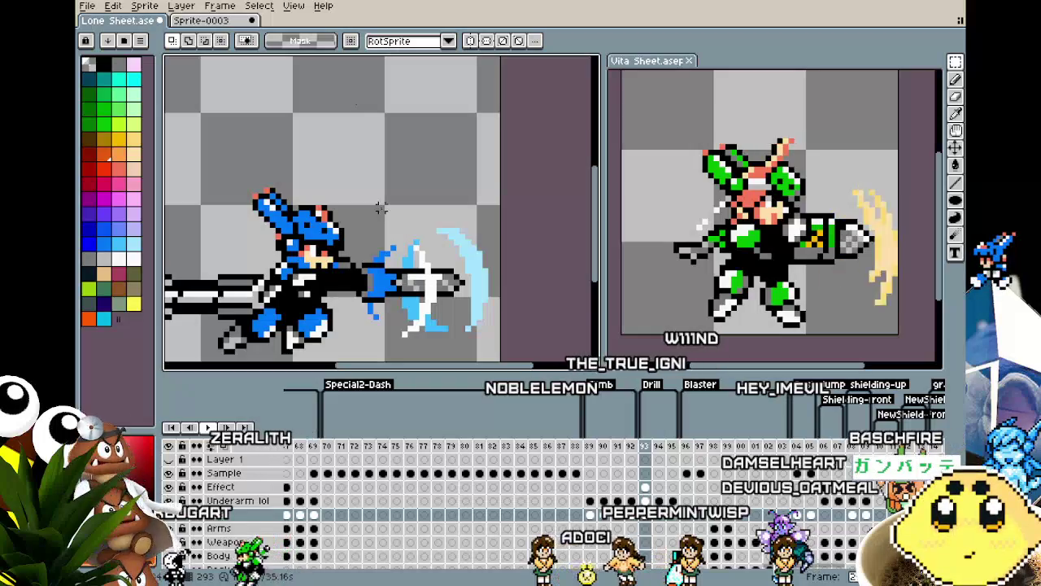
{"action": "scroll", "coordinate": [380, 209], "scroll_direction": "down", "scroll_amount": 1}
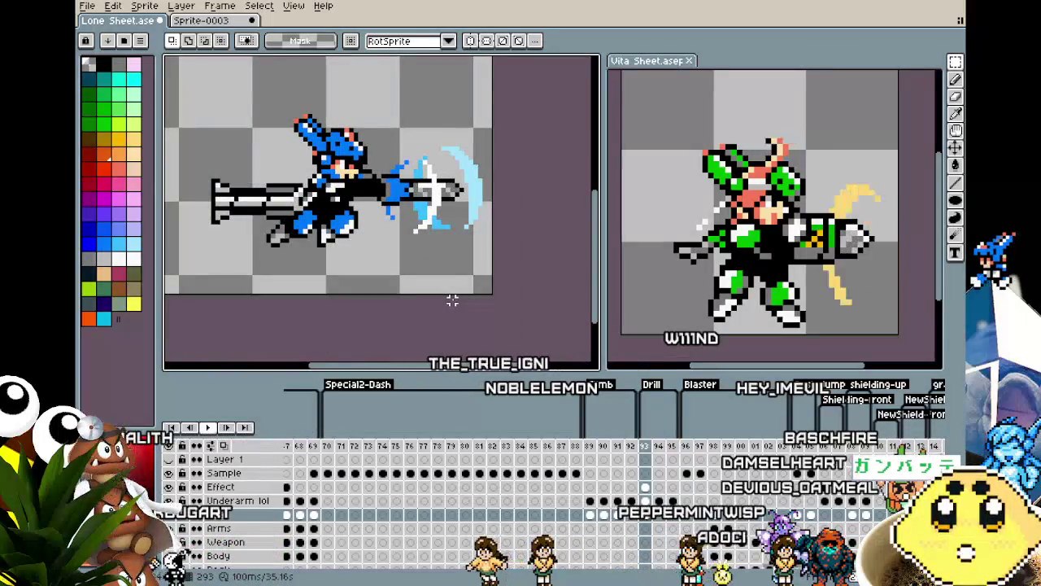
{"action": "key", "text": "Left"}
{"action": "key", "text": "Right"}
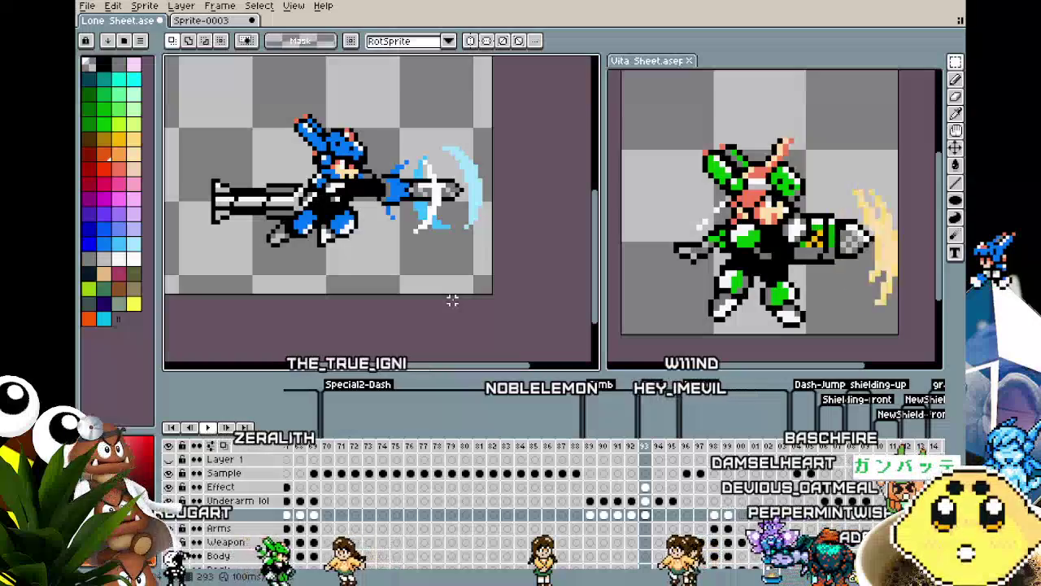
Flip between neighbouring frames, then make the Lone sheet the active sprite again.
{"action": "key", "text": "Left"}
{"action": "key", "text": "Right"}
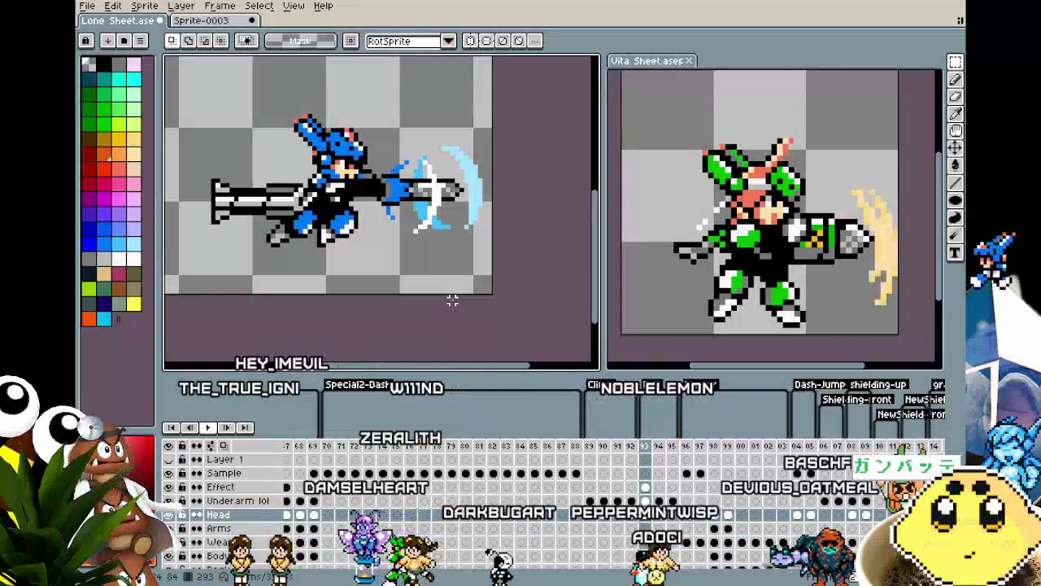
{"action": "left_click", "coordinate": [701, 227]}
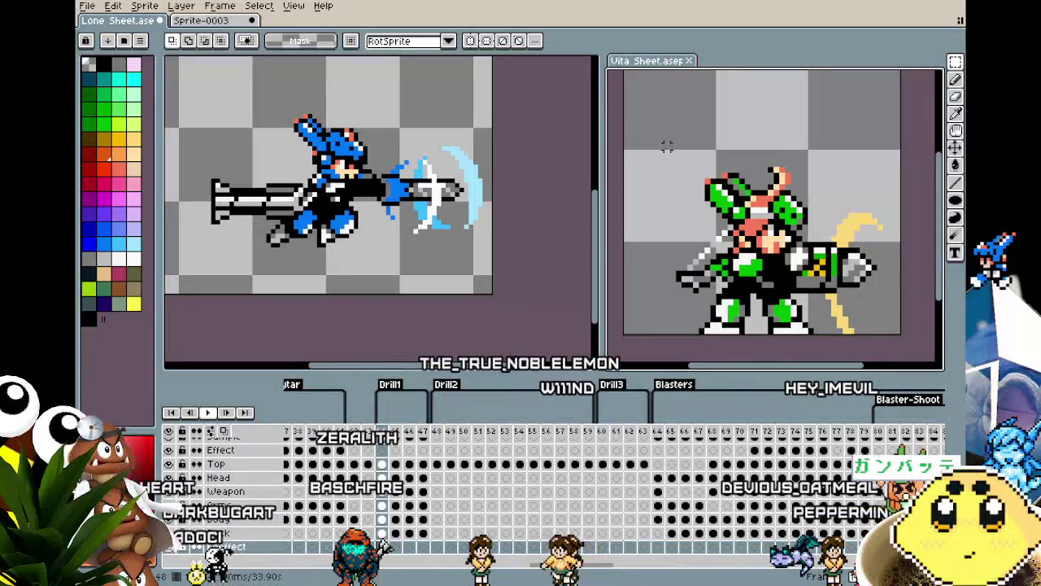
{"action": "left_click", "coordinate": [472, 236]}
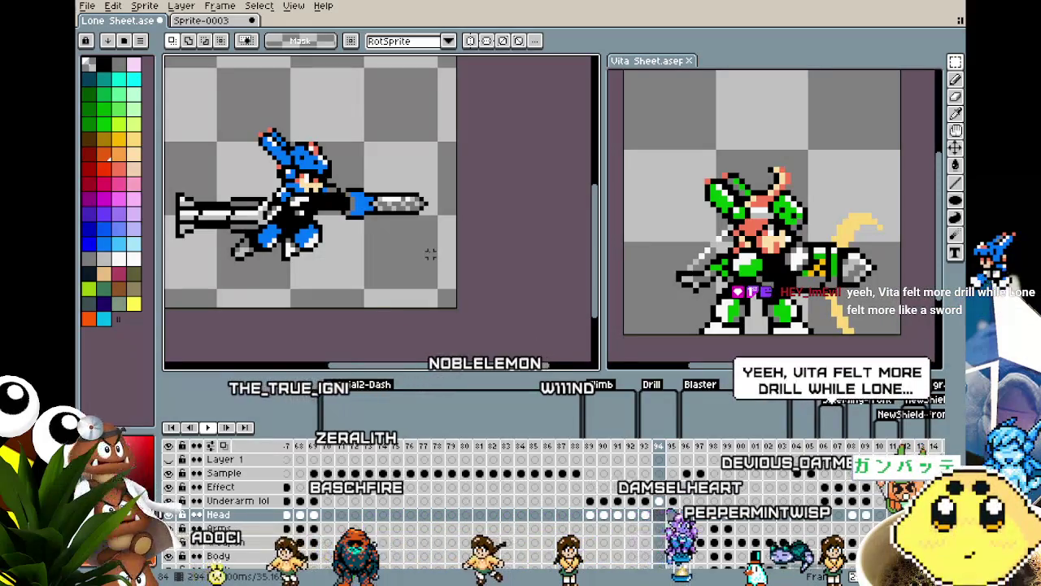
Flip between frames 93 and 94 to compare the muzzle effect.
{"action": "key", "text": "Left"}
{"action": "key", "text": "Right"}
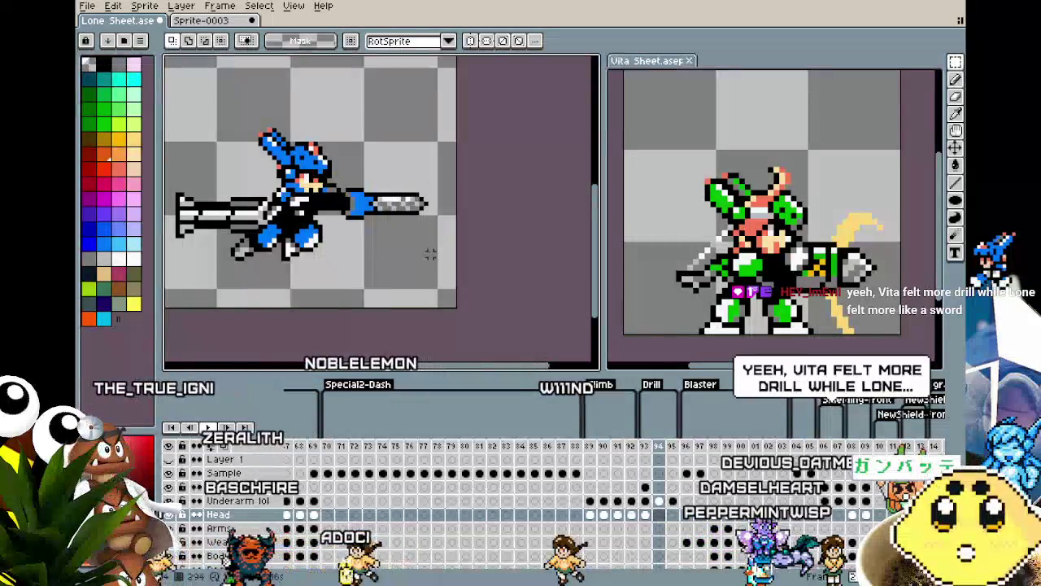
{"action": "key", "text": "Left"}
{"action": "key", "text": "Right"}
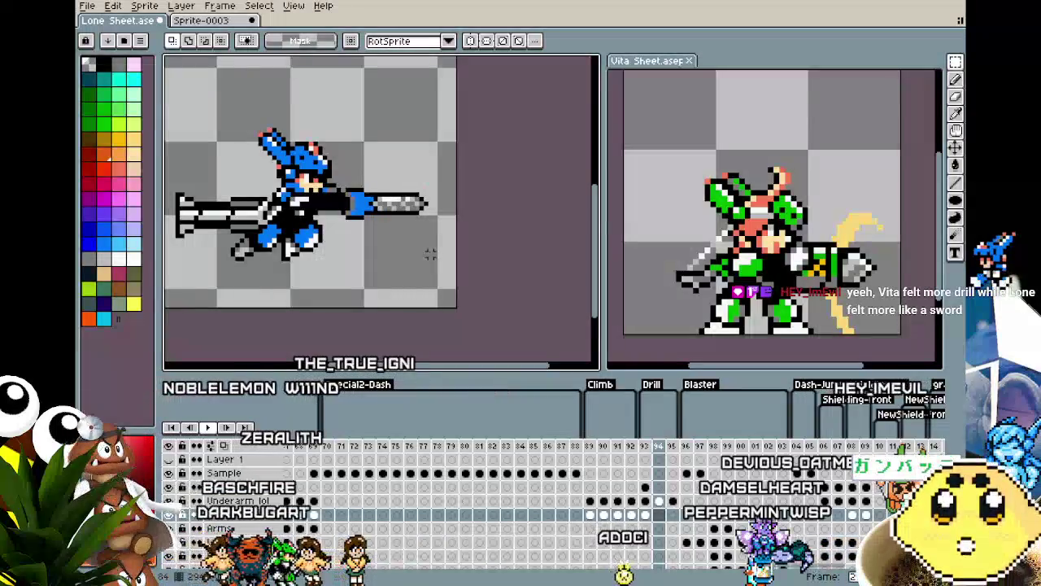
{"action": "key", "text": "Left"}
{"action": "key", "text": "Right"}
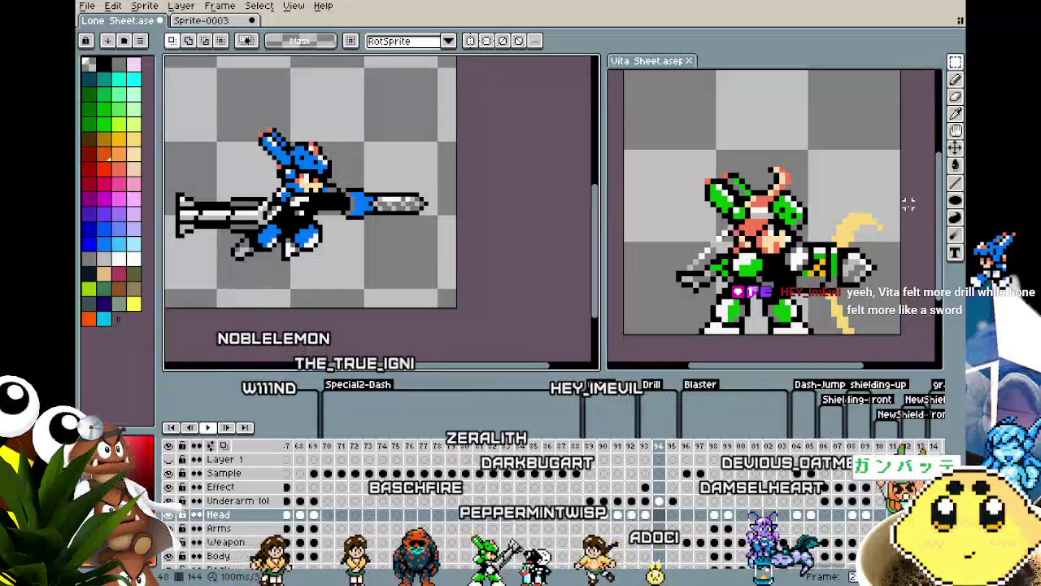
On frame 94's Effect cel, draw a white ellipse at the cannon tip and cut it to a crescent.
{"action": "left_click", "coordinate": [956, 202]}
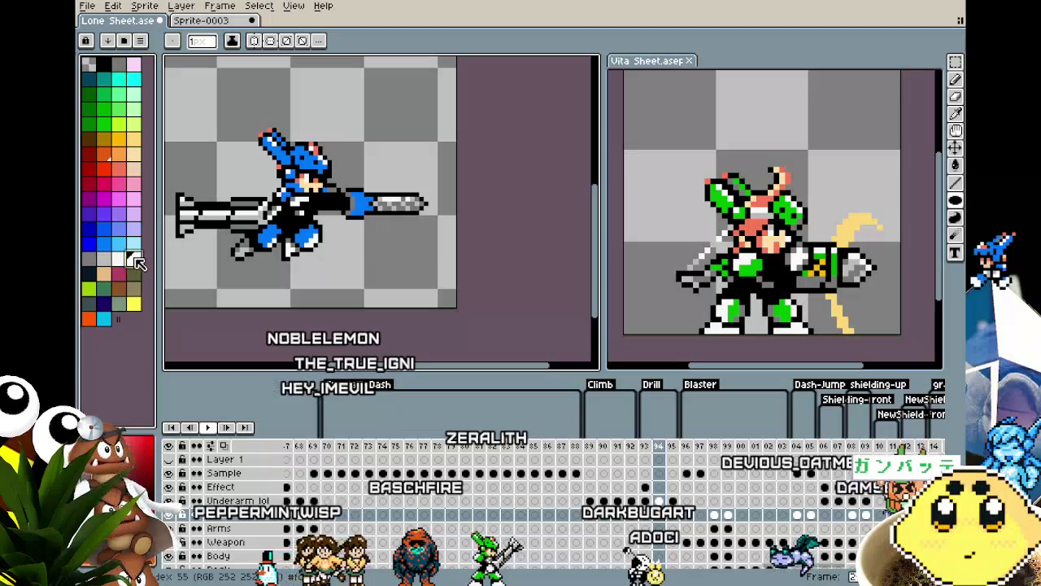
{"action": "left_click", "coordinate": [662, 488]}
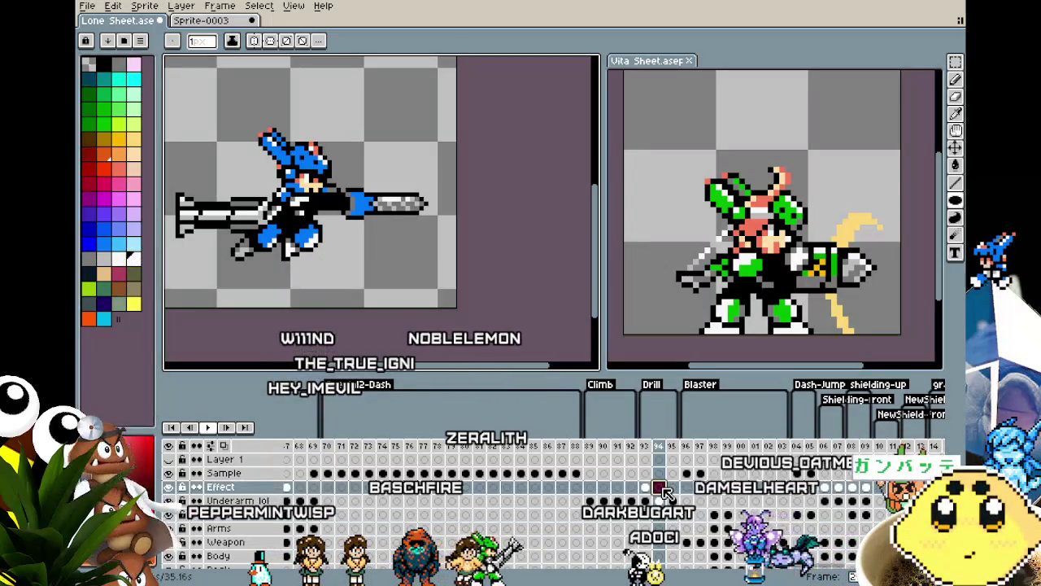
{"action": "left_click_drag", "start_coordinate": [371, 170], "coordinate": [437, 249]}
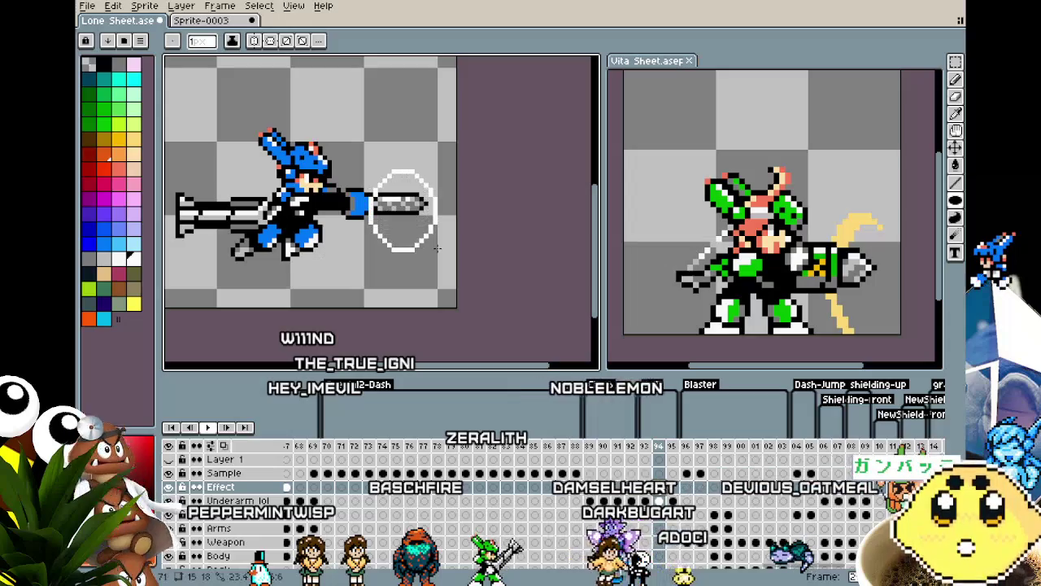
{"action": "left_click_drag", "start_coordinate": [391, 192], "coordinate": [411, 231]}
{"action": "key", "text": "ctrl+z"}
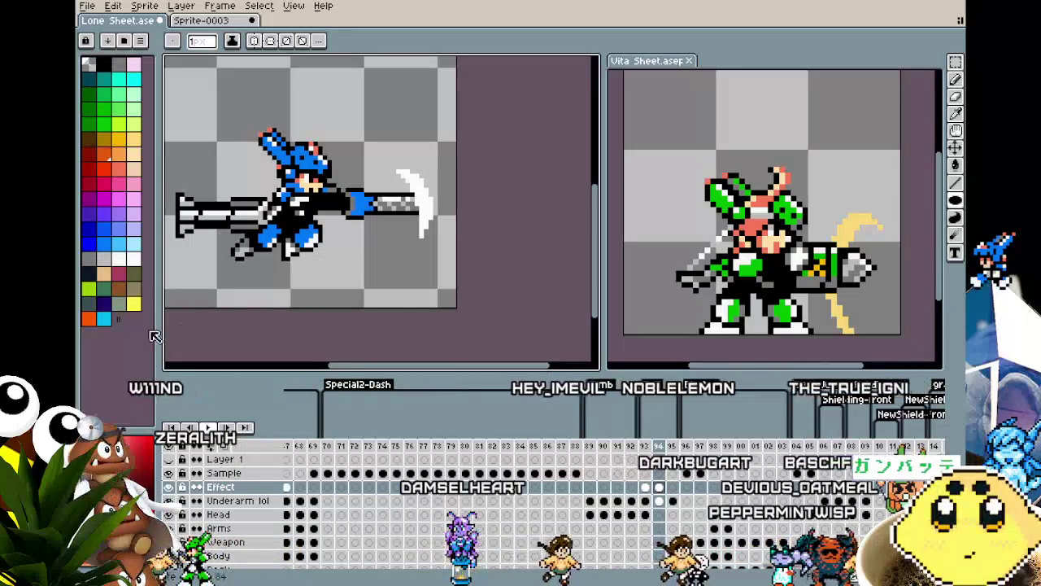
{"action": "key", "text": "comma"}
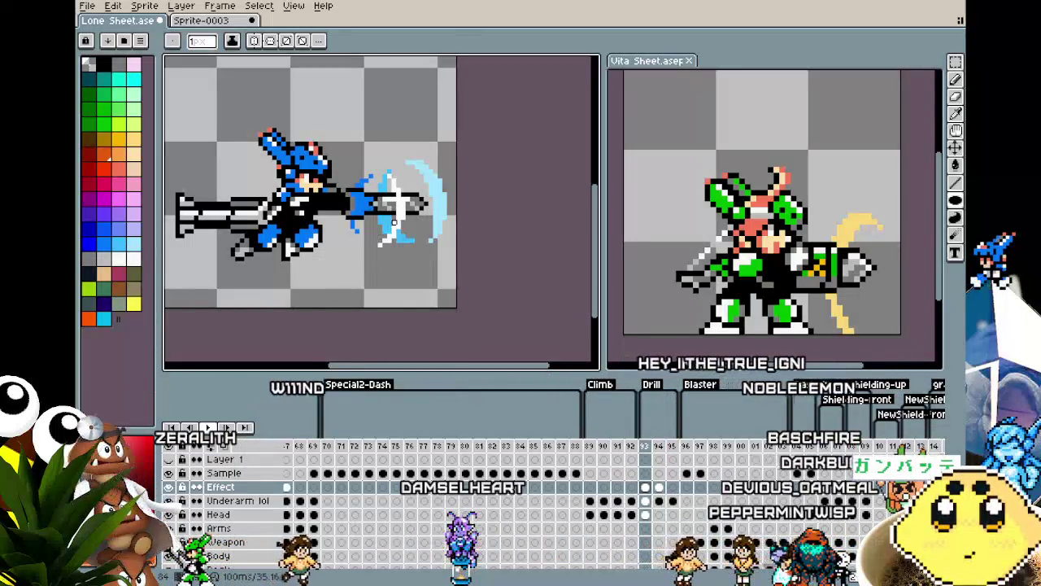
Pick blue from the canvas, go to frame 94's Head layer, and undo the stray blue blob.
{"action": "key", "text": "i"}
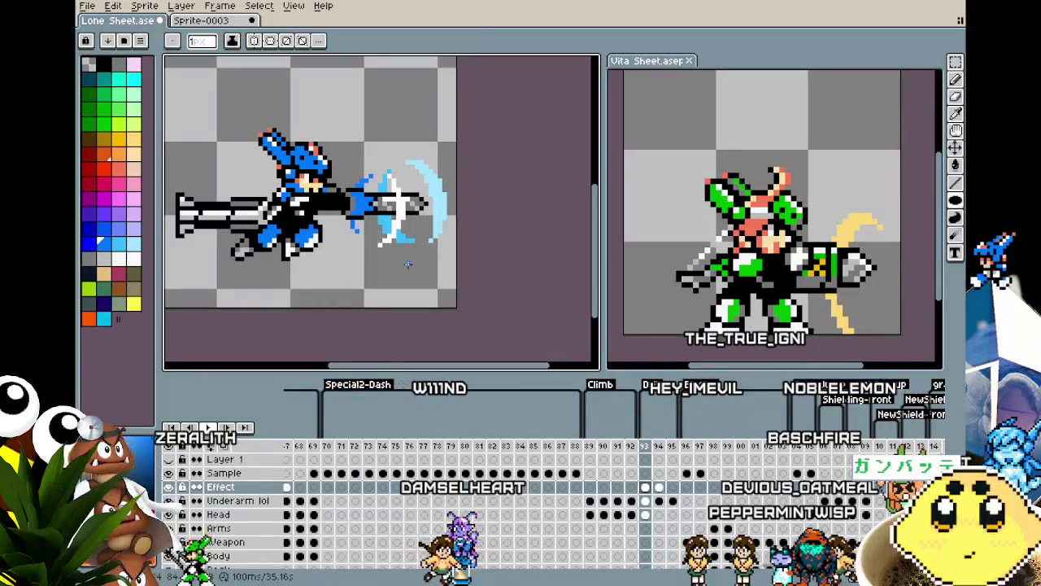
{"action": "key", "text": "period"}
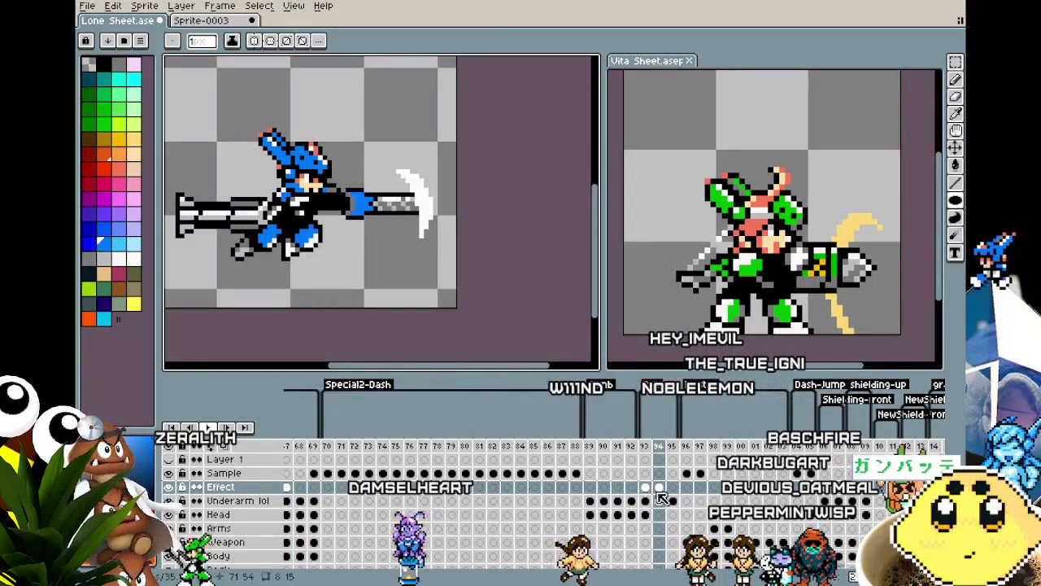
{"action": "key", "text": "Down"}
{"action": "key", "text": "Down"}
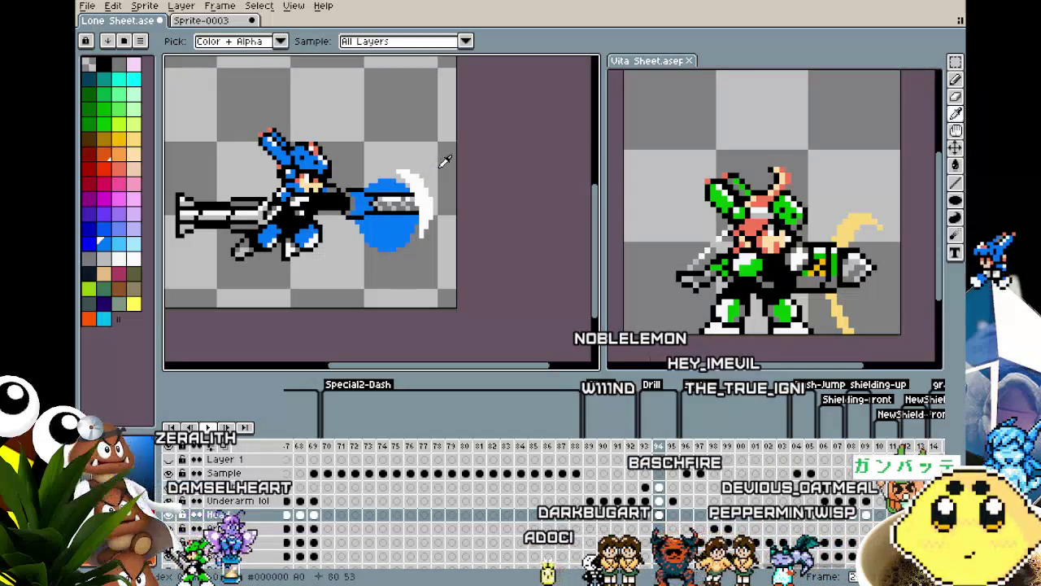
{"action": "key", "text": "ctrl+alt+c"}
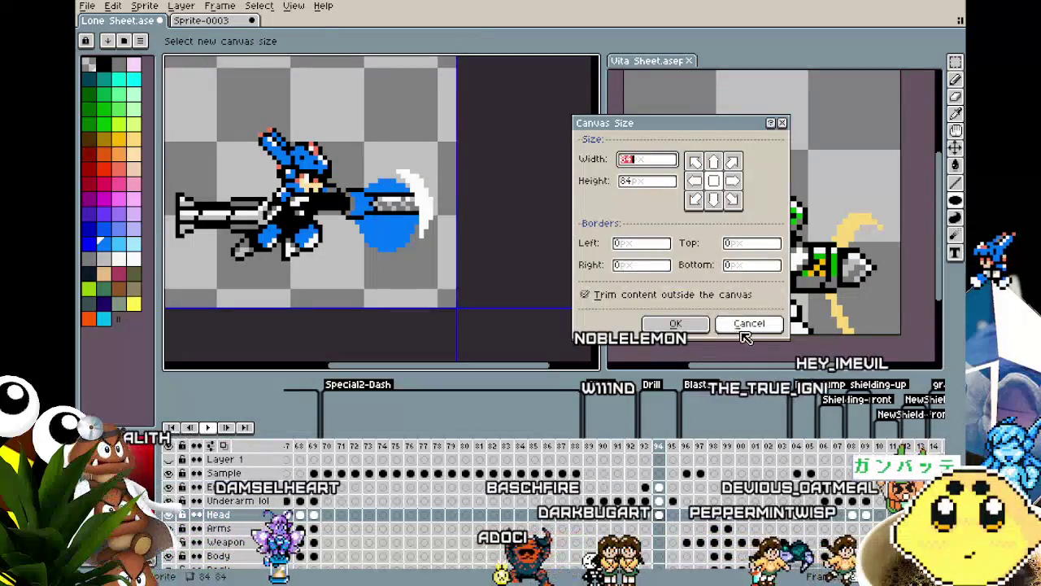
{"action": "left_click", "coordinate": [746, 321]}
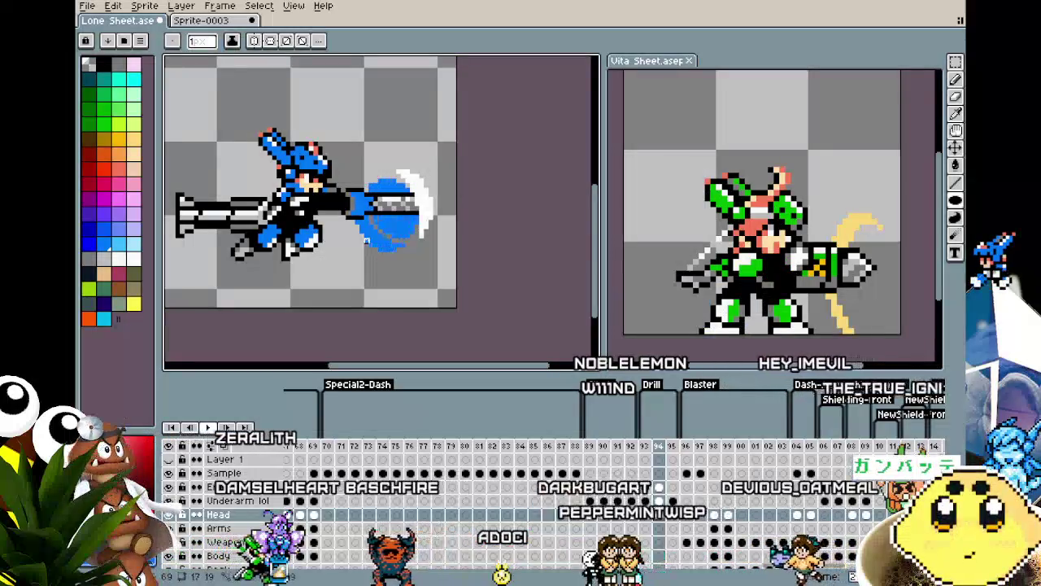
{"action": "key", "text": "ctrl+z"}
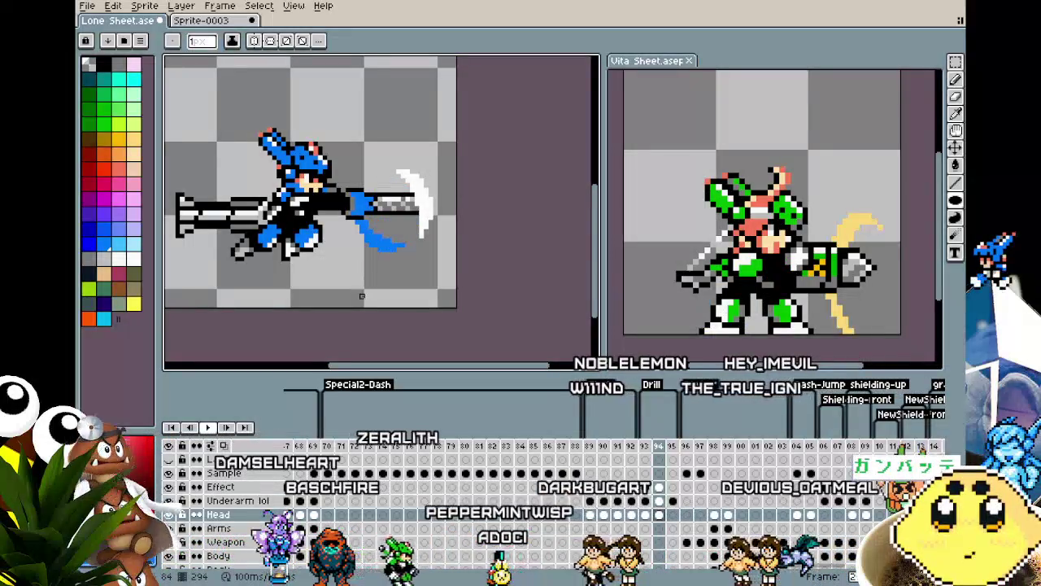
Draw a filled blue oval over the barrel and compare it against frame 93's slash.
{"action": "left_click_drag", "start_coordinate": [418, 177], "coordinate": [349, 248]}
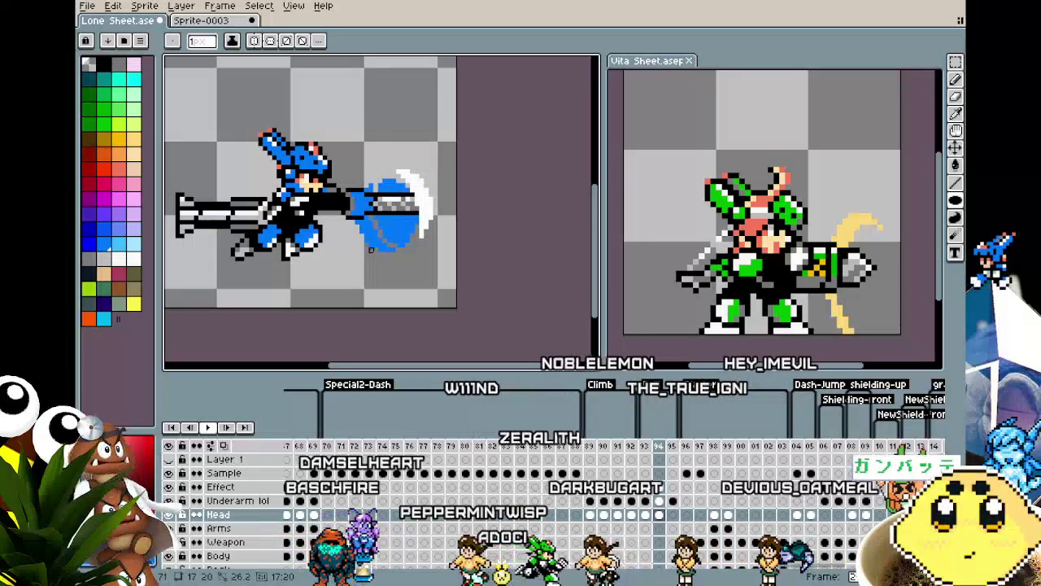
{"action": "key", "text": "Left"}
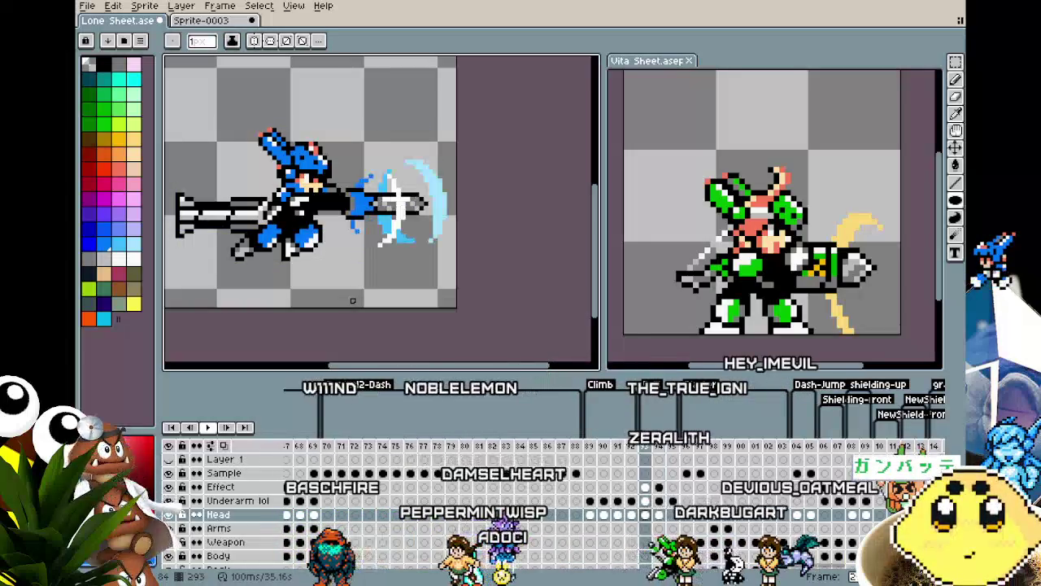
{"action": "key", "text": "Right"}
{"action": "key", "text": "Left"}
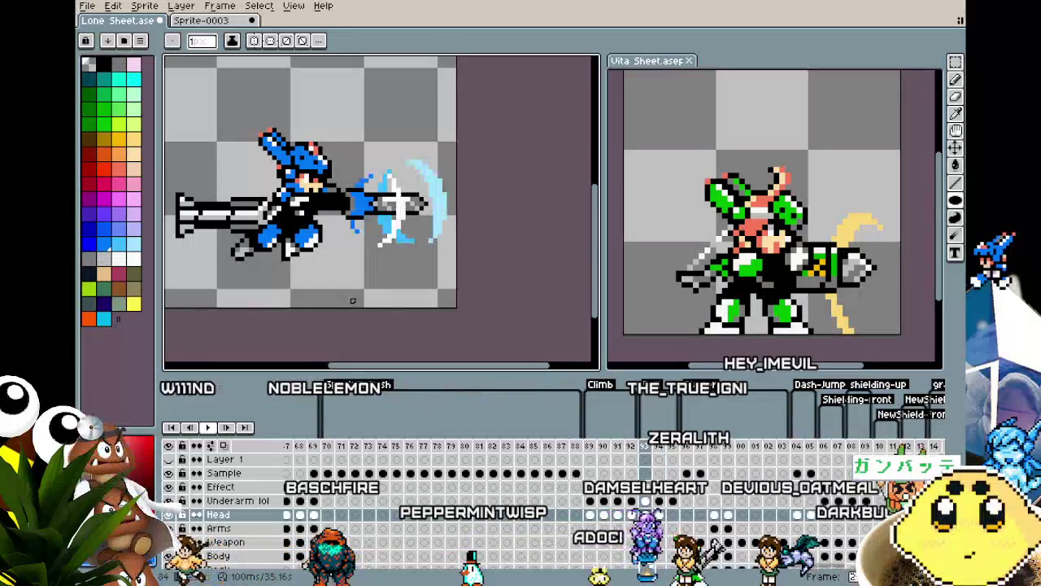
{"action": "key", "text": "Right"}
{"action": "scroll", "coordinate": [352, 300], "scroll_direction": "up", "scroll_amount": 1}
{"action": "key", "text": "Left"}
{"action": "key", "text": "Down"}
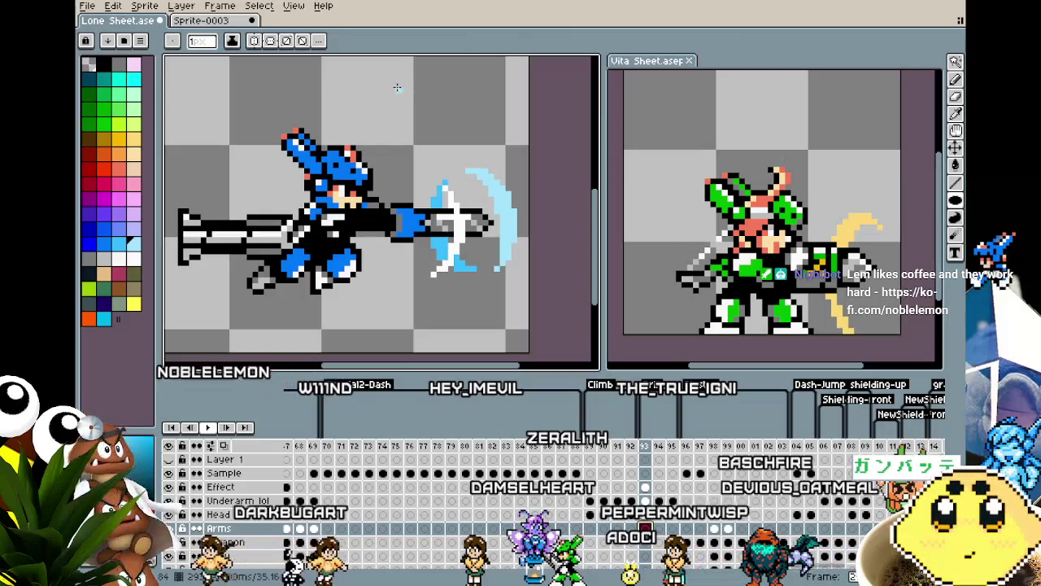
Draw a filled light-blue disc above the cannon on frame 93.
{"action": "left_click", "coordinate": [417, 114]}
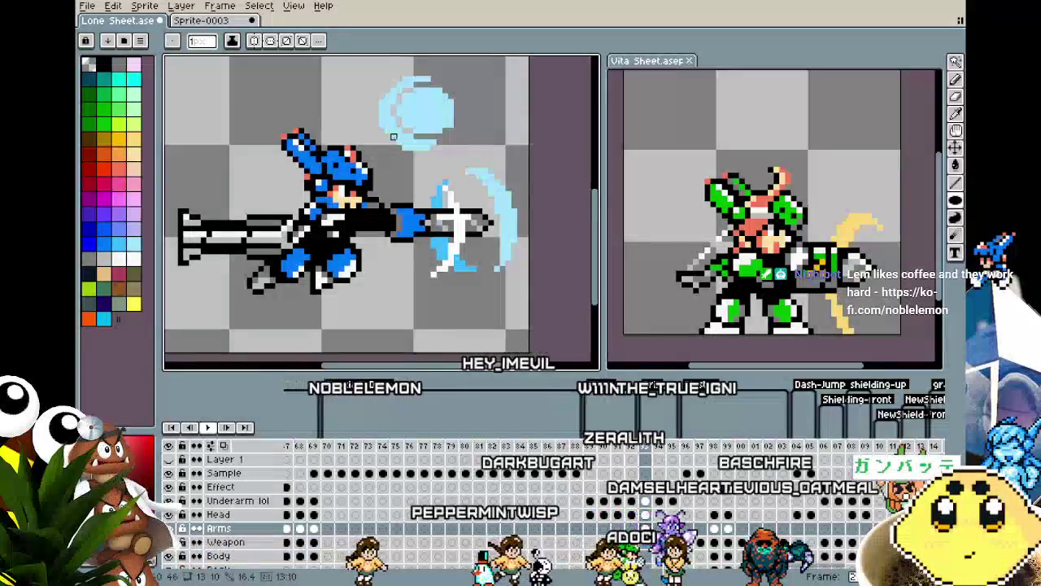
{"action": "left_click_drag", "start_coordinate": [382, 75], "coordinate": [449, 140]}
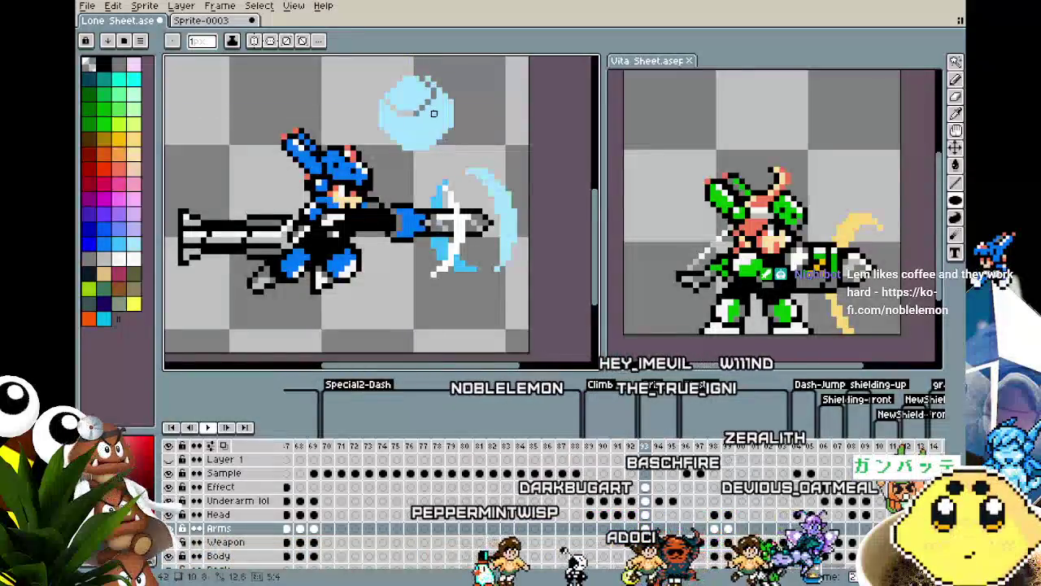
{"action": "mouse_move", "coordinate": [379, 150]}
{"action": "left_mouse_down"}
{"action": "mouse_move", "coordinate": [462, 68]}
{"action": "mouse_move", "coordinate": [450, 114]}
{"action": "mouse_move", "coordinate": [375, 187]}
{"action": "mouse_move", "coordinate": [404, 169]}
{"action": "left_mouse_up"}
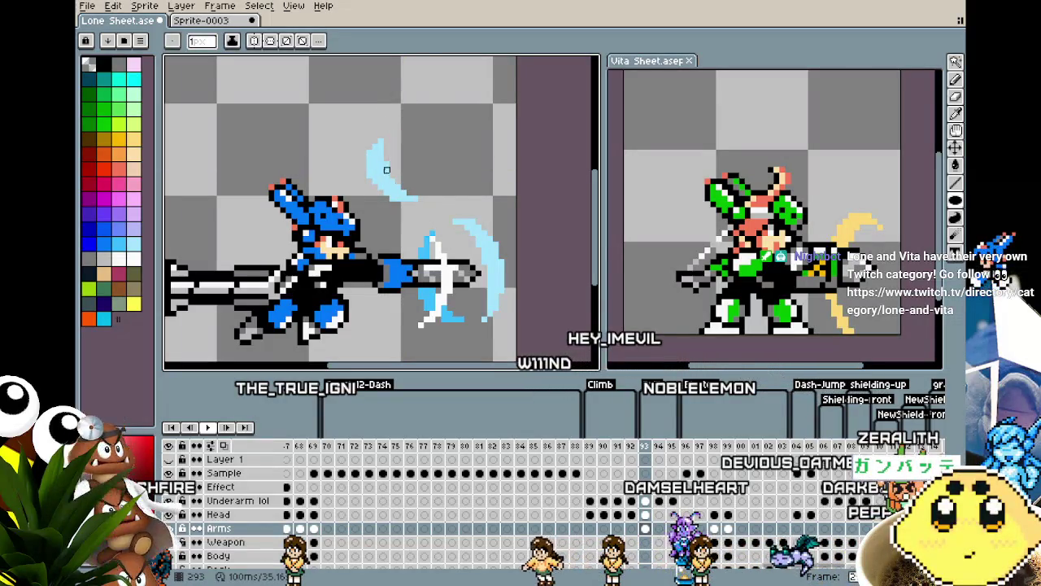
Select the light-blue crescent and move it down onto the cannon muzzle.
{"action": "key", "text": "m"}
{"action": "left_click_drag", "start_coordinate": [363, 136], "coordinate": [448, 227]}
{"action": "mouse_move", "coordinate": [389, 180]}
{"action": "left_mouse_down"}
{"action": "mouse_move", "coordinate": [395, 289]}
{"action": "mouse_move", "coordinate": [413, 139]}
{"action": "left_mouse_up"}
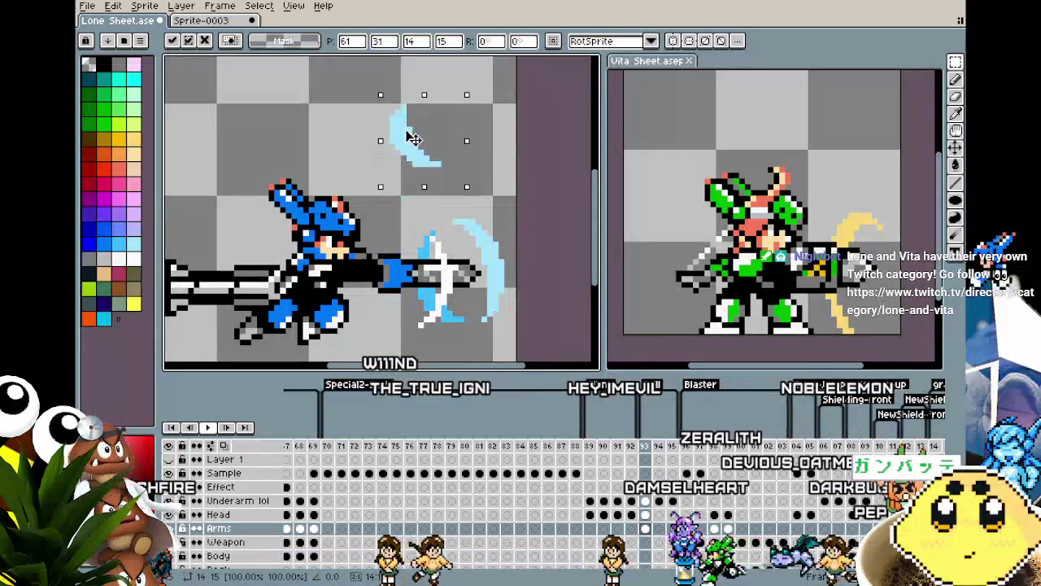
{"action": "key", "text": "Escape"}
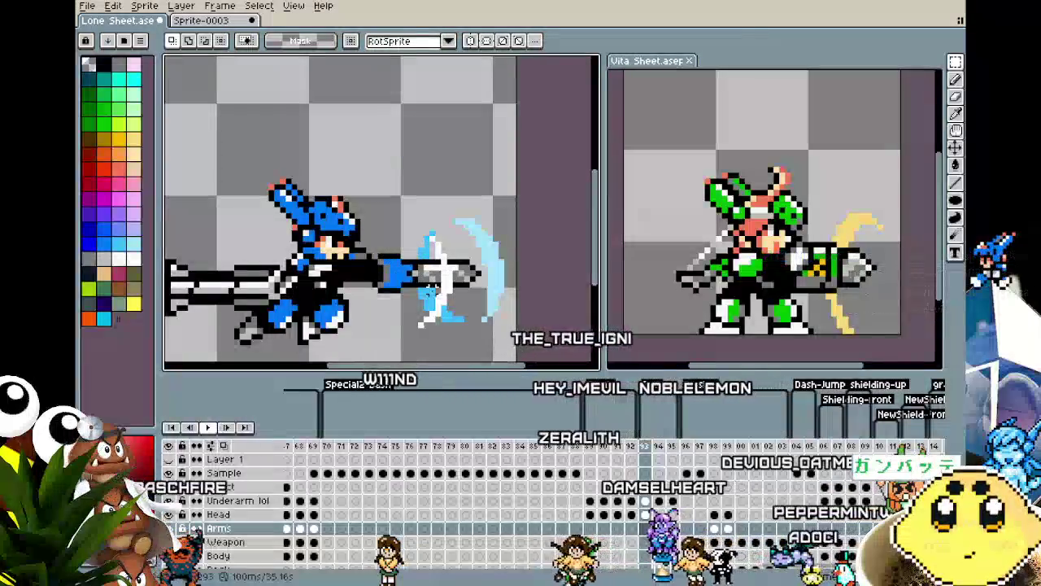
{"action": "key", "text": "w"}
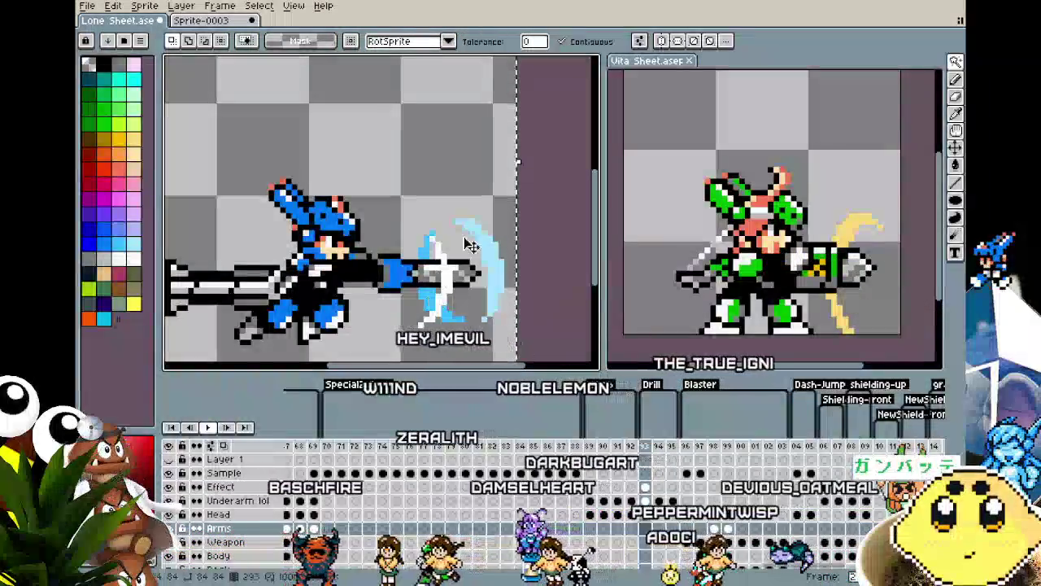
Magic-wand the blue slash on the Head layer and rotate it about -18° to match the rings.
{"action": "key", "text": "Up"}
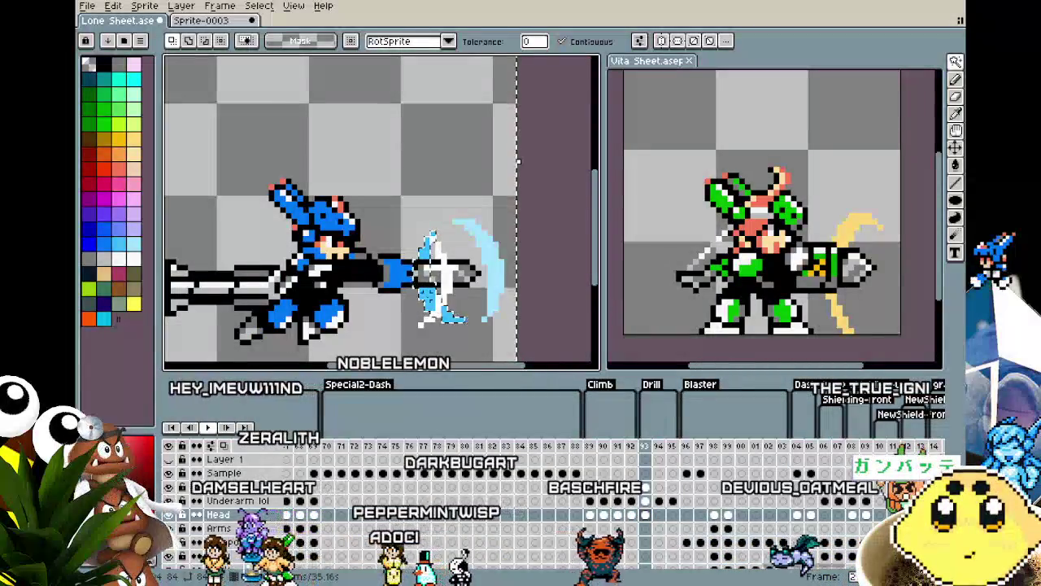
{"action": "left_click", "coordinate": [435, 305]}
{"action": "key", "text": "ctrl+t"}
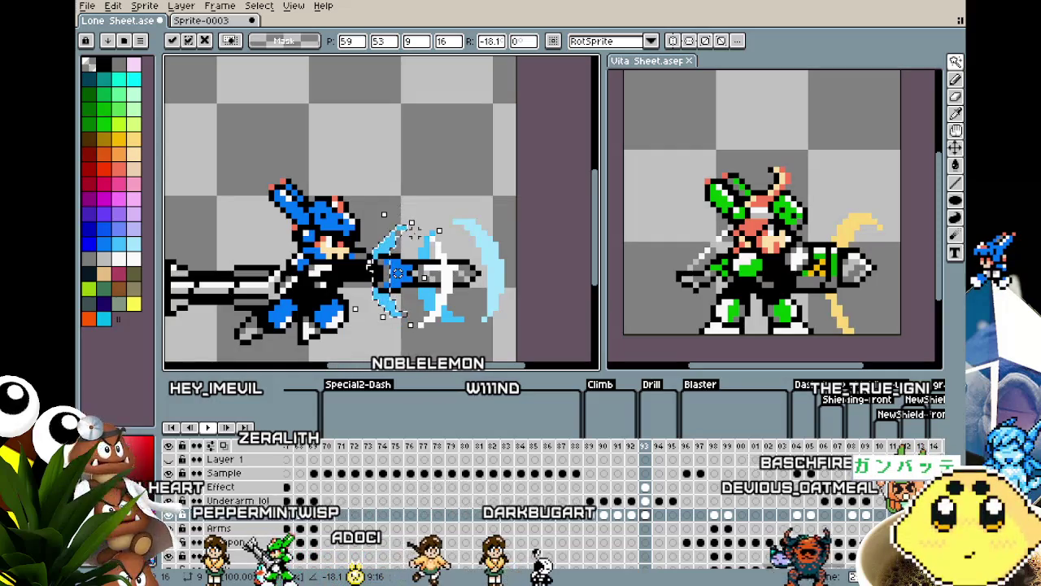
{"action": "key", "text": "w"}
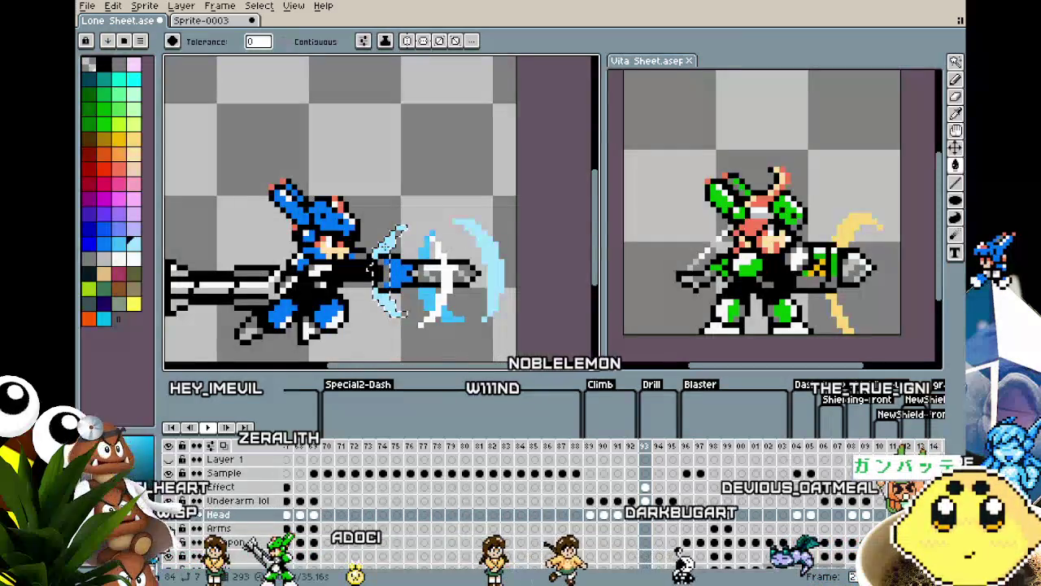
{"action": "scroll", "coordinate": [379, 179], "scroll_direction": "down", "scroll_amount": 1}
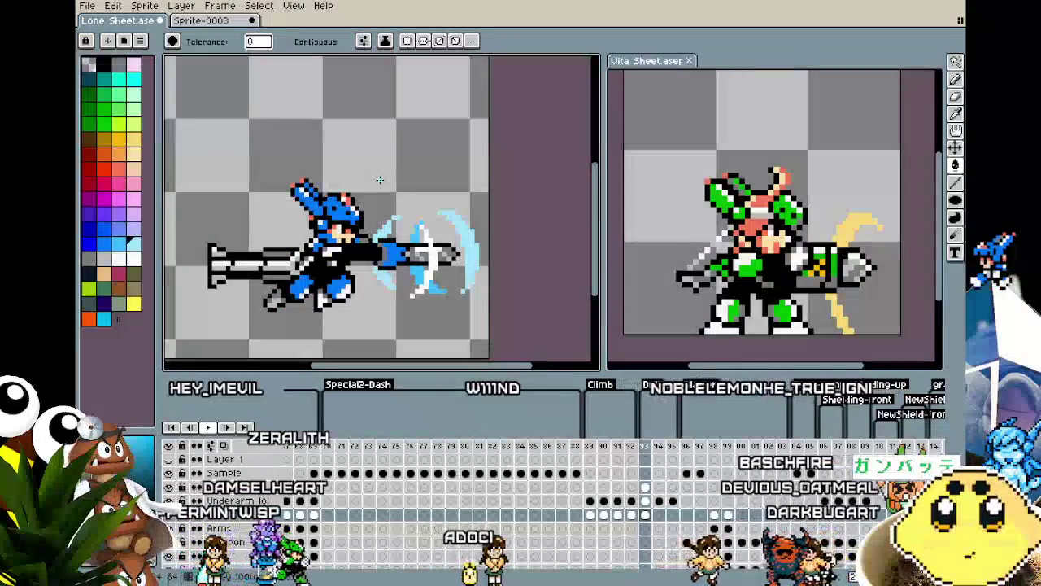
Play and stop the charge animation, switch to Pencil, and pan toward frame 94's bare muzzle.
{"action": "key", "text": "Return"}
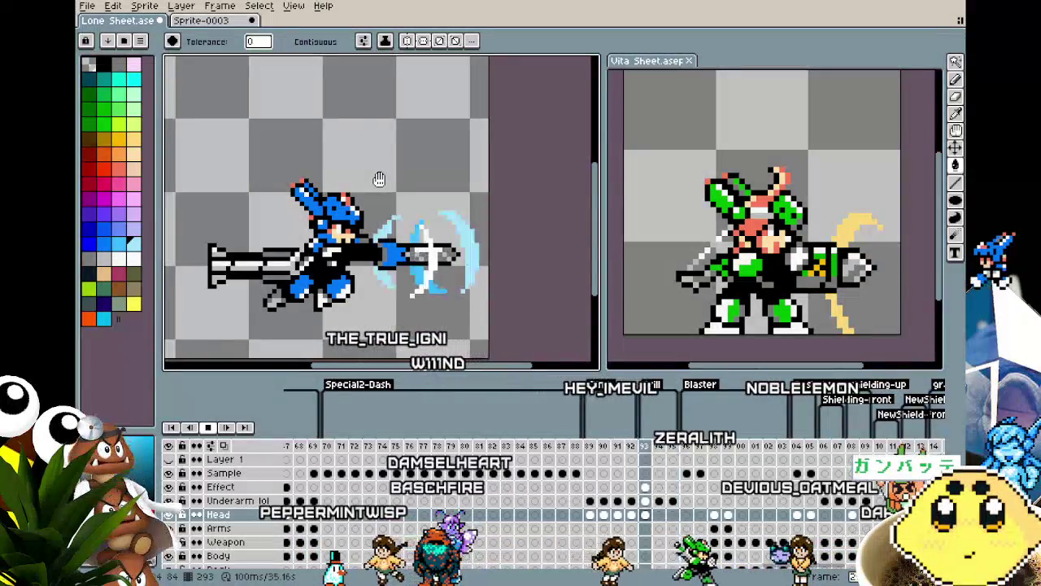
{"action": "key", "text": "Return"}
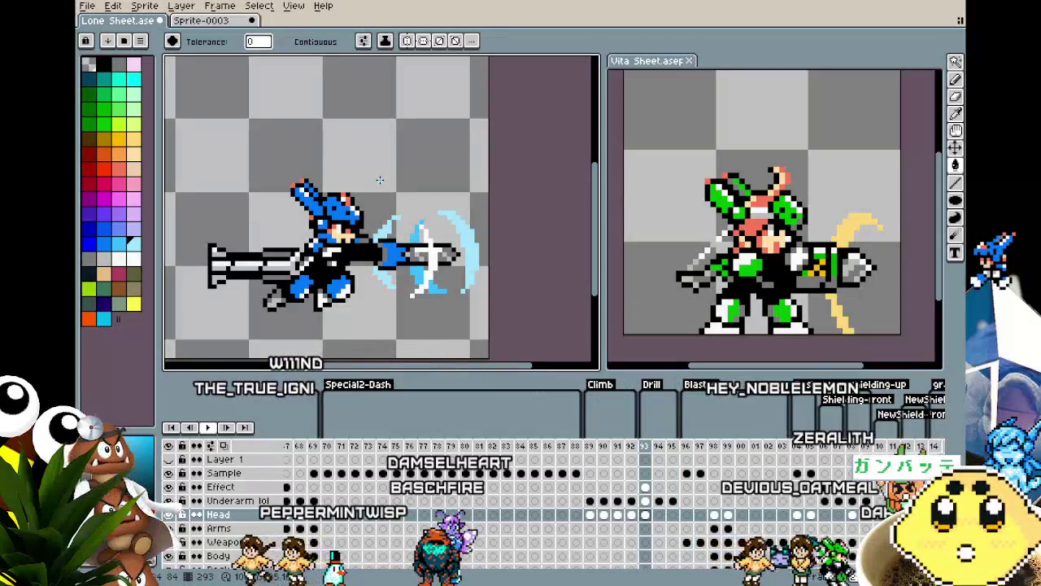
{"action": "key", "text": "b"}
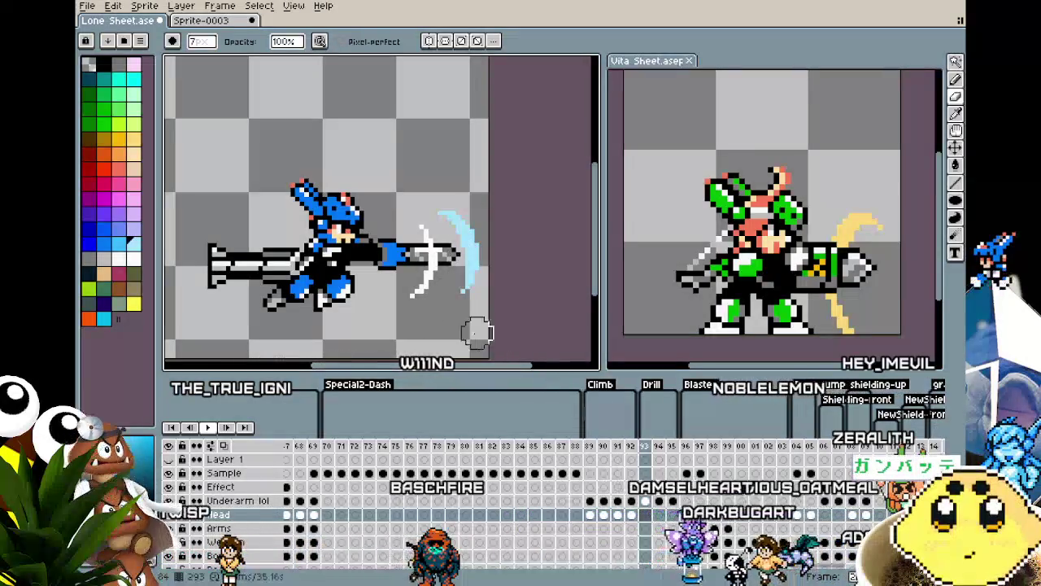
{"action": "scroll", "coordinate": [400, 317], "scroll_direction": "up", "scroll_amount": 1}
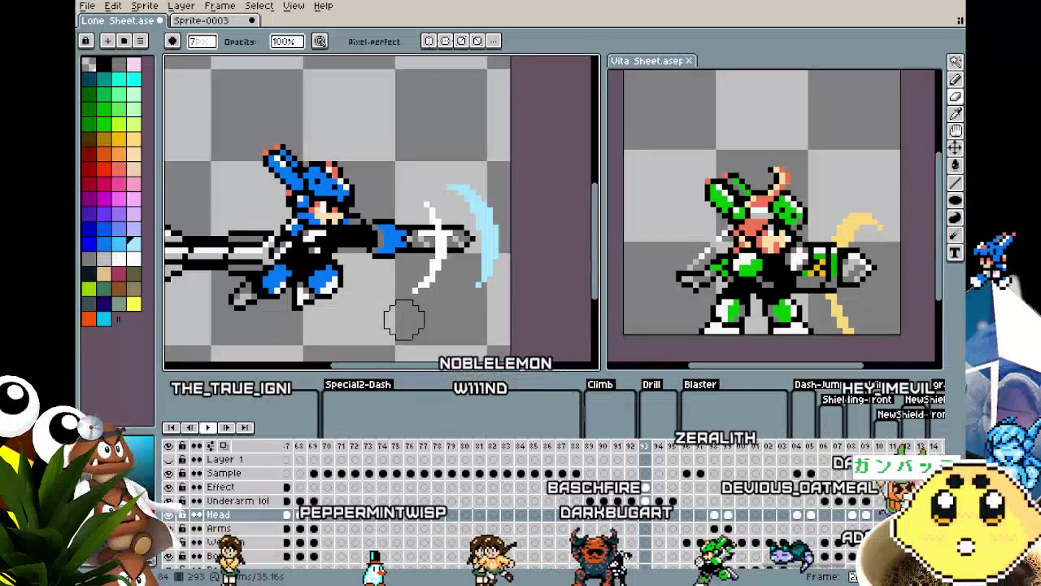
{"action": "left_click_drag", "start_coordinate": [675, 229], "coordinate": [661, 223]}
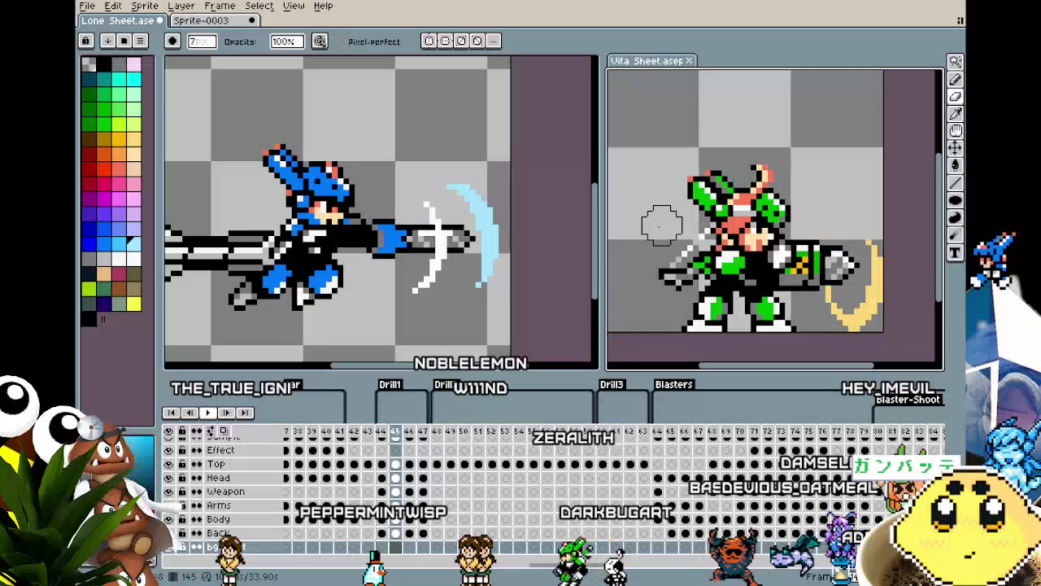
{"action": "left_click_drag", "start_coordinate": [374, 281], "coordinate": [361, 282]}
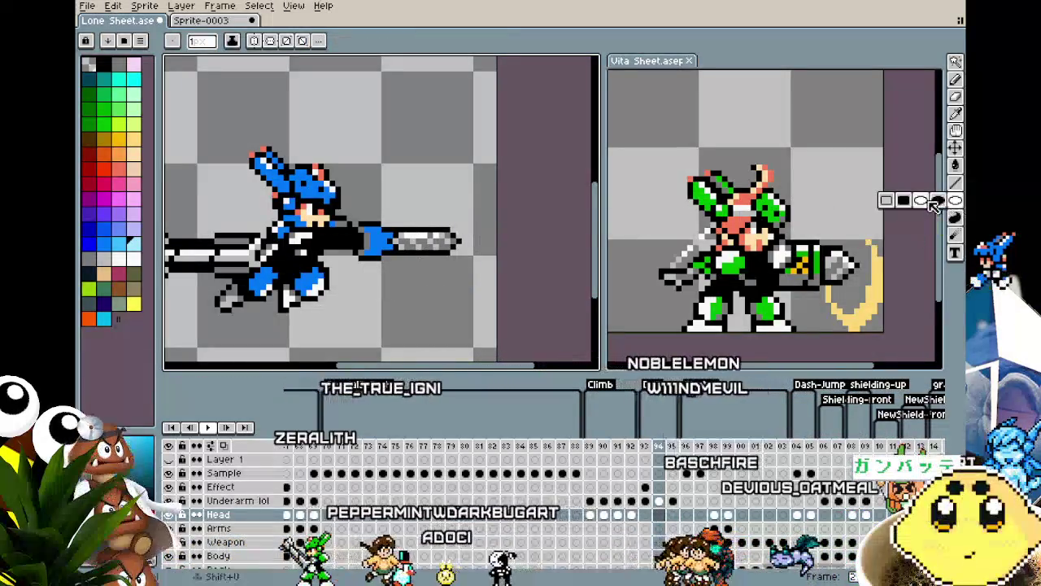
Draw a white ellipse above the cannon on frame 94, checking it against frame 93.
{"action": "key", "text": "m"}
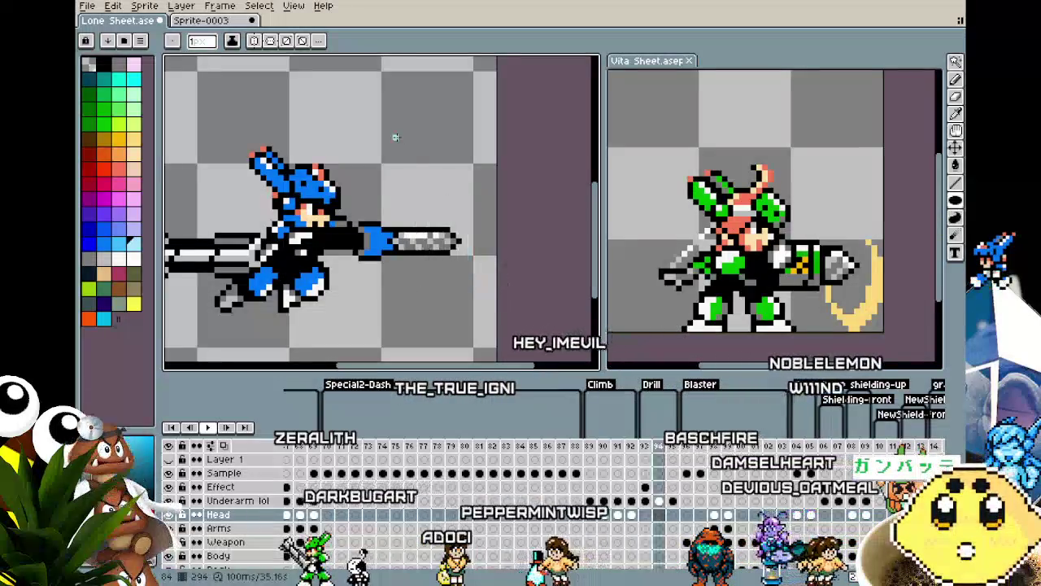
{"action": "left_click", "coordinate": [133, 259]}
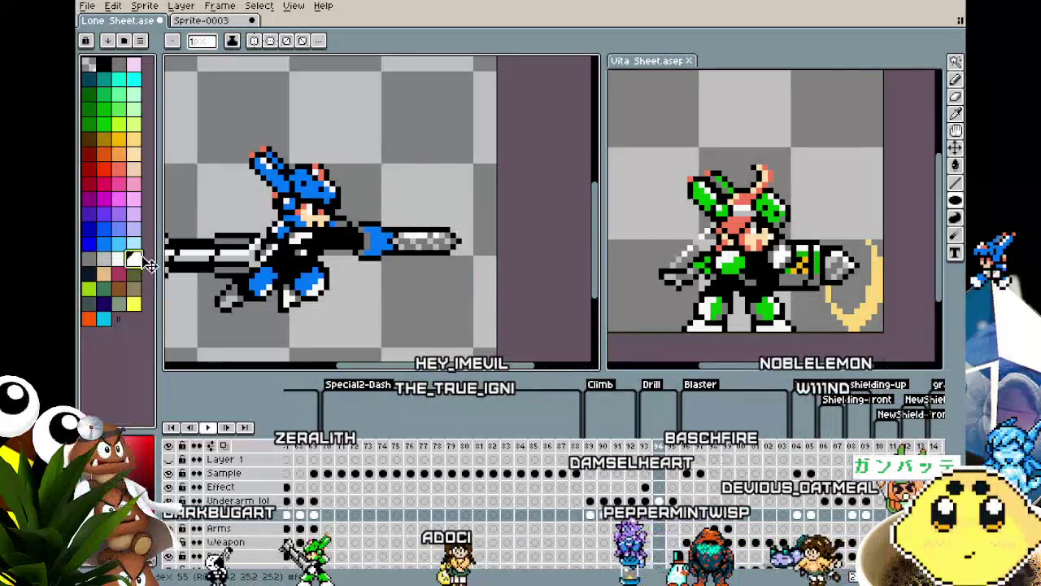
{"action": "left_click_drag", "start_coordinate": [377, 101], "coordinate": [443, 157]}
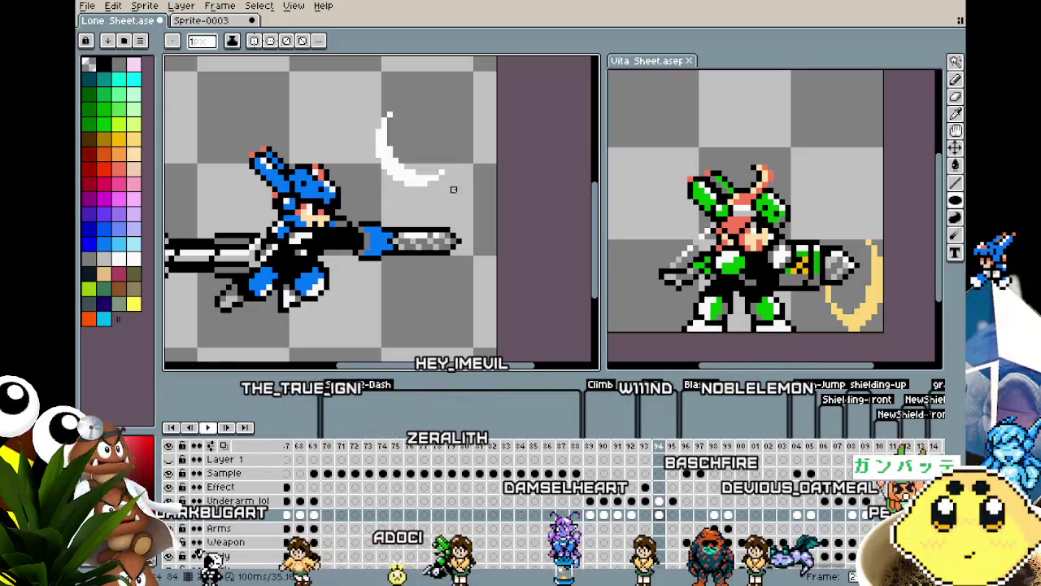
{"action": "key", "text": "Left"}
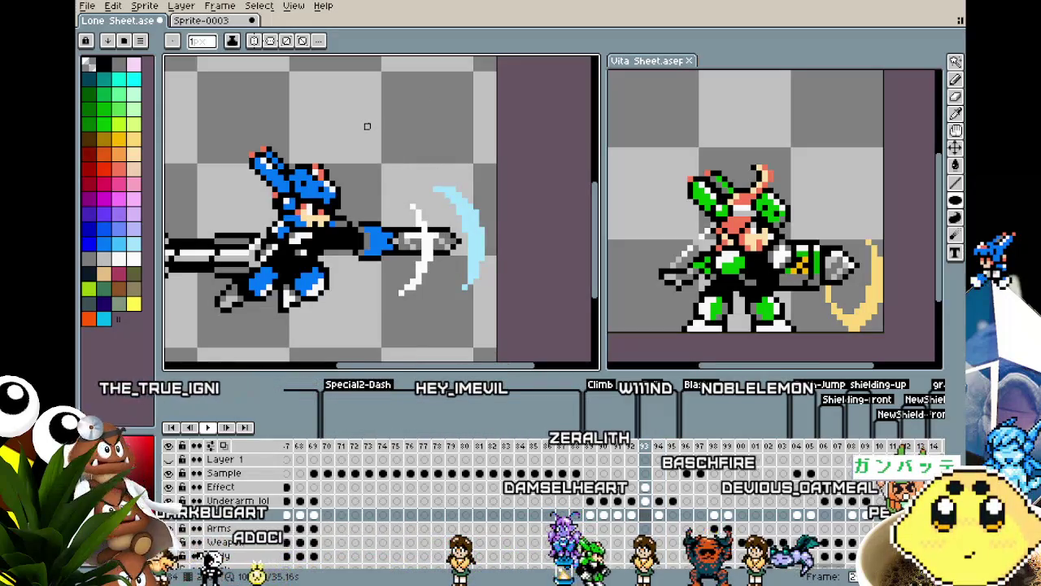
{"action": "key", "text": "Right"}
Move the white crescent onto the cannon muzzle, compare frames, and pick light blue.
{"action": "key", "text": "m"}
{"action": "mouse_move", "coordinate": [356, 98]}
{"action": "left_mouse_down"}
{"action": "mouse_move", "coordinate": [458, 200]}
{"action": "mouse_move", "coordinate": [452, 279]}
{"action": "left_mouse_up"}
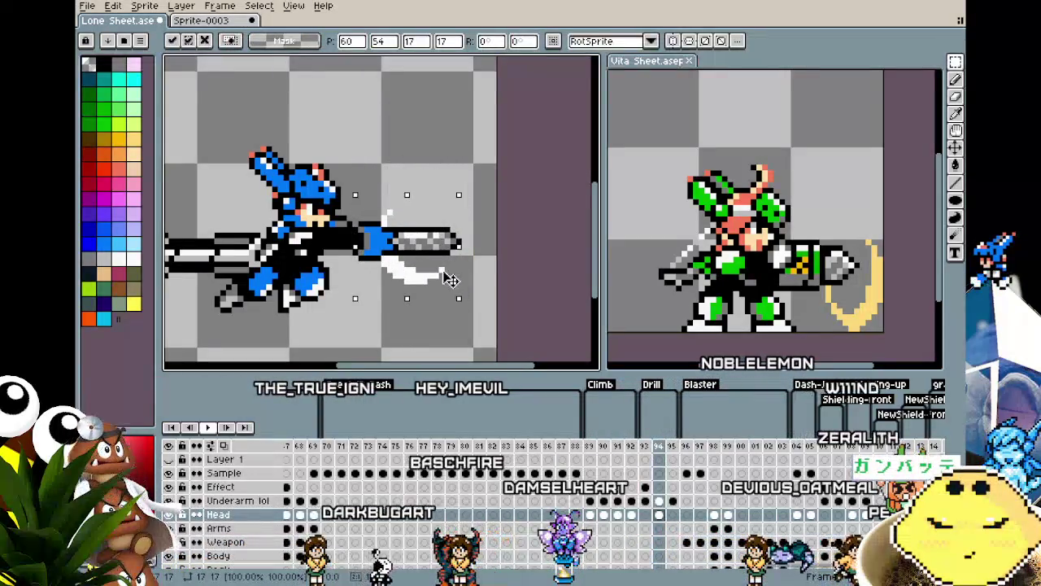
{"action": "left_click", "coordinate": [430, 120]}
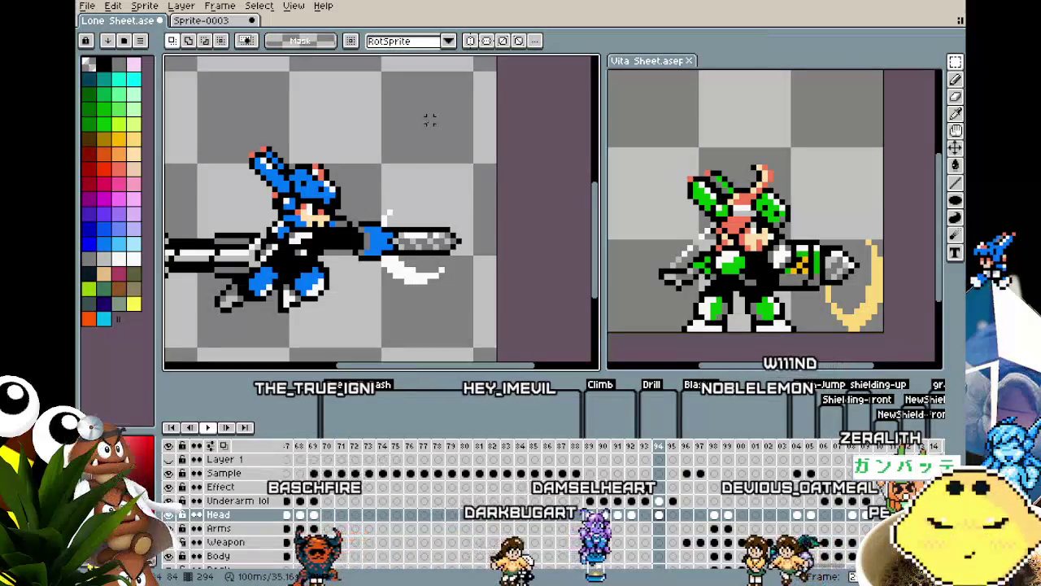
{"action": "key", "text": "Left"}
{"action": "key", "text": "Right"}
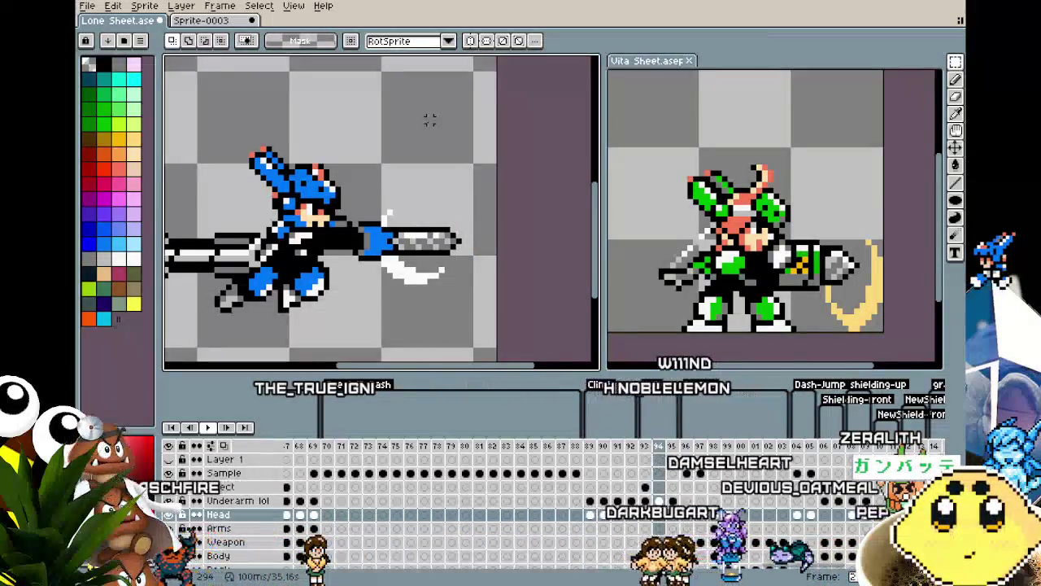
{"action": "key", "text": "Left"}
{"action": "key", "text": "Right"}
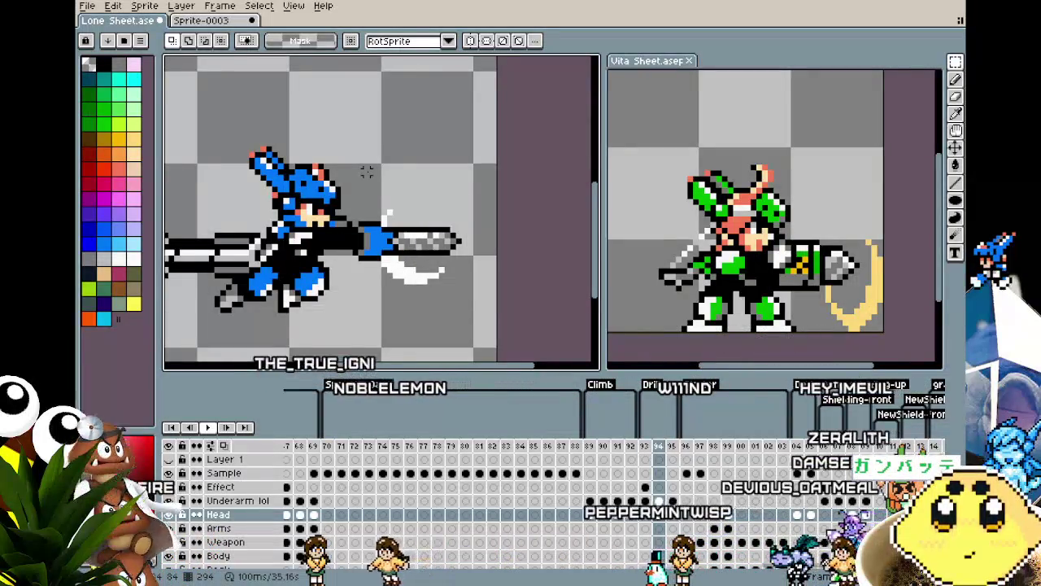
{"action": "scroll", "coordinate": [369, 174], "scroll_direction": "down", "scroll_amount": 1}
{"action": "left_click", "coordinate": [133, 243]}
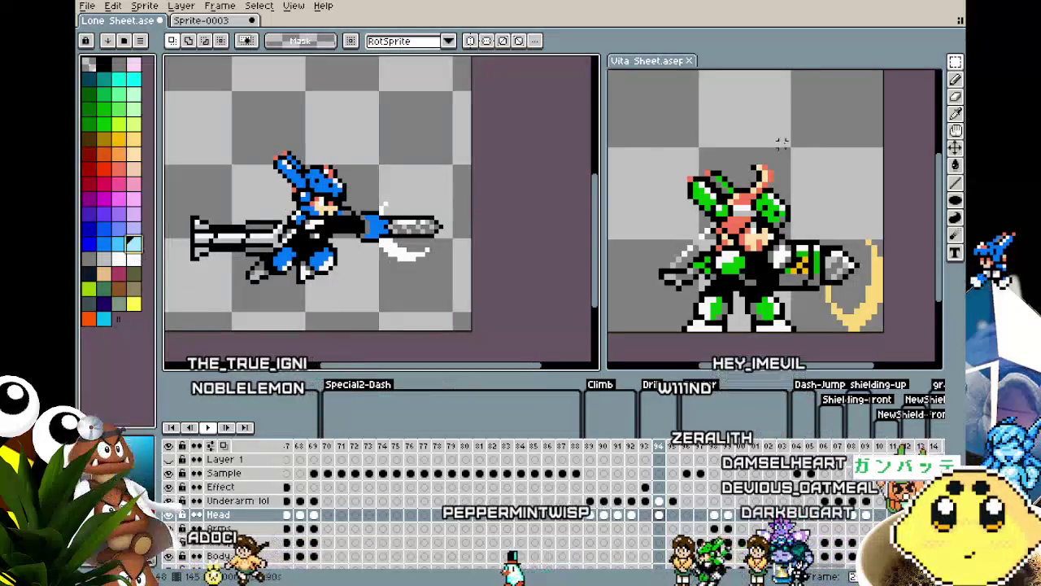
Carve a light-blue circle into a crescent and move it beside the white one at the muzzle.
{"action": "left_click", "coordinate": [955, 182]}
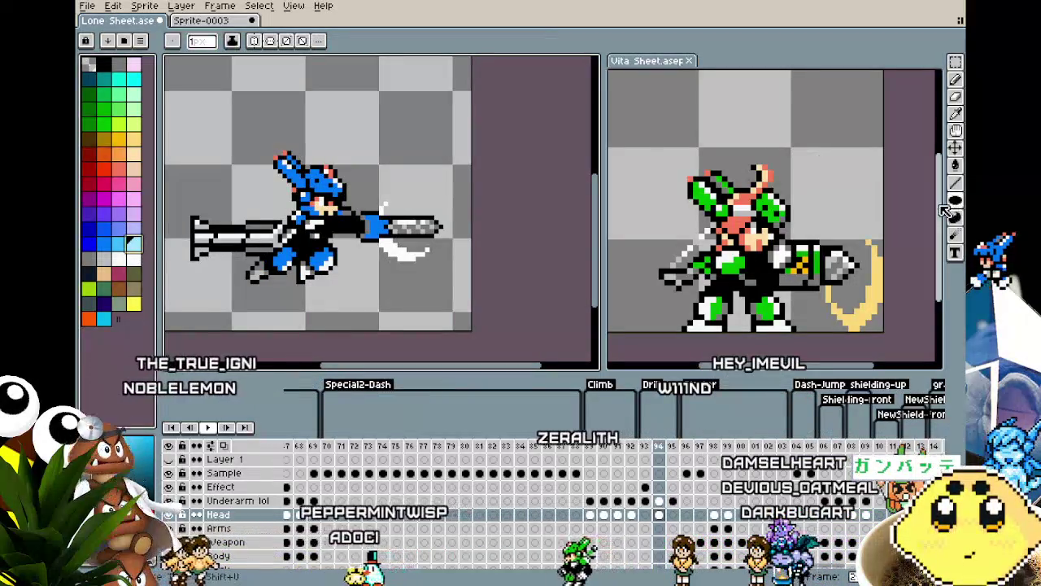
{"action": "left_click_drag", "start_coordinate": [371, 92], "coordinate": [404, 134]}
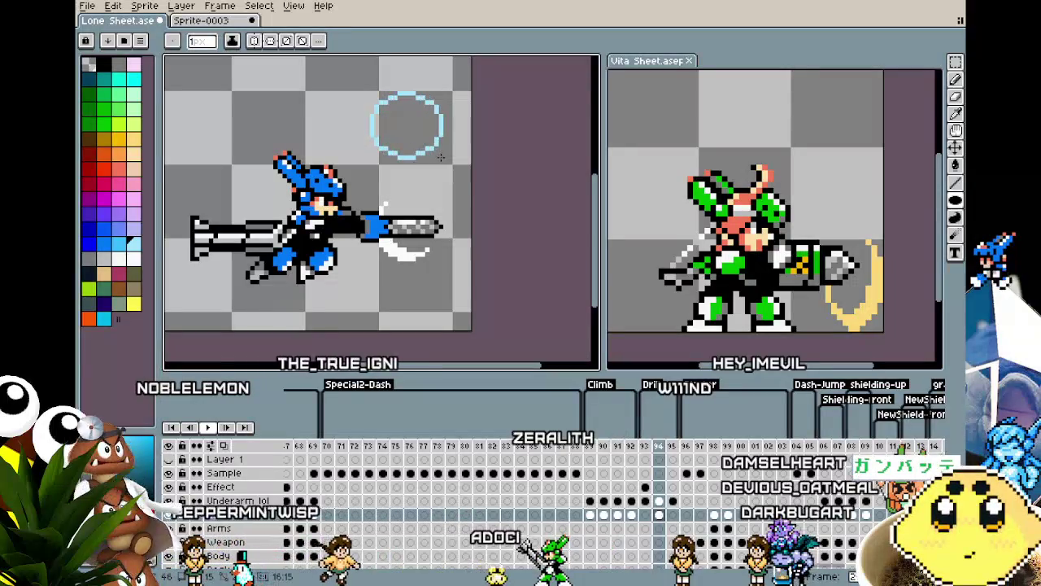
{"action": "left_click", "coordinate": [386, 79], "text": "alt"}
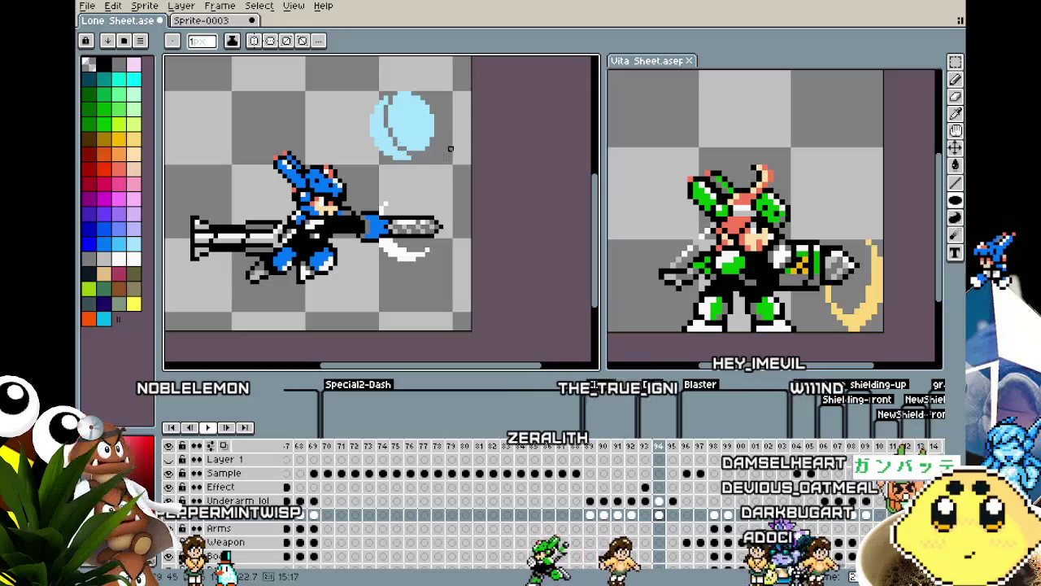
{"action": "key", "text": "ctrl+z"}
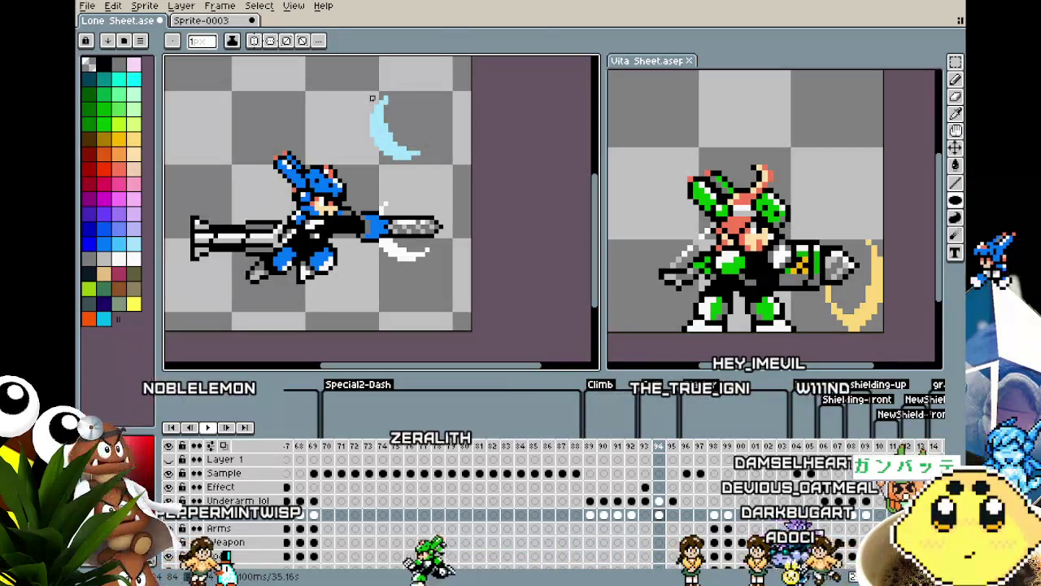
{"action": "left_click_drag", "start_coordinate": [358, 96], "coordinate": [451, 195]}
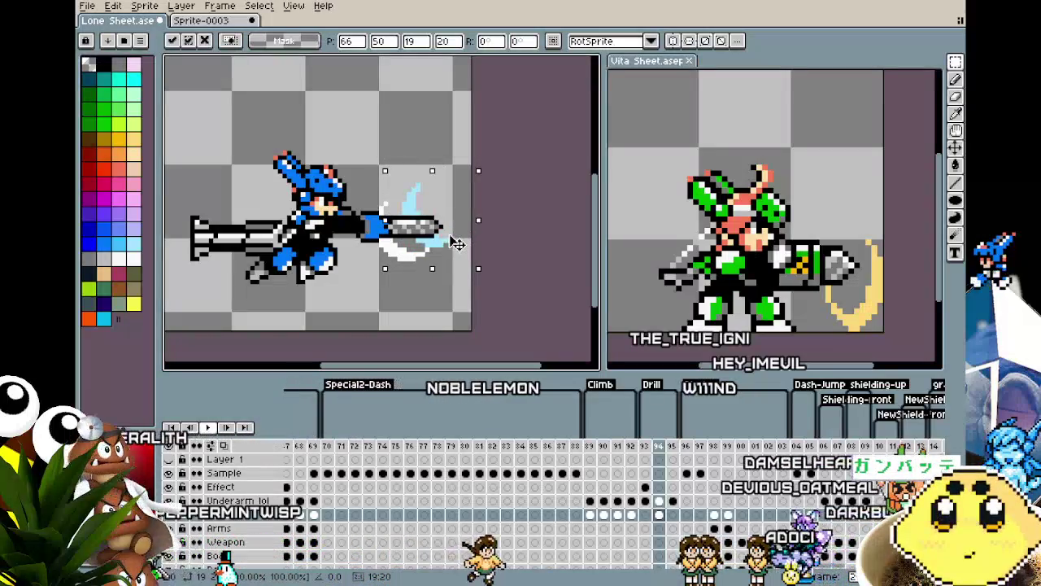
{"action": "left_click_drag", "start_coordinate": [445, 242], "coordinate": [470, 255]}
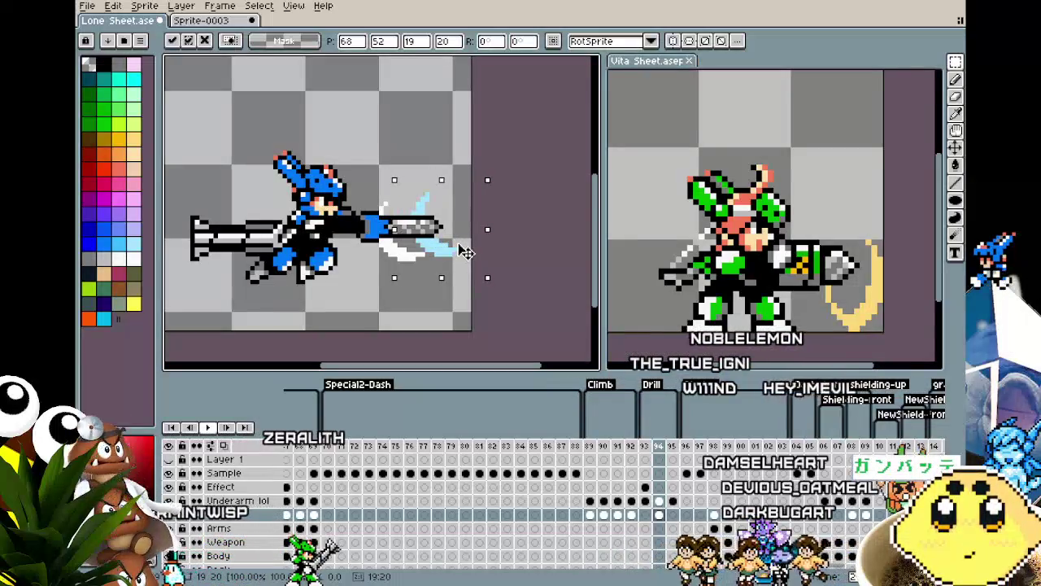
{"action": "key", "text": "Return"}
{"action": "key", "text": "Return"}
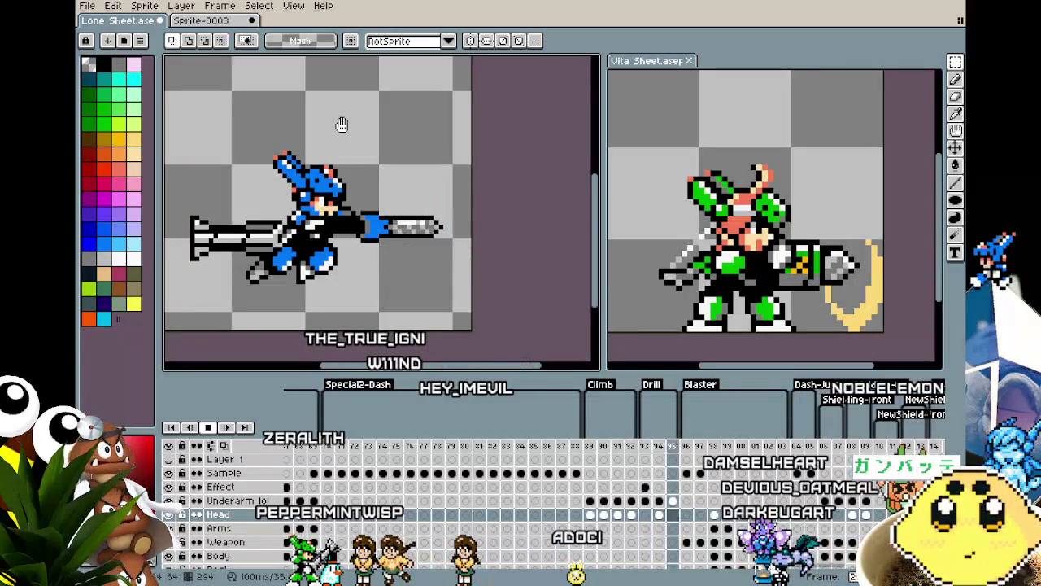
Pick white from the artwork and draw a filled white circle, cutting it into a crescent.
{"action": "scroll", "coordinate": [341, 124], "scroll_direction": "down", "scroll_amount": 2}
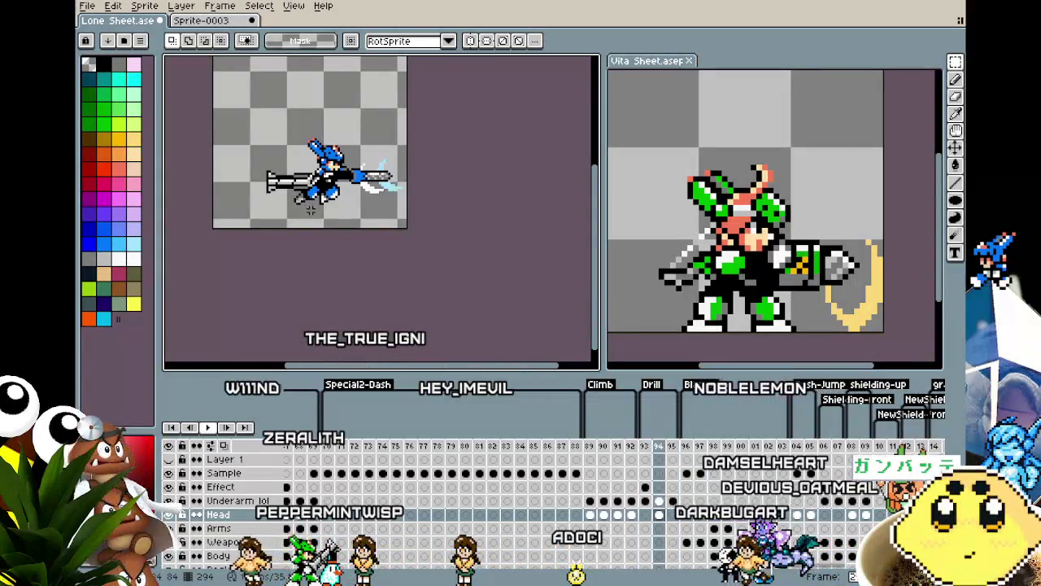
{"action": "scroll", "coordinate": [320, 136], "scroll_direction": "up", "scroll_amount": 2}
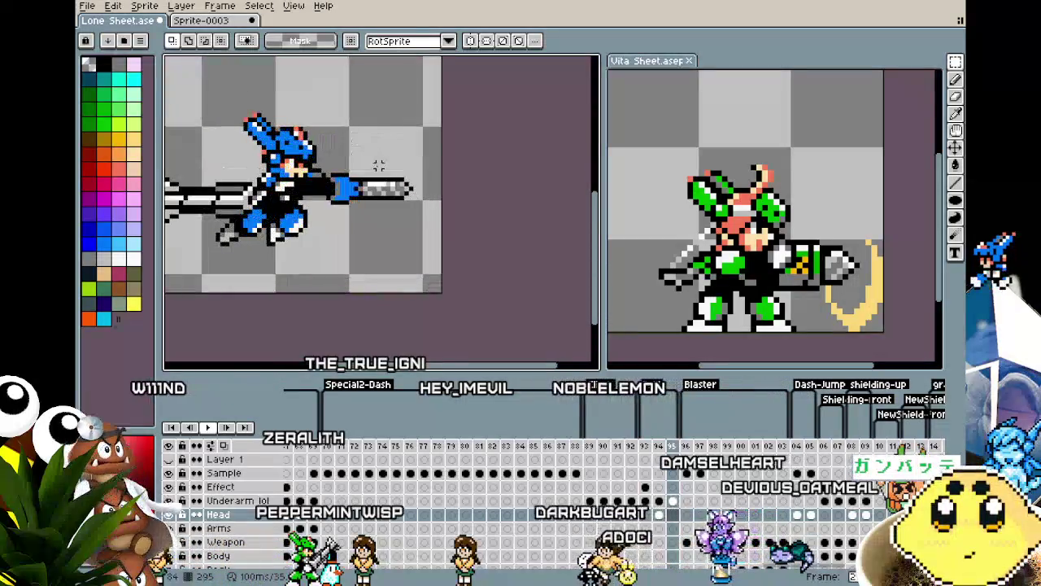
{"action": "left_click", "coordinate": [955, 201]}
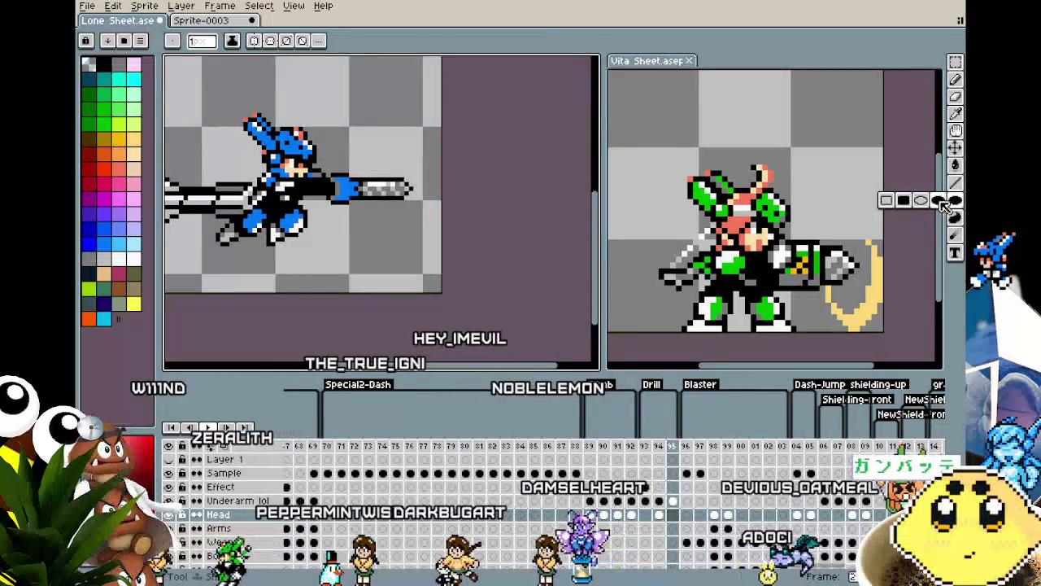
{"action": "key", "text": "i"}
{"action": "left_click", "coordinate": [382, 177]}
{"action": "key", "text": "u"}
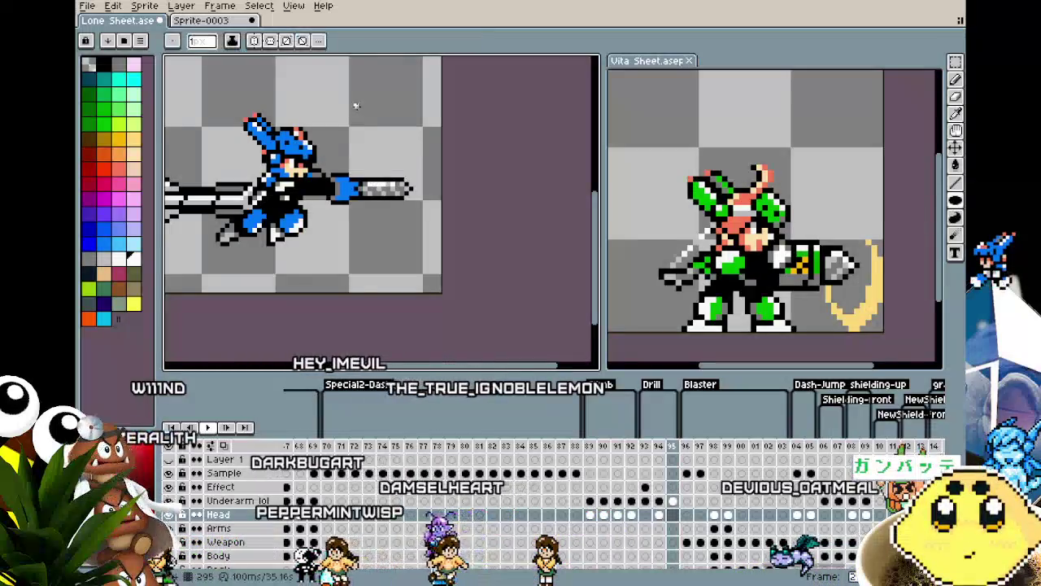
{"action": "left_click_drag", "start_coordinate": [329, 82], "coordinate": [386, 142]}
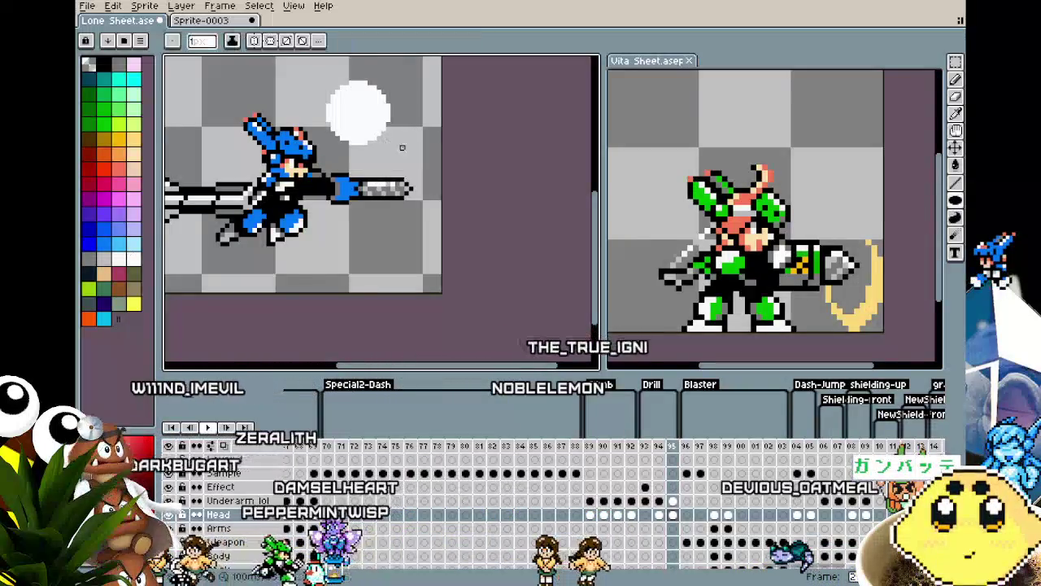
{"action": "left_click_drag", "start_coordinate": [324, 83], "coordinate": [378, 151]}
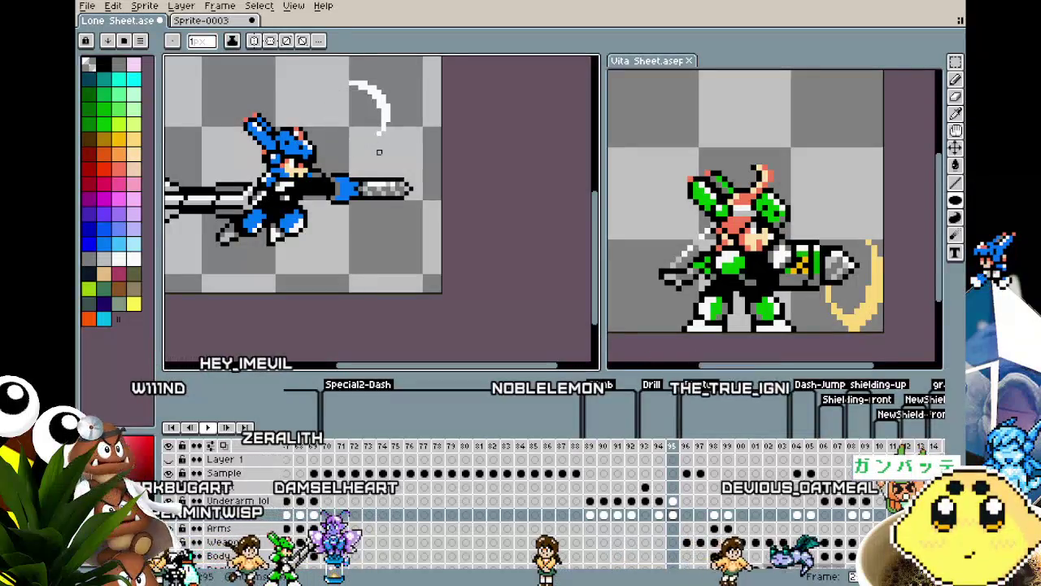
Undo the crescent edits and flip through frames 93–95 to compare, ending on empty frame 95.
{"action": "key", "text": "period"}
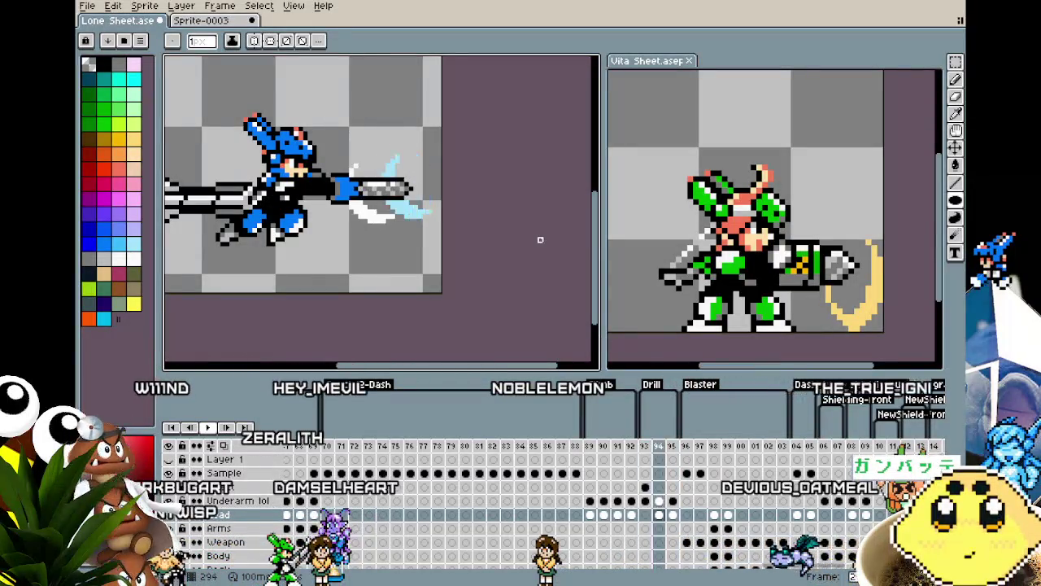
{"action": "key", "text": "ctrl+z"}
{"action": "key", "text": "ctrl+z"}
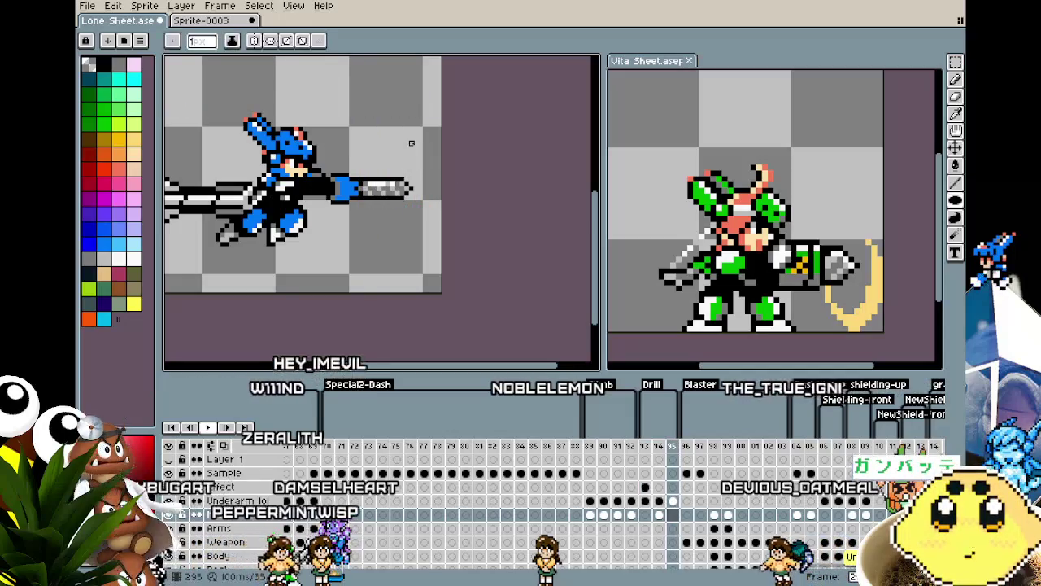
{"action": "key", "text": "comma"}
{"action": "key", "text": "period"}
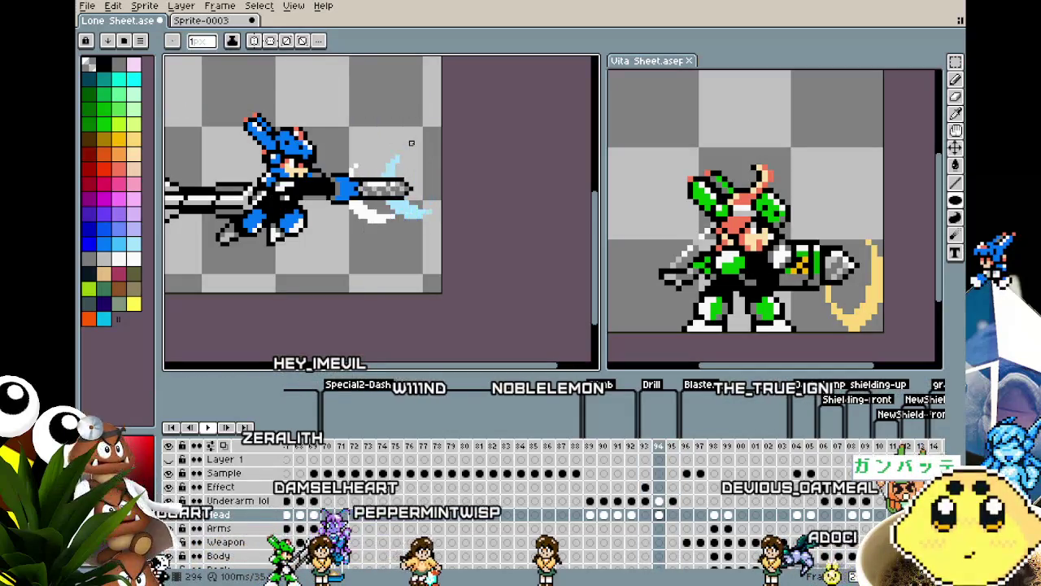
{"action": "key", "text": "period"}
{"action": "key", "text": "comma"}
{"action": "key", "text": "period"}
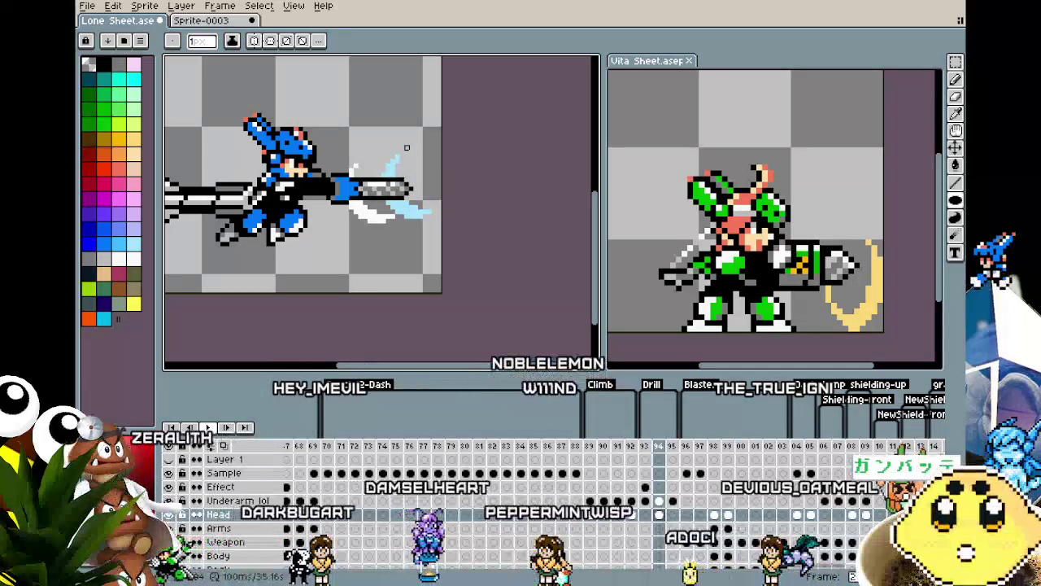
{"action": "key", "text": "comma"}
{"action": "key", "text": "comma"}
{"action": "key", "text": "period"}
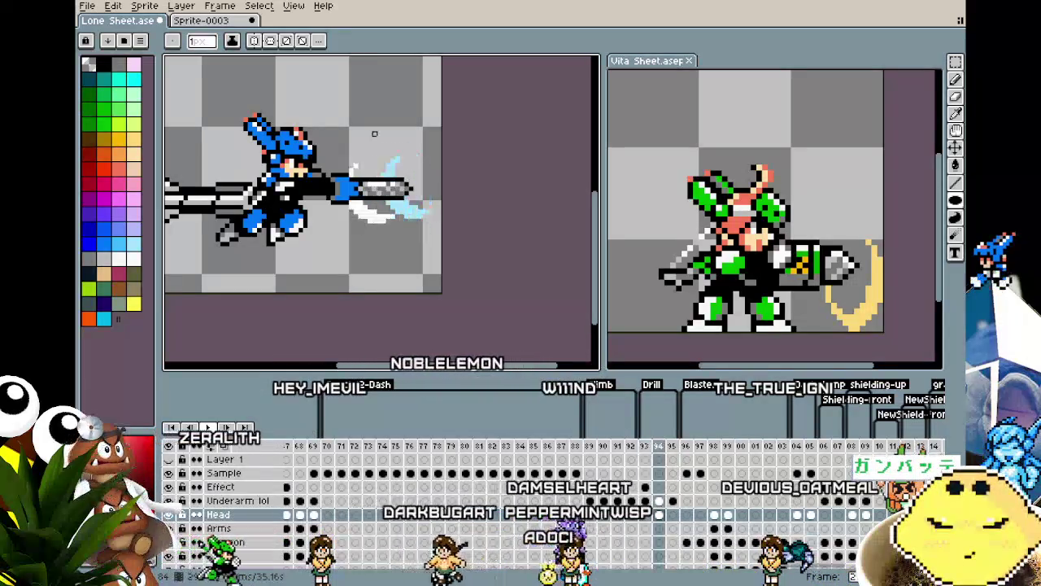
{"action": "left_click_drag", "start_coordinate": [366, 119], "coordinate": [391, 180]}
{"action": "key", "text": "period"}
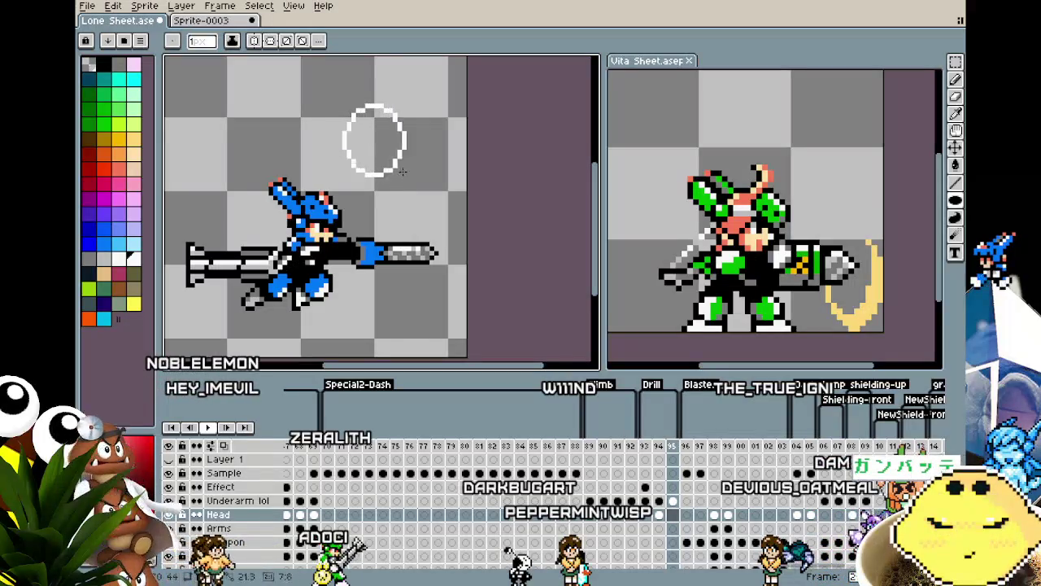
Draw a white circle on frame 95, cut it into a crescent, and move it toward the cannon.
{"action": "left_click_drag", "start_coordinate": [407, 168], "coordinate": [408, 168]}
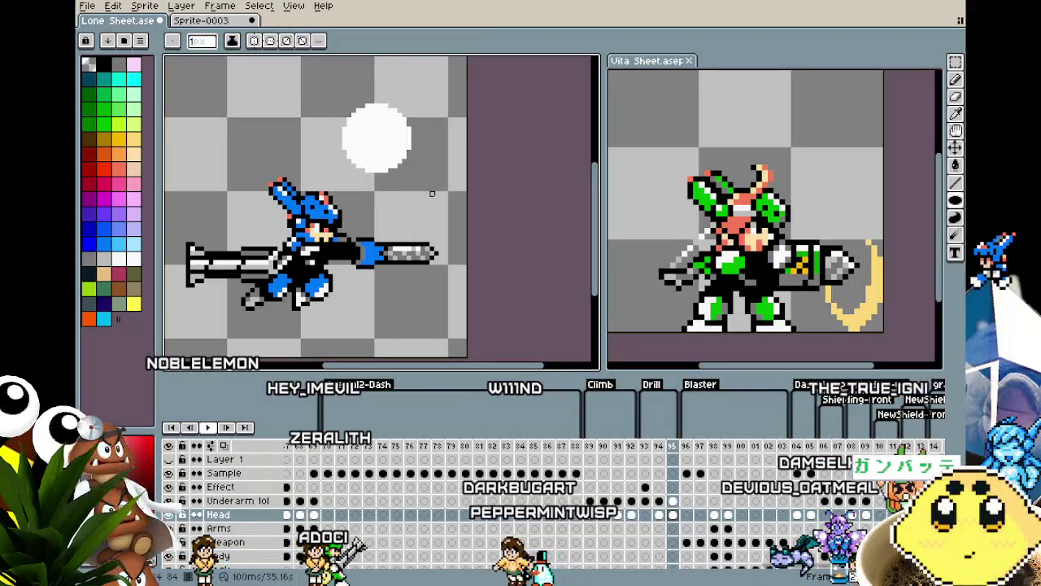
{"action": "left_click_drag", "start_coordinate": [358, 114], "coordinate": [417, 174]}
{"action": "key", "text": "m"}
{"action": "mouse_move", "coordinate": [326, 83]}
{"action": "left_mouse_down"}
{"action": "mouse_move", "coordinate": [431, 168]}
{"action": "mouse_move", "coordinate": [433, 268]}
{"action": "mouse_move", "coordinate": [419, 280]}
{"action": "mouse_move", "coordinate": [424, 242]}
{"action": "left_mouse_up"}
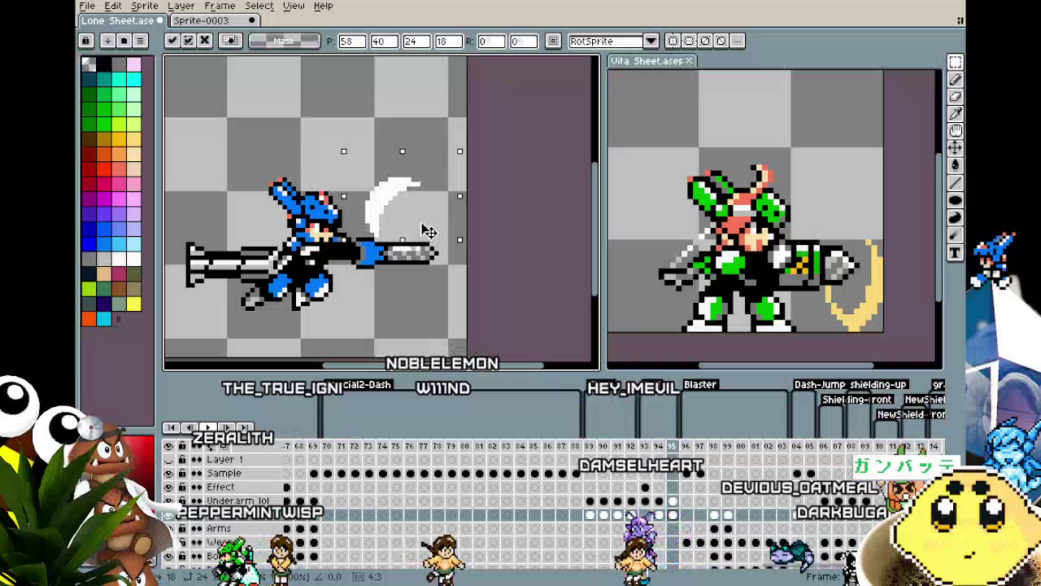
{"action": "left_click_drag", "start_coordinate": [424, 241], "coordinate": [425, 255]}
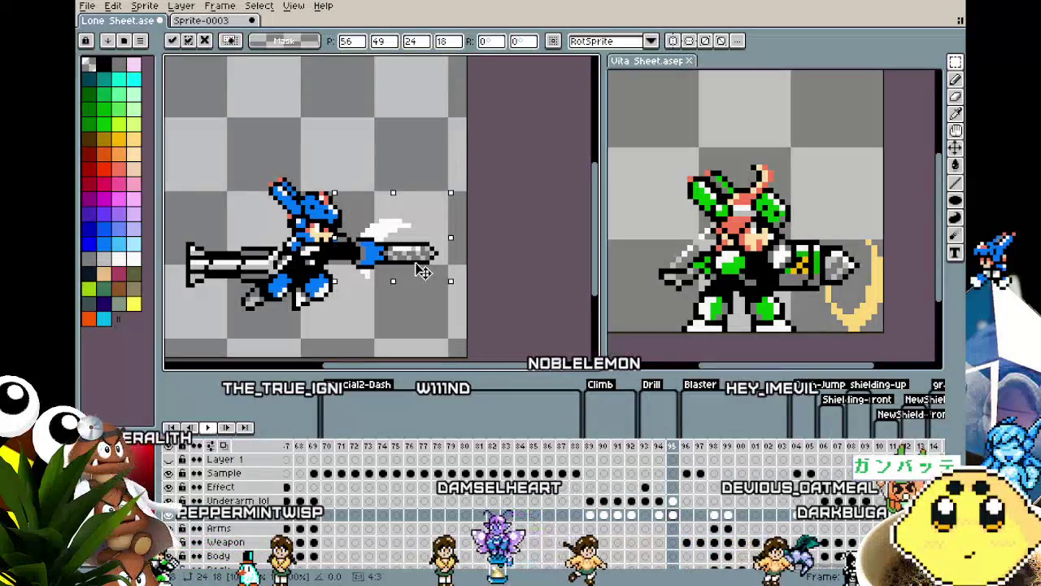
{"action": "key", "text": "Return"}
{"action": "key", "text": "Left"}
{"action": "key", "text": "Right"}
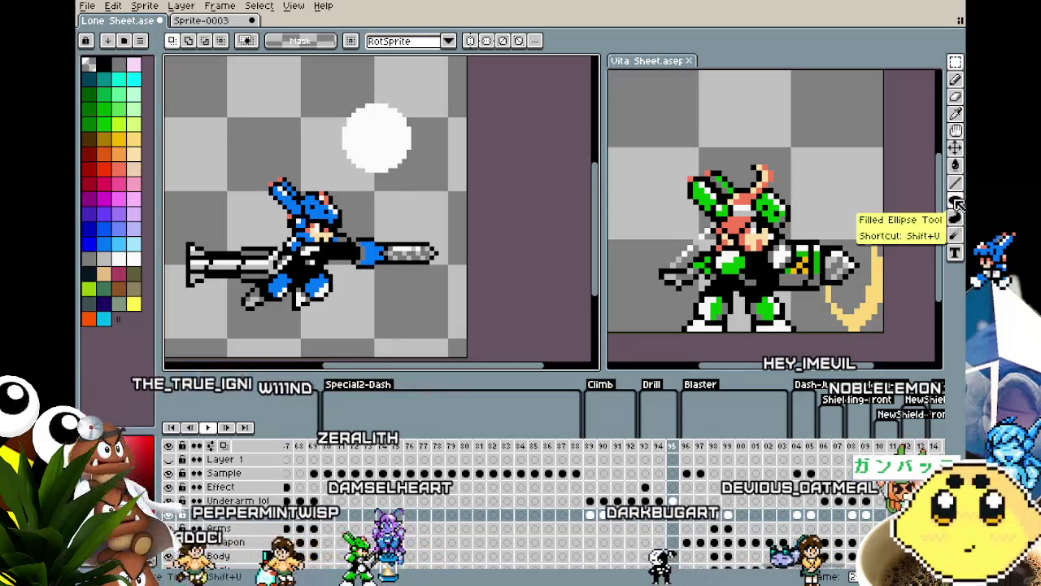
Redo the cut that turns the white circle into a crescent.
{"action": "left_click_drag", "start_coordinate": [955, 202], "coordinate": [886, 201]}
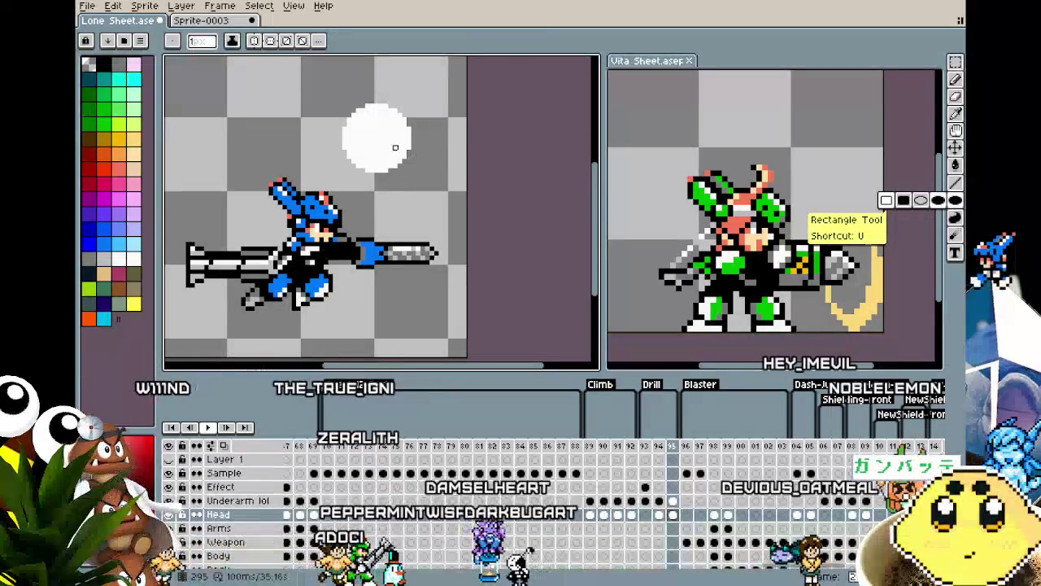
{"action": "left_click_drag", "start_coordinate": [344, 105], "coordinate": [410, 179]}
{"action": "key", "text": "ctrl+z"}
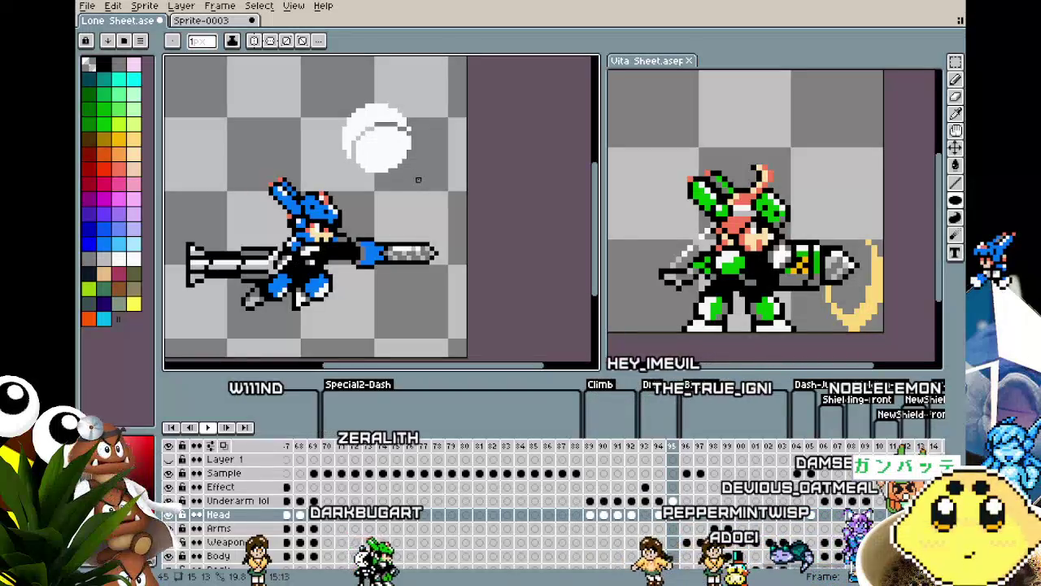
{"action": "key", "text": "ctrl+z"}
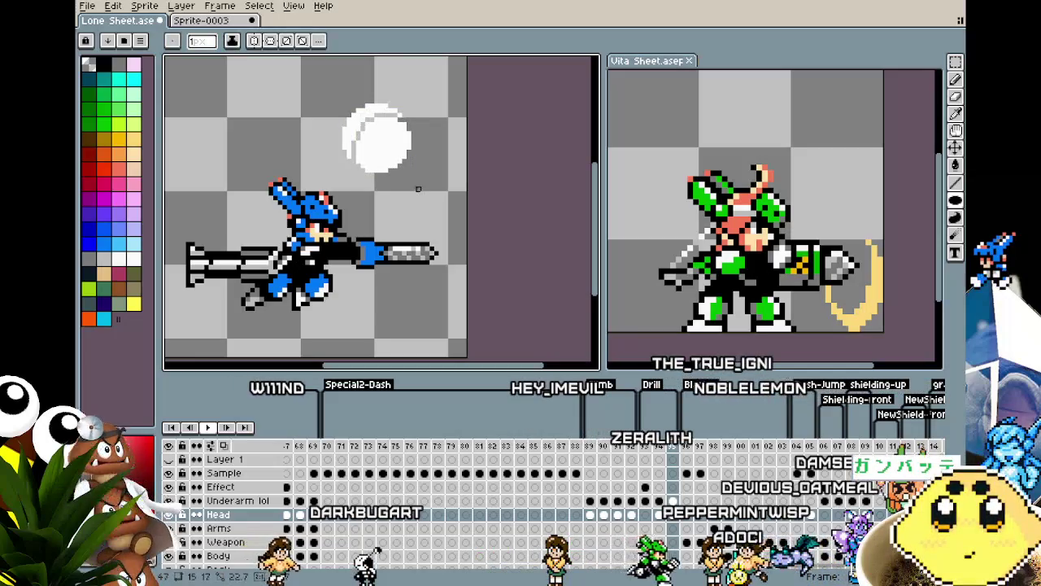
{"action": "key", "text": "ctrl+y"}
Select the white crescent on frame 95 and move it beside the cannon muzzle.
{"action": "key", "text": "m"}
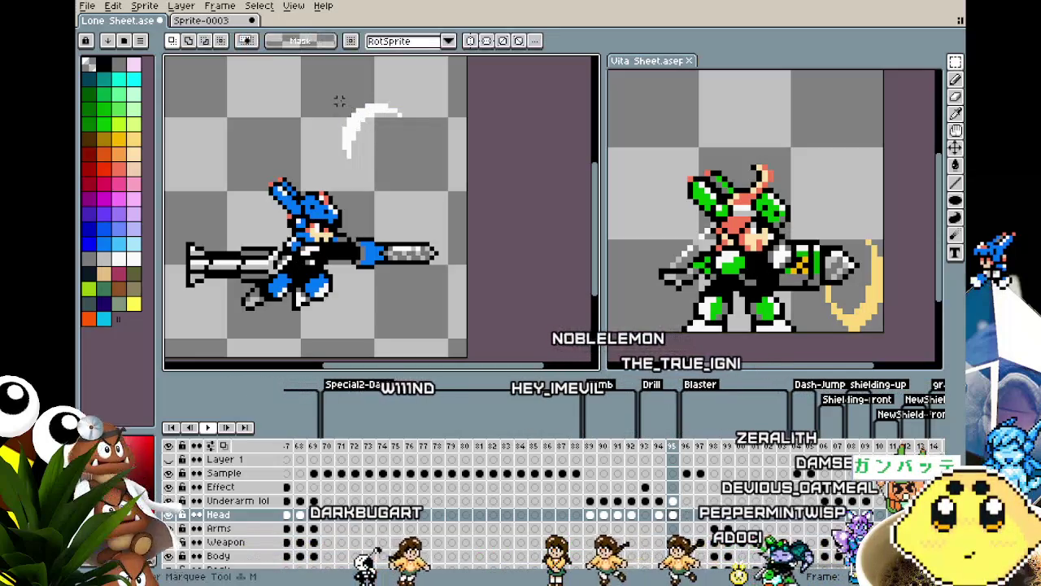
{"action": "mouse_move", "coordinate": [326, 83]}
{"action": "left_mouse_down"}
{"action": "mouse_move", "coordinate": [428, 179]}
{"action": "mouse_move", "coordinate": [416, 188]}
{"action": "left_mouse_up"}
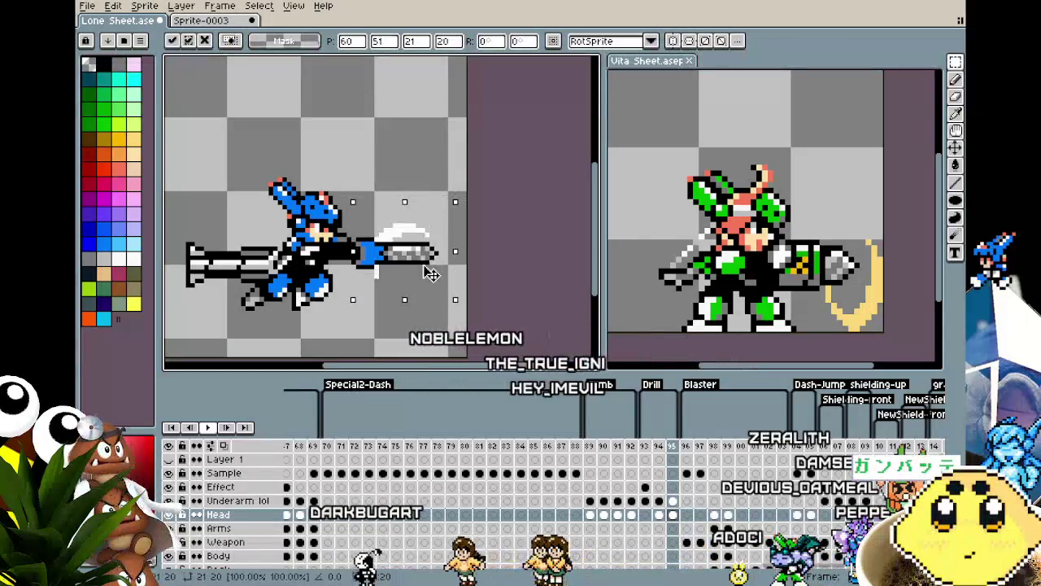
{"action": "key", "text": "Delete"}
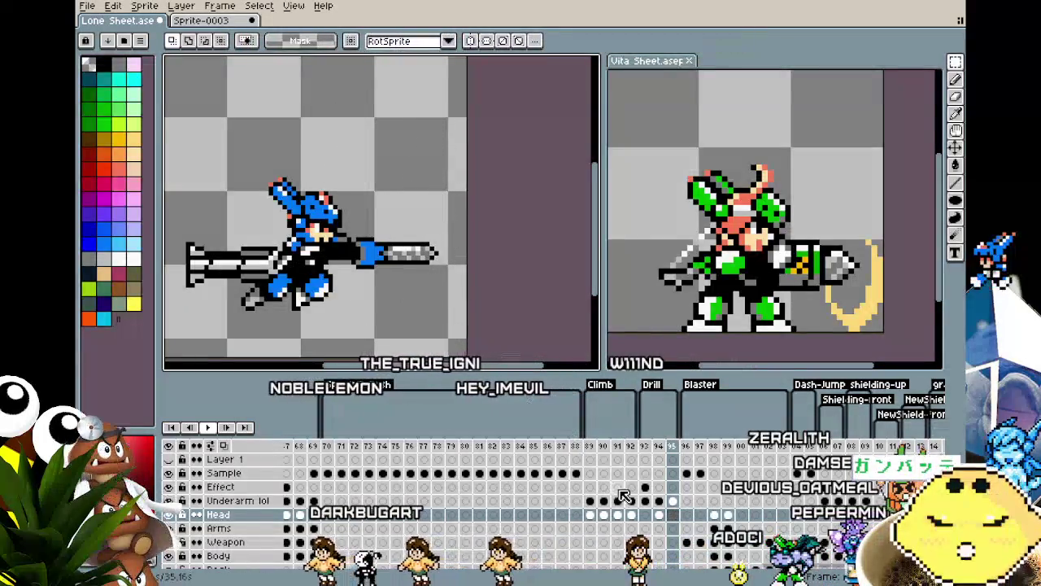
{"action": "key", "text": "ctrl+z"}
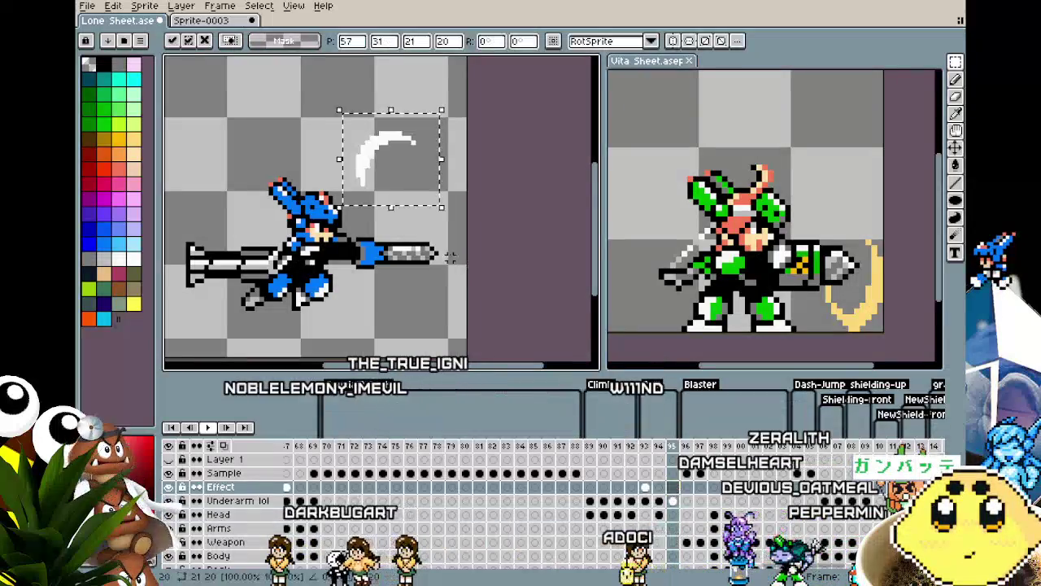
{"action": "left_click_drag", "start_coordinate": [380, 185], "coordinate": [397, 280]}
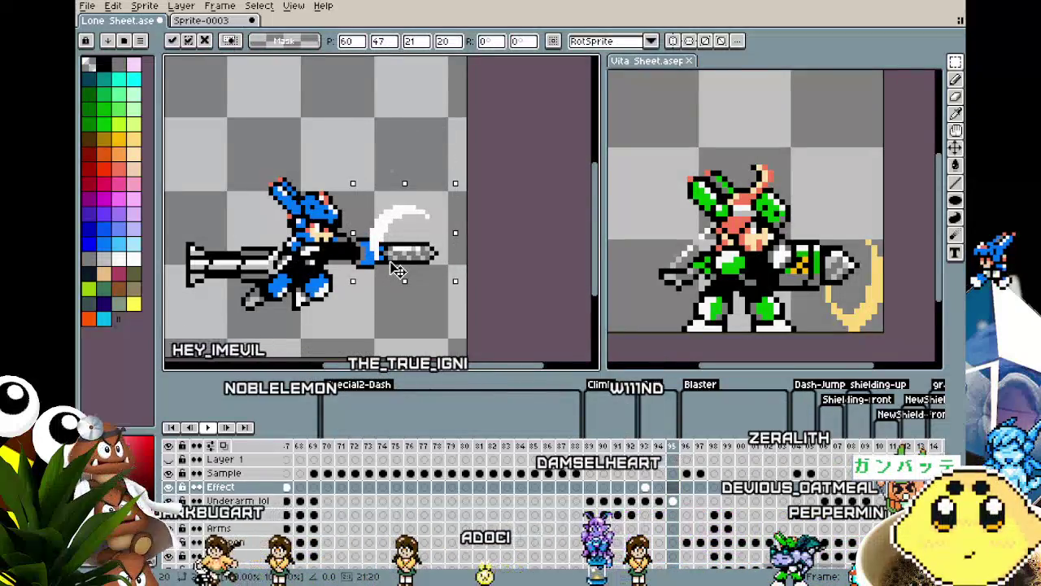
{"action": "left_click", "coordinate": [348, 123]}
Cut and paste frame 94's slash effect, moving it down-right onto the muzzle.
{"action": "key", "text": "comma"}
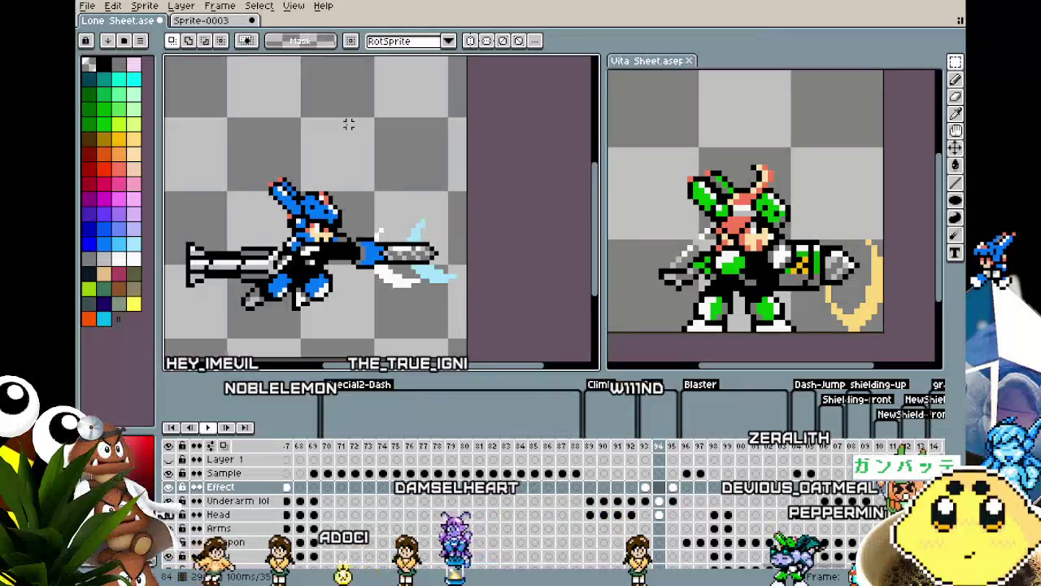
{"action": "key", "text": "period"}
{"action": "key", "text": "comma"}
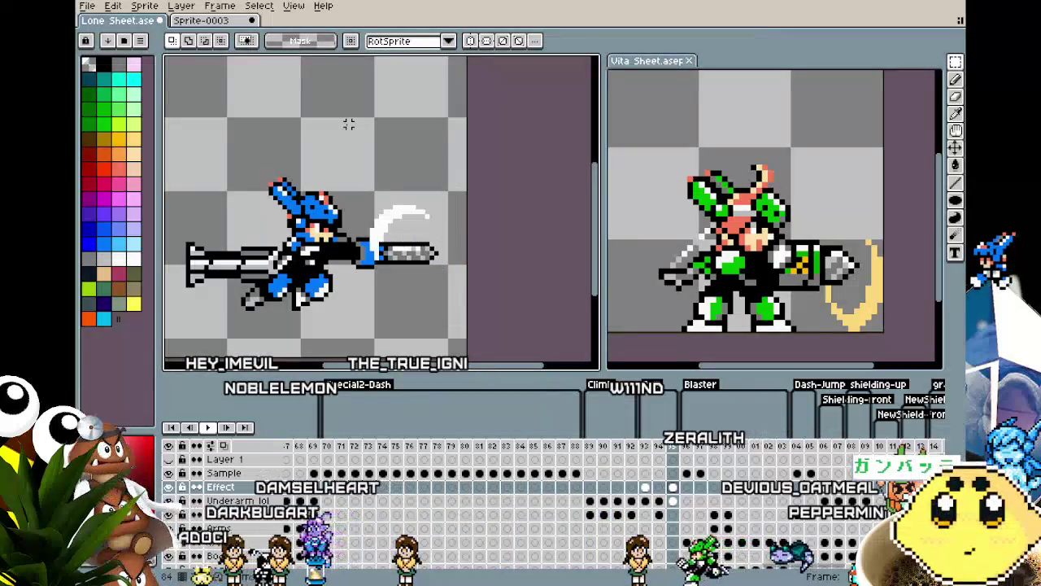
{"action": "key", "text": "ctrl+y"}
{"action": "key", "text": "ctrl+x"}
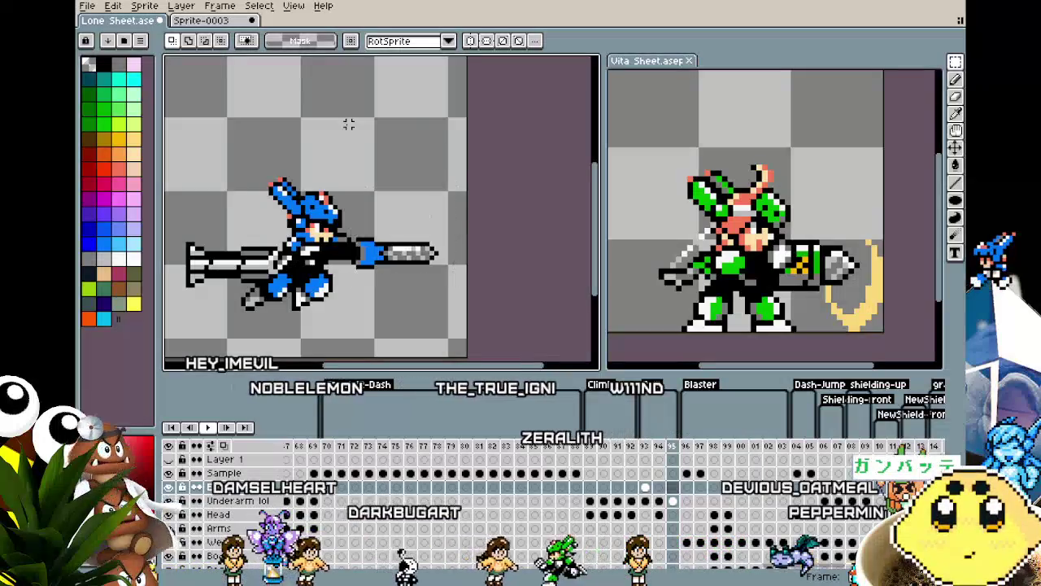
{"action": "key", "text": "ctrl+v"}
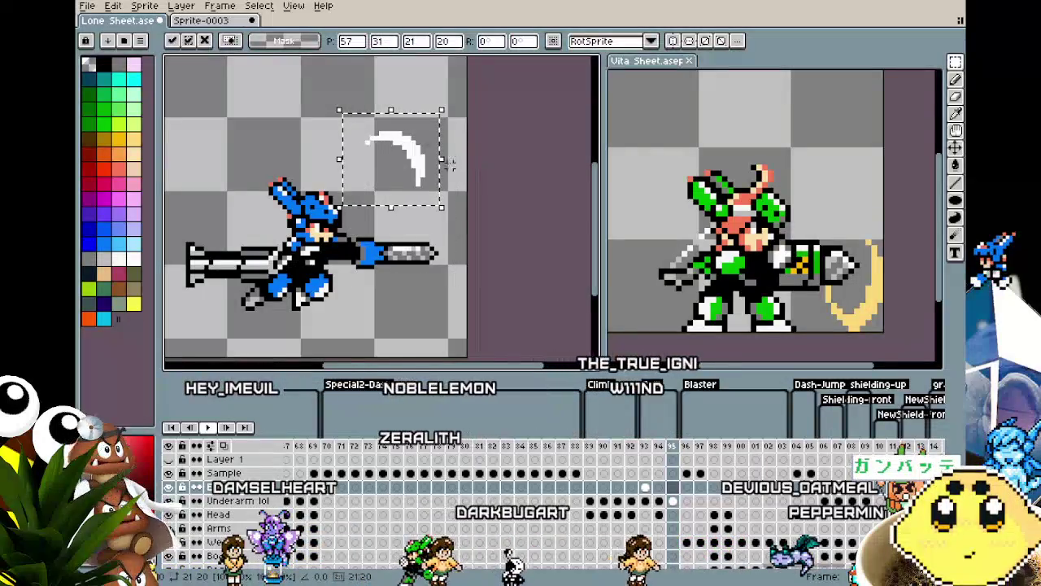
{"action": "left_click_drag", "start_coordinate": [435, 176], "coordinate": [457, 254]}
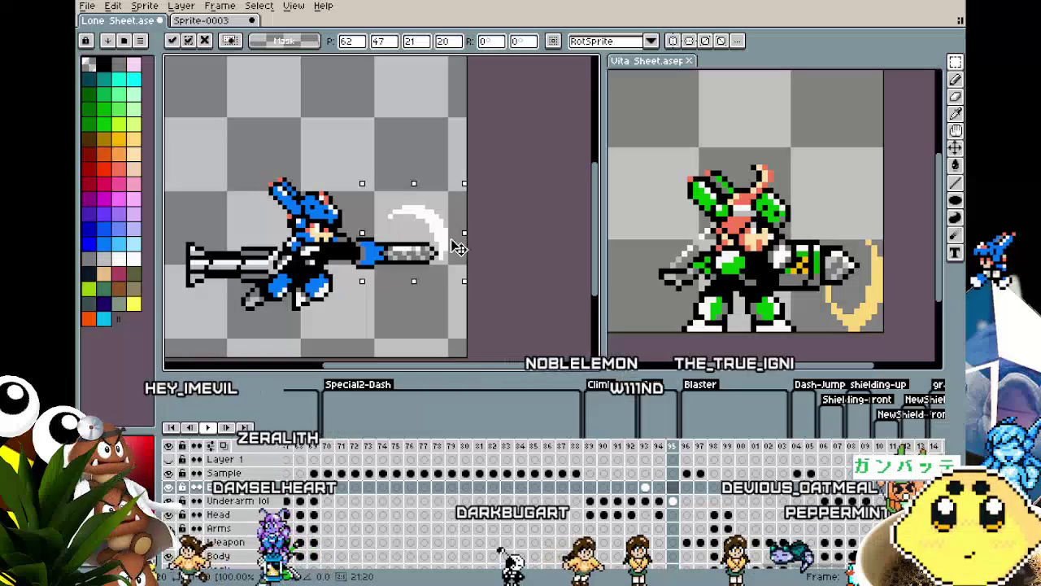
{"action": "left_click", "coordinate": [418, 152]}
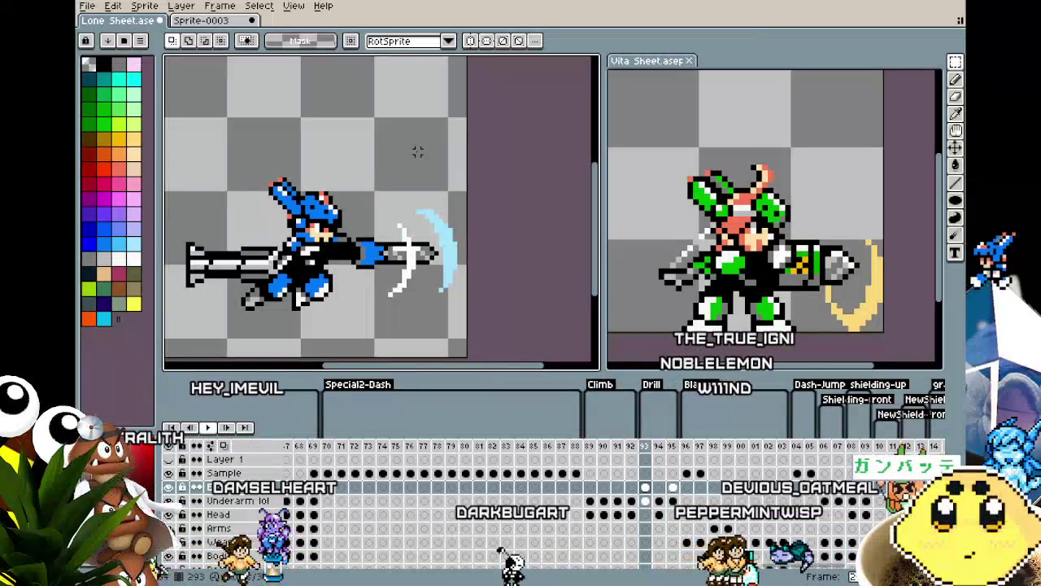
On frame 95, move the white arc down-left onto the muzzle.
{"action": "key", "text": "Right"}
{"action": "mouse_move", "coordinate": [390, 179]}
{"action": "left_mouse_down"}
{"action": "mouse_move", "coordinate": [465, 272]}
{"action": "mouse_move", "coordinate": [423, 276]}
{"action": "mouse_move", "coordinate": [425, 264]}
{"action": "left_mouse_up"}
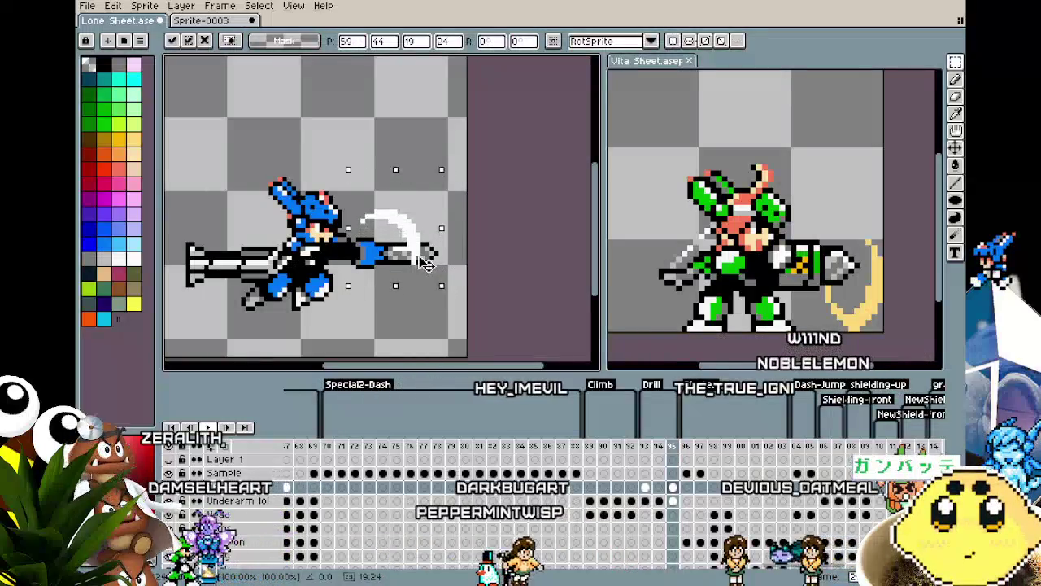
{"action": "key", "text": "Return"}
{"action": "key", "text": "Return"}
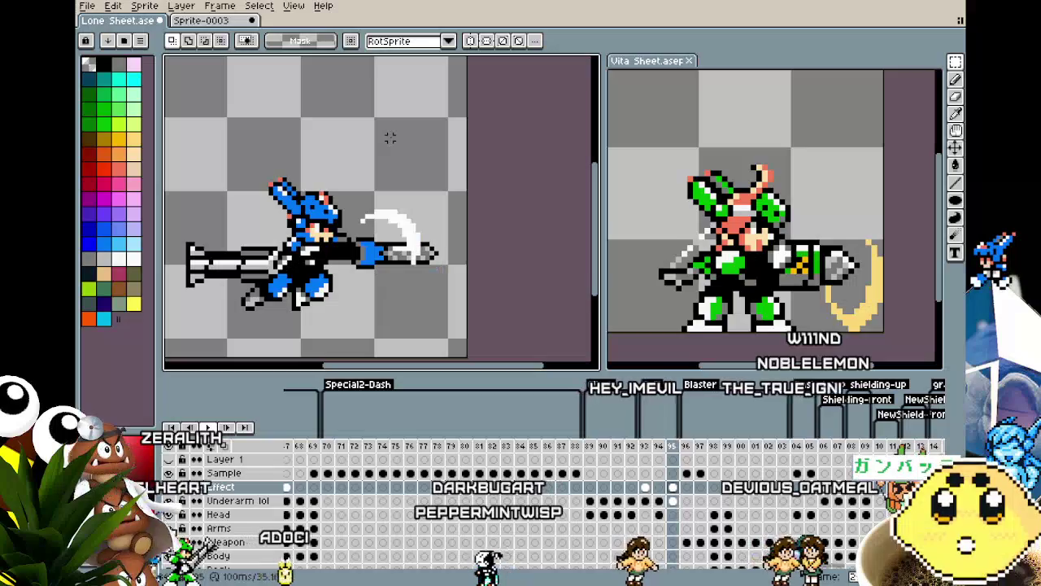